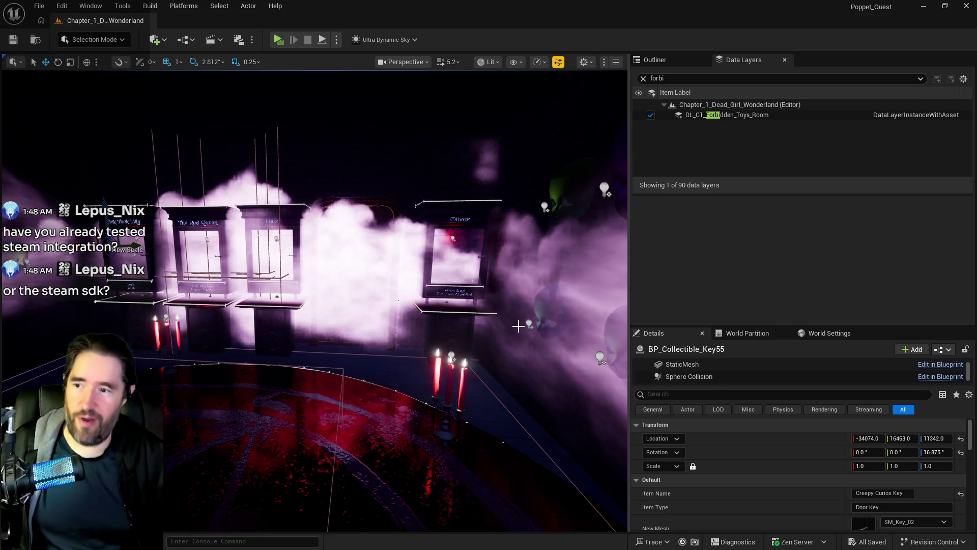
Step: Paste a copy of the door key inside the Vue Dew cabinet and raise it slightly
mouse_move(396, 459)
left_mouse_down()
mouse_move(412, 374)
mouse_move(370, 356)
left_mouse_up()
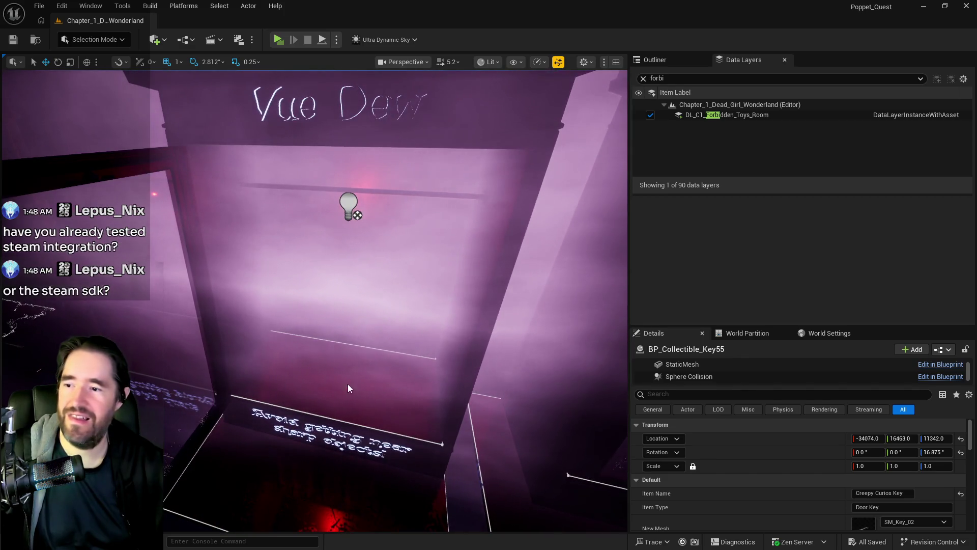
right_click(348, 383)
mouse_move(458, 207)
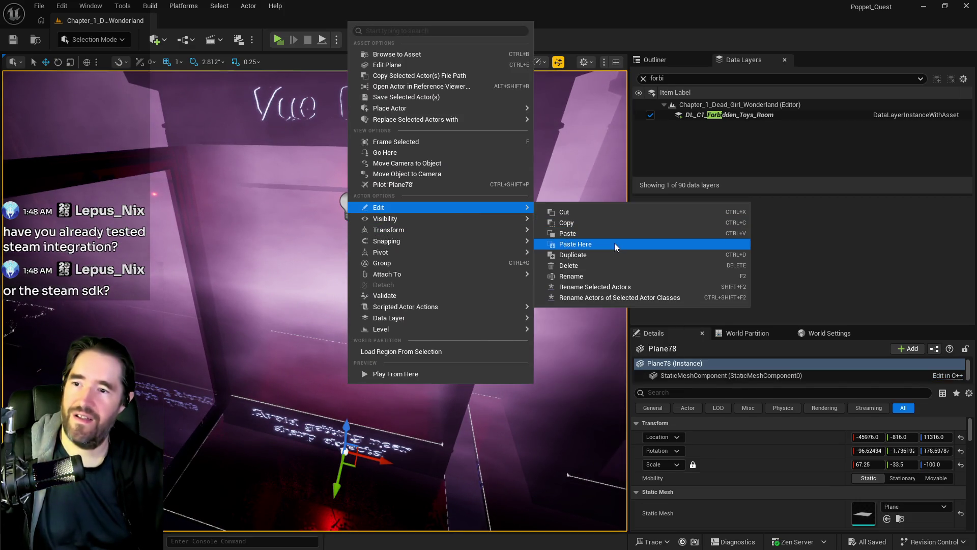
left_click(615, 244)
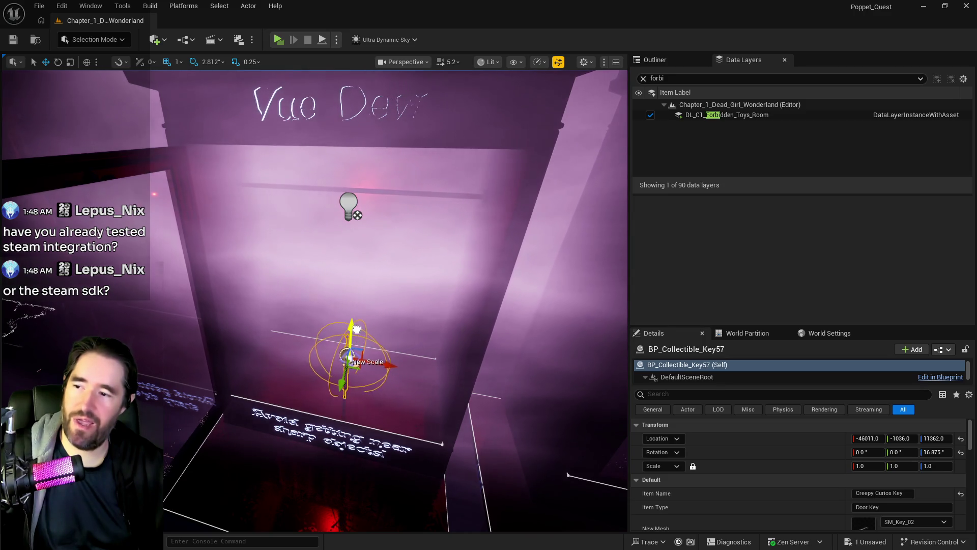
left_click_drag(357, 329, 356, 320)
key("f")
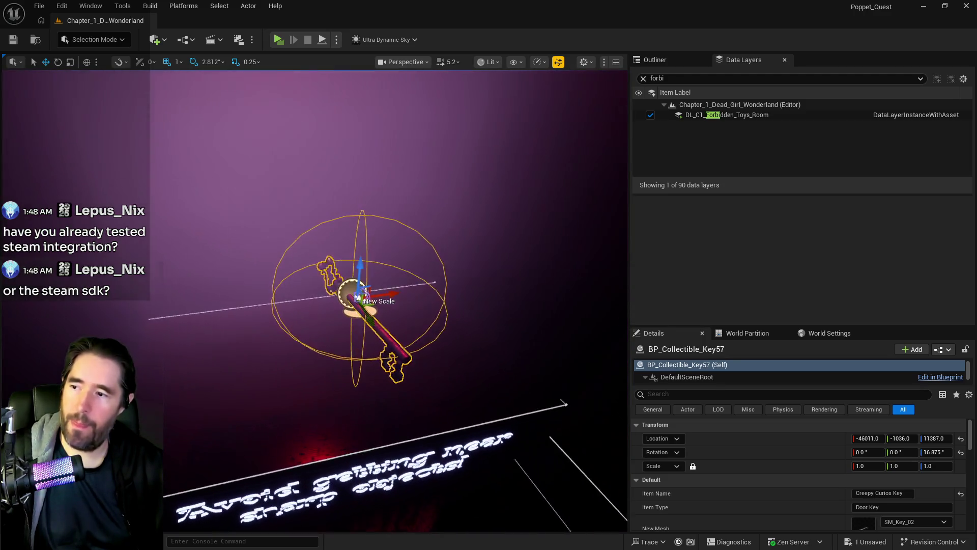
Step: Name the key 'Hidden Grotto Key' and set its Z rotation to about 274.68 degrees
scroll(883, 478, "down", 4)
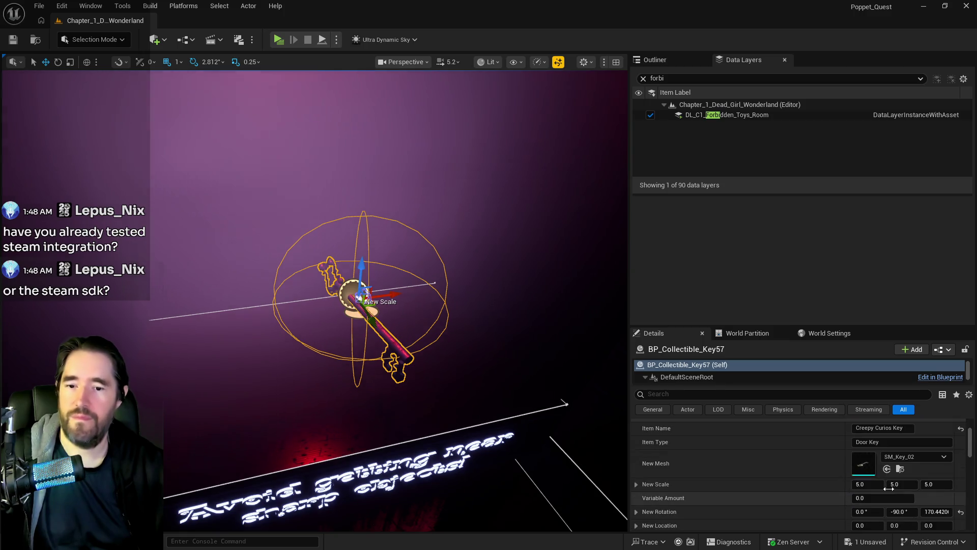
scroll(888, 488, "up", 1)
left_click_drag(891, 460, 845, 459)
type("Hidden ")
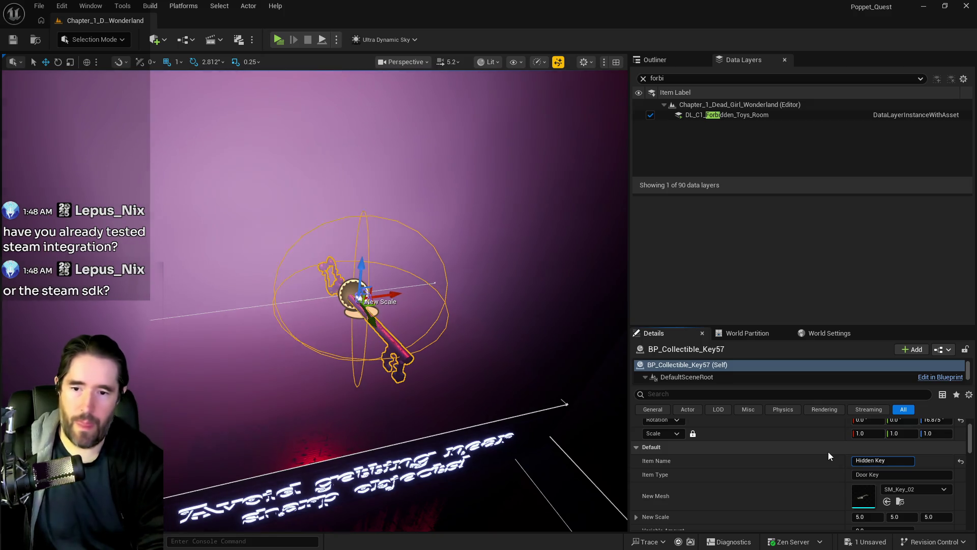
type("Grotto")
key("Return")
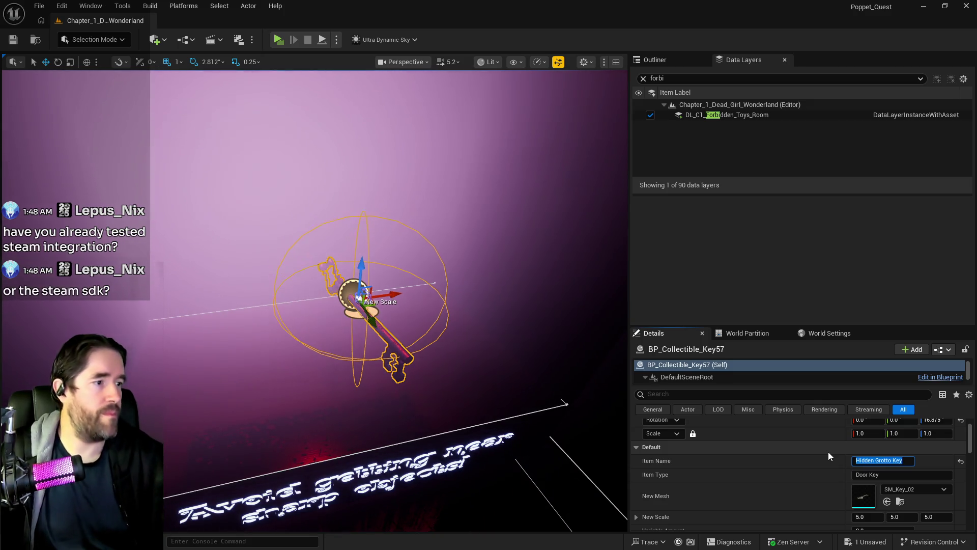
scroll(887, 471, "down", 1)
mouse_move(937, 512)
left_mouse_down()
mouse_move(969, 512)
mouse_move(898, 498)
left_mouse_up()
left_click_drag(501, 404, 516, 458)
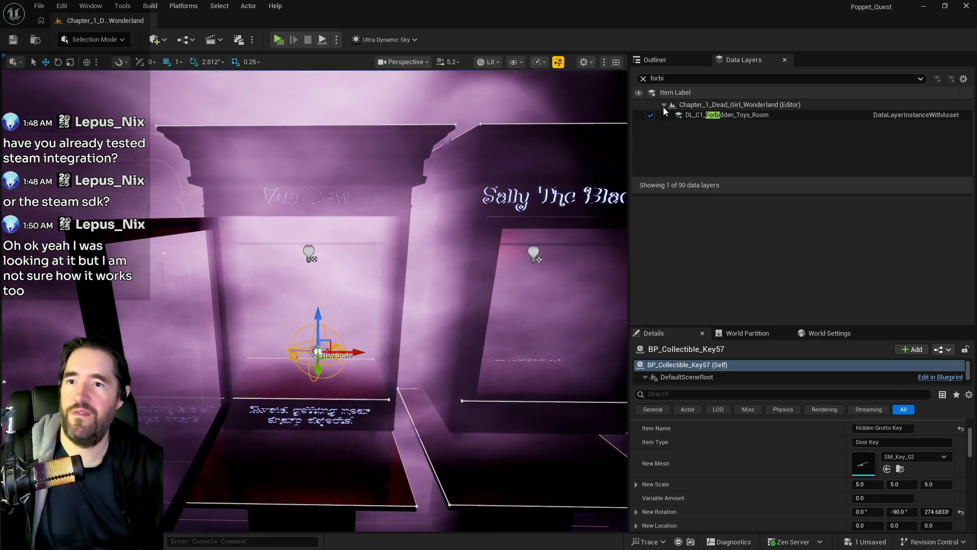
Step: Add the key to the DL_C1_Forbidden_Toys_Room data layer and remove it from DL_C1_Creepy_Curios
left_click(730, 114)
right_click(730, 114)
left_click(810, 205)
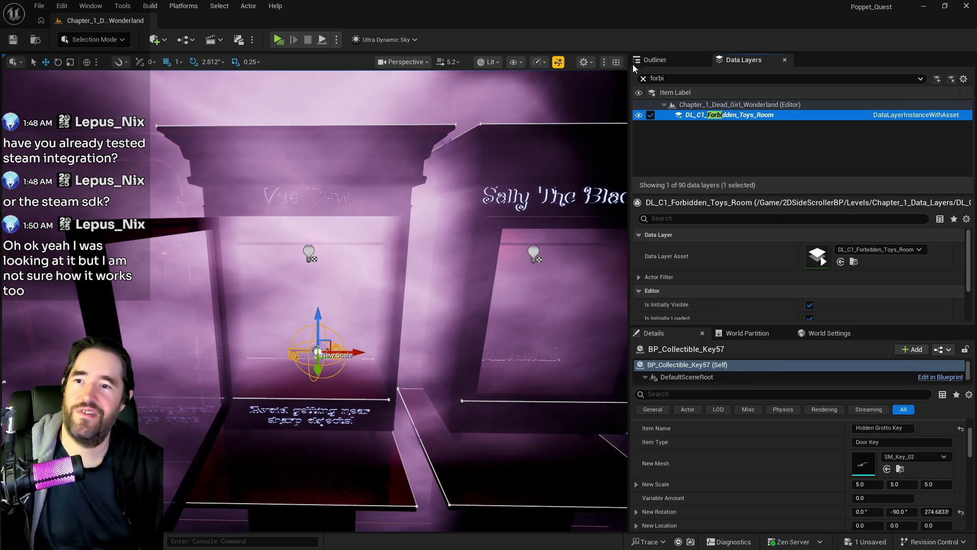
left_click(643, 78)
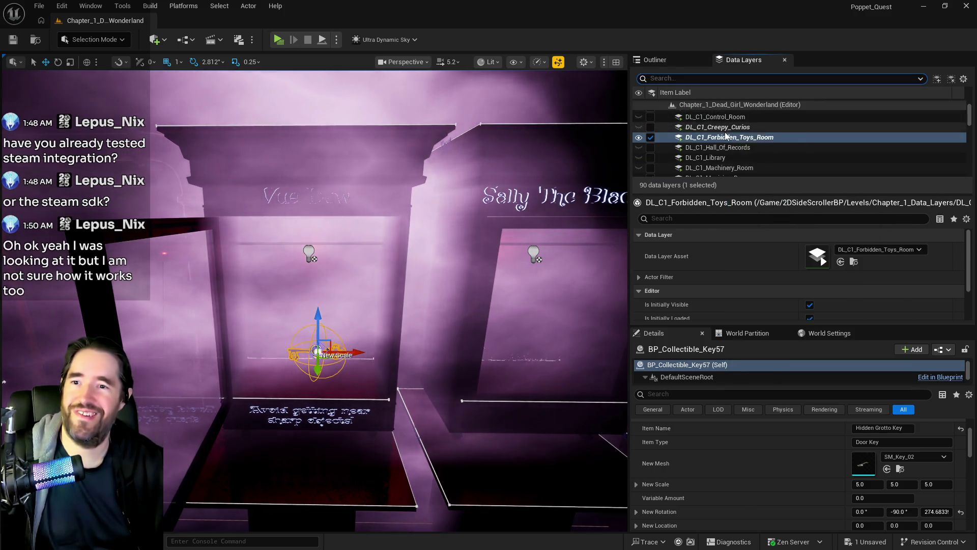
left_click(726, 166)
right_click(727, 166)
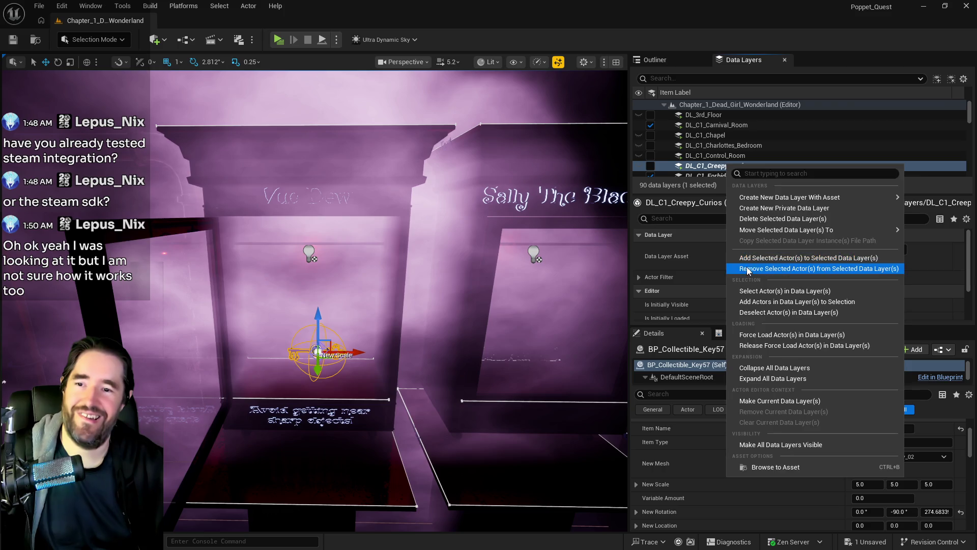
left_click(746, 268)
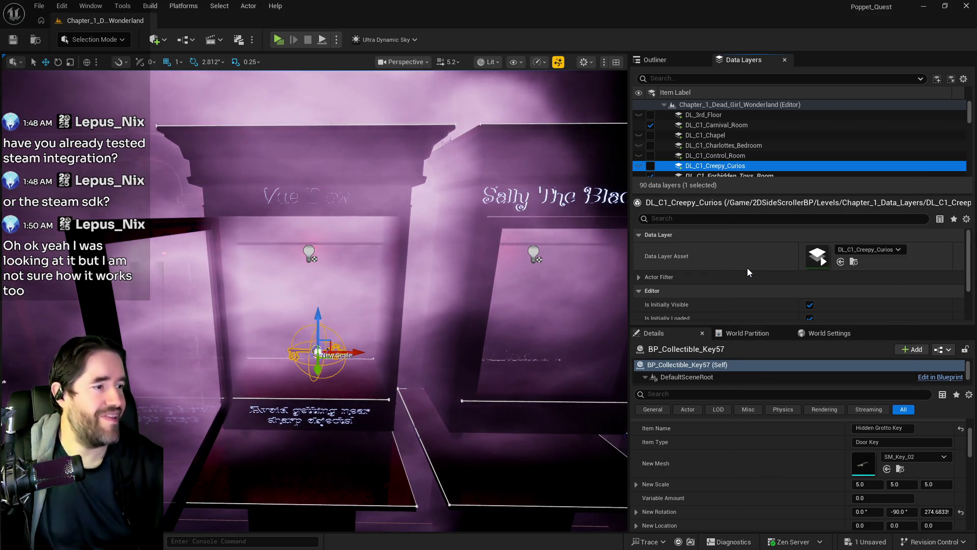
Step: Add the key to the Safari Room data layer as well
scroll(741, 160, "down", 1)
scroll(741, 160, "down", 10)
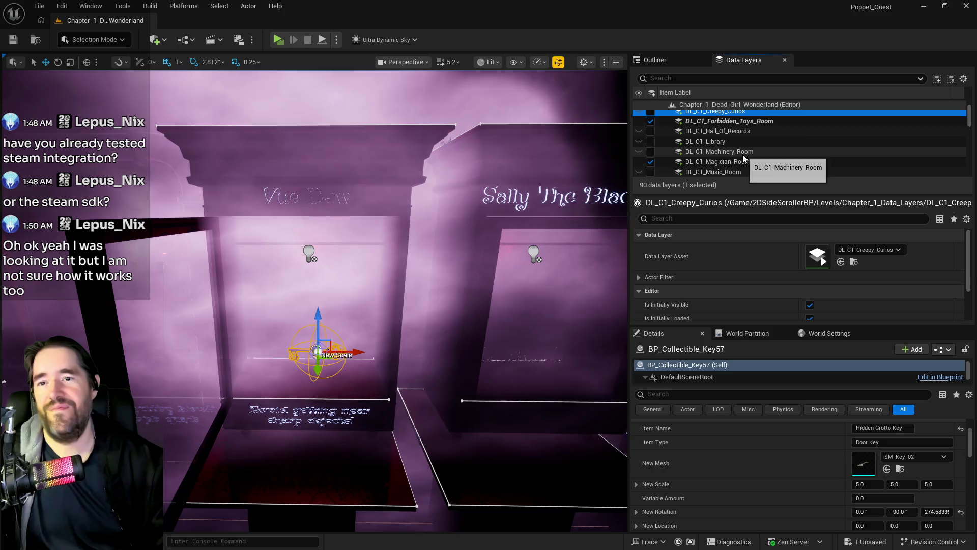
scroll(743, 154, "down", 2)
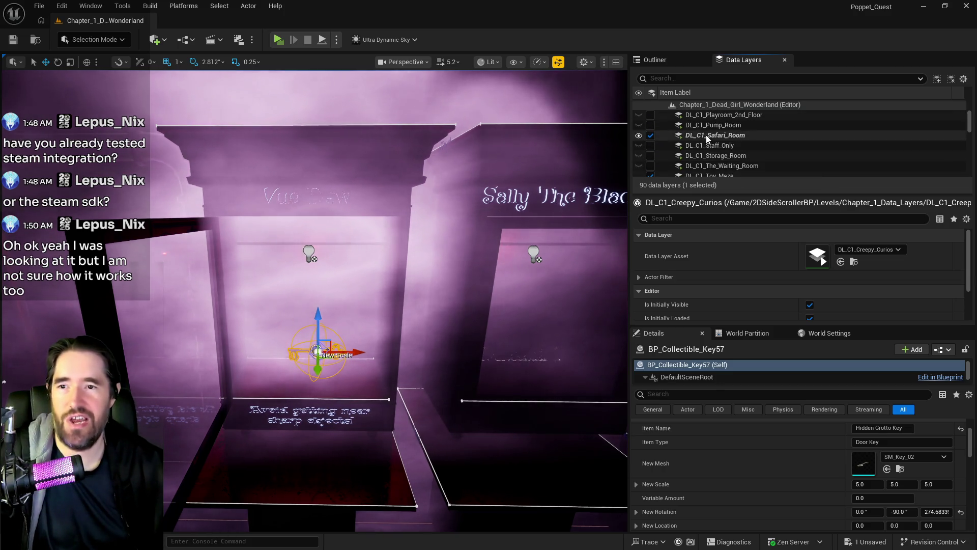
right_click(707, 133)
left_click(729, 227)
scroll(719, 155, "up", 3)
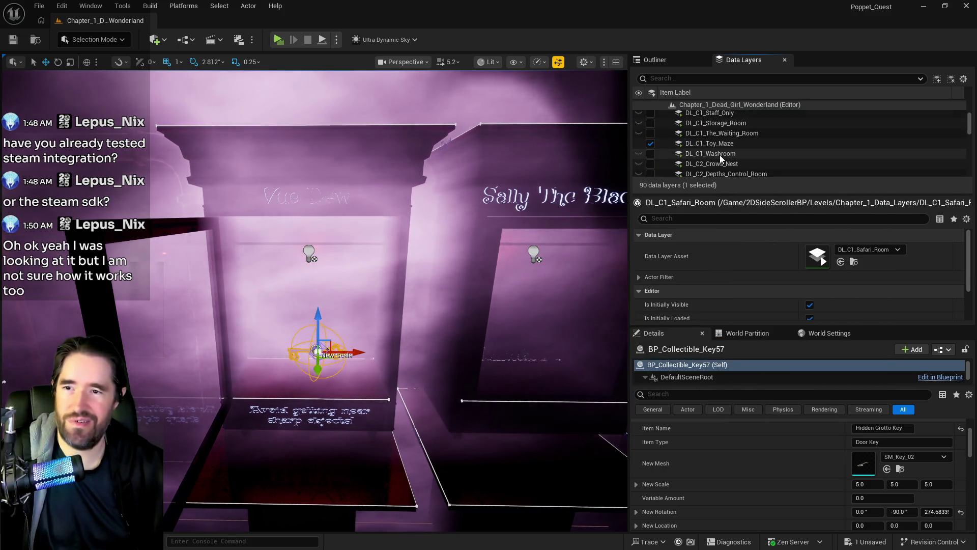
scroll(720, 156, "up", 3)
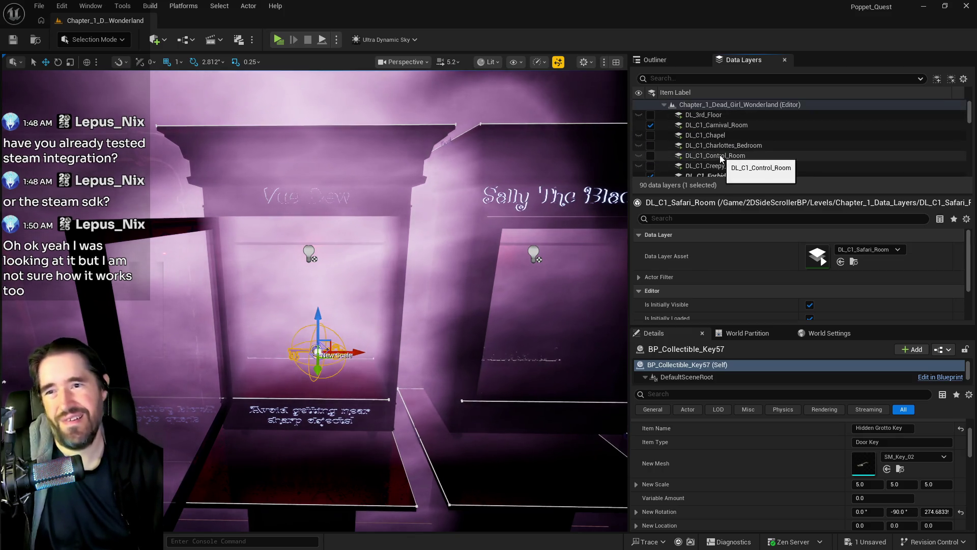
scroll(719, 155, "down", 10)
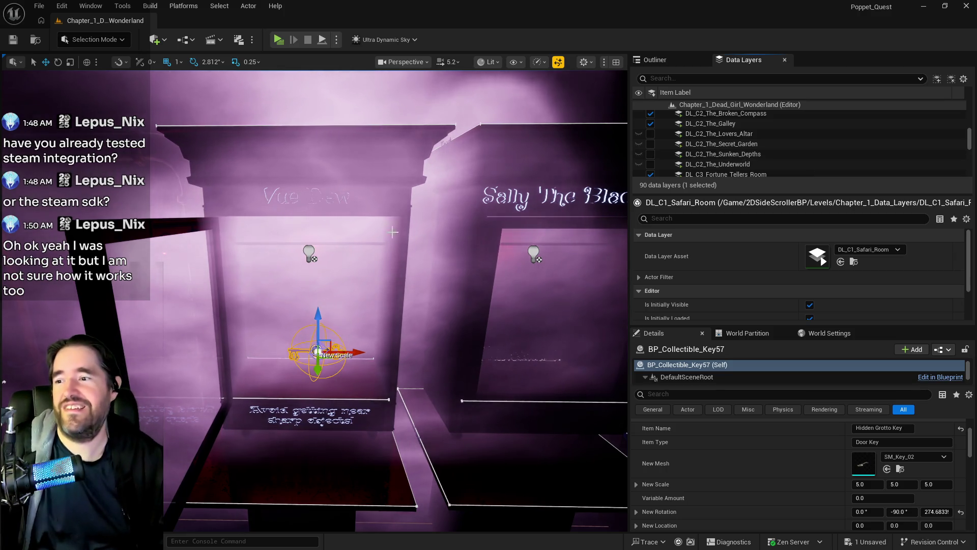
left_click(39, 6)
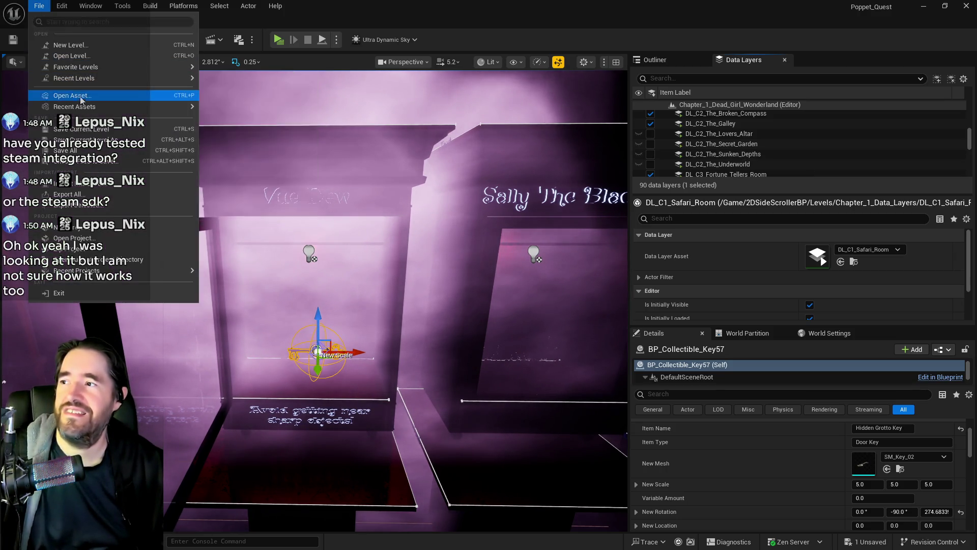
Step: Save the current level and bring the PQ To Do List document to the front
left_click(56, 101)
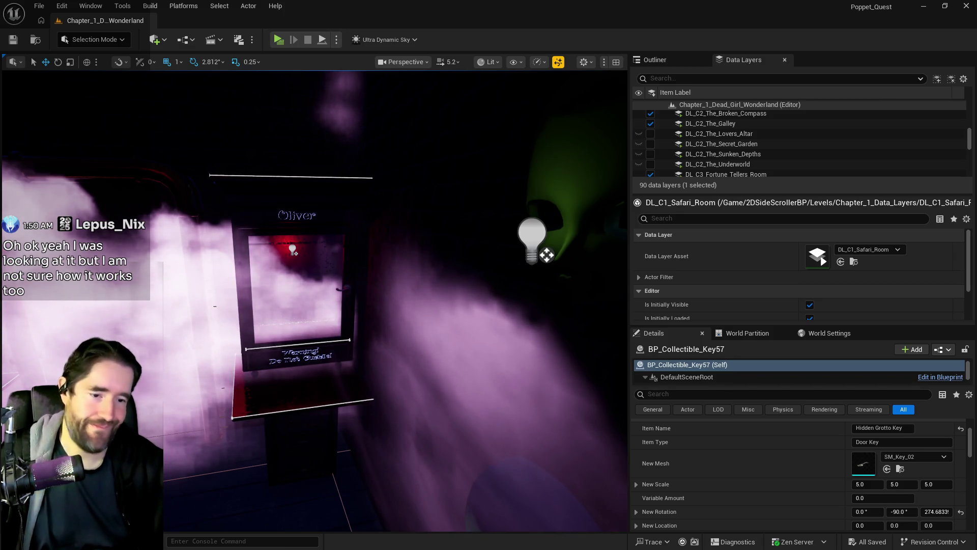
key("alt+Tab")
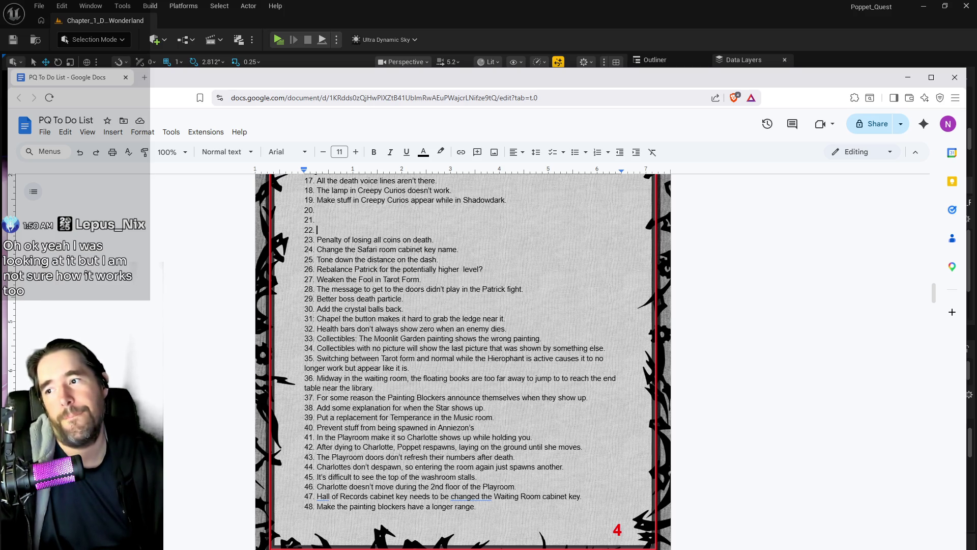
Step: Select the dash-distance item on line 25 and minimize the to-do list window
left_click_drag(439, 260, 318, 260)
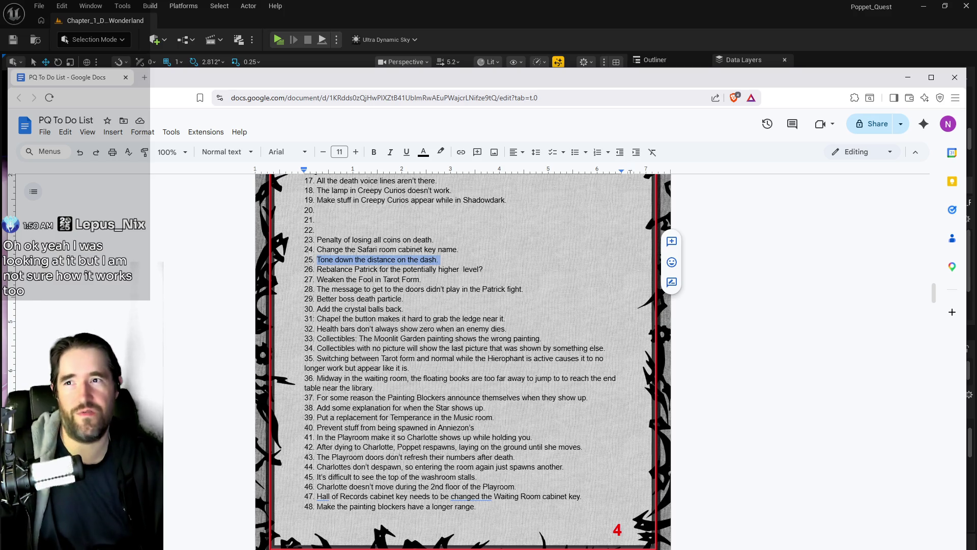
key("super+Down")
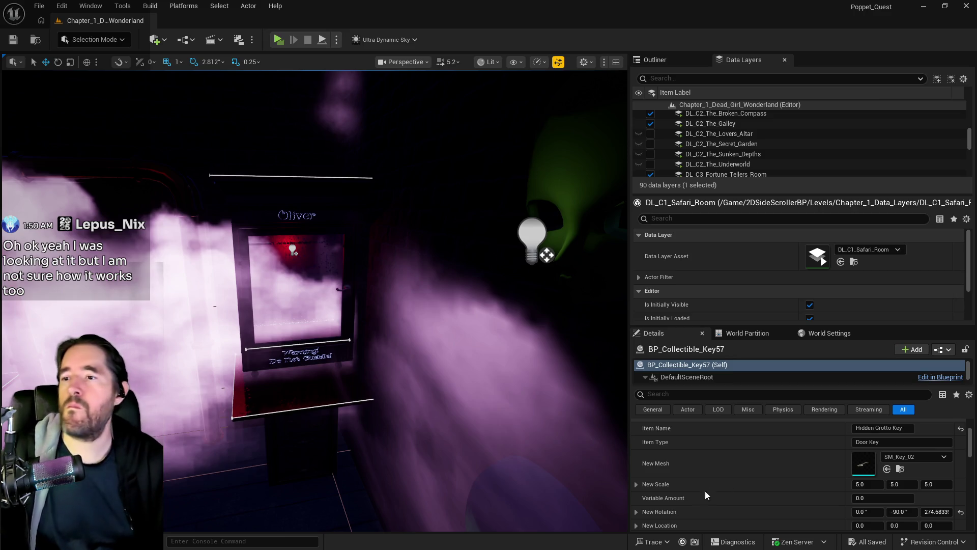
Step: Frame the Hidden Grotto Key and look around toward the Do Not Cuddle sign and masks
scroll(371, 436, "down", 10)
key("f")
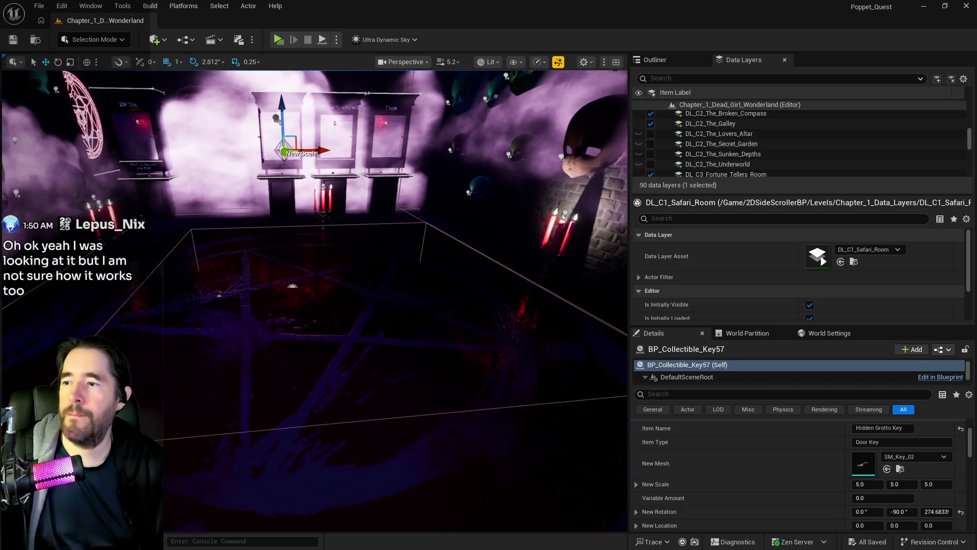
left_click_drag(351, 321, 305, 295)
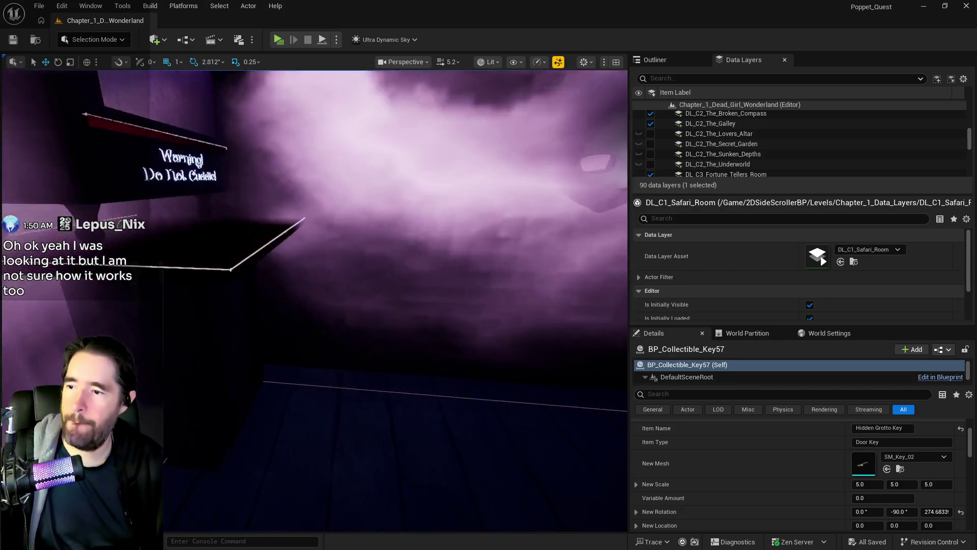
key("f")
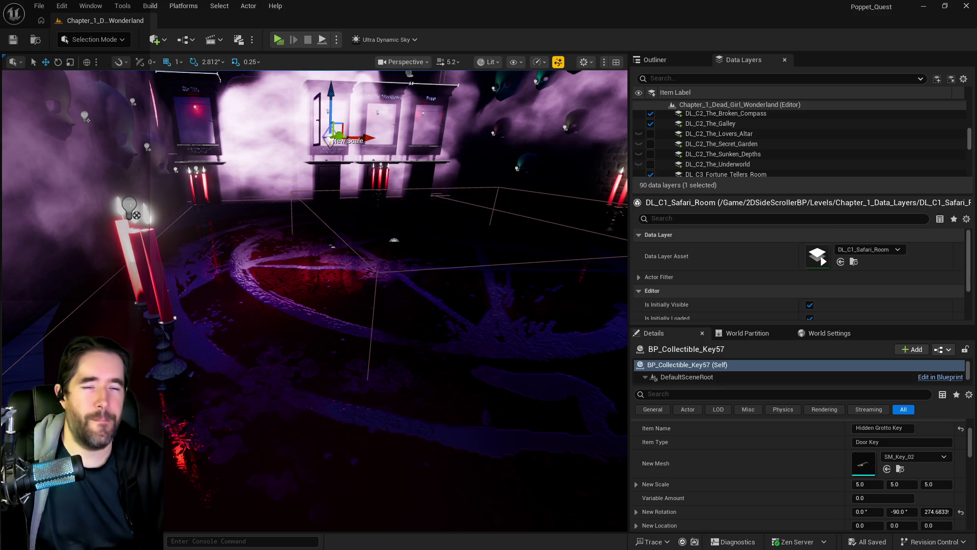
mouse_move(314, 300)
left_mouse_down()
mouse_move(396, 300)
mouse_move(397, 264)
mouse_move(392, 301)
mouse_move(412, 299)
left_mouse_up()
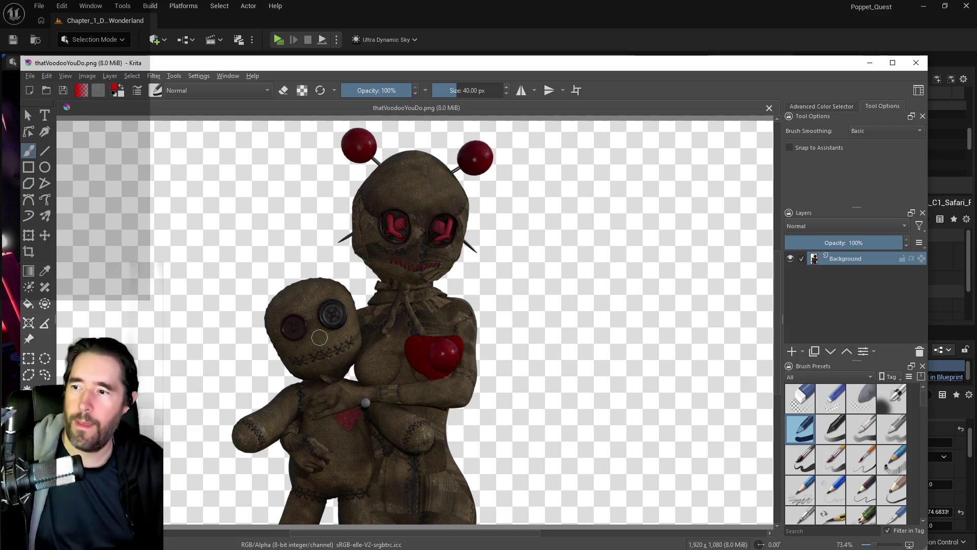
Step: Move the Krita window aside, return to Unreal, and bring up the Content Browser
mouse_move(496, 70)
left_mouse_down()
mouse_move(700, 68)
mouse_move(975, 33)
left_mouse_up()
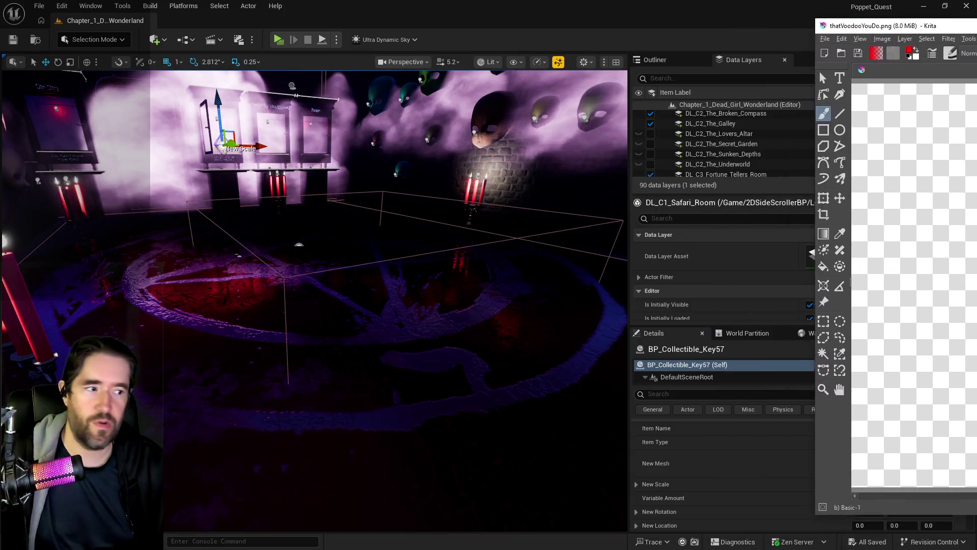
key("alt+Tab")
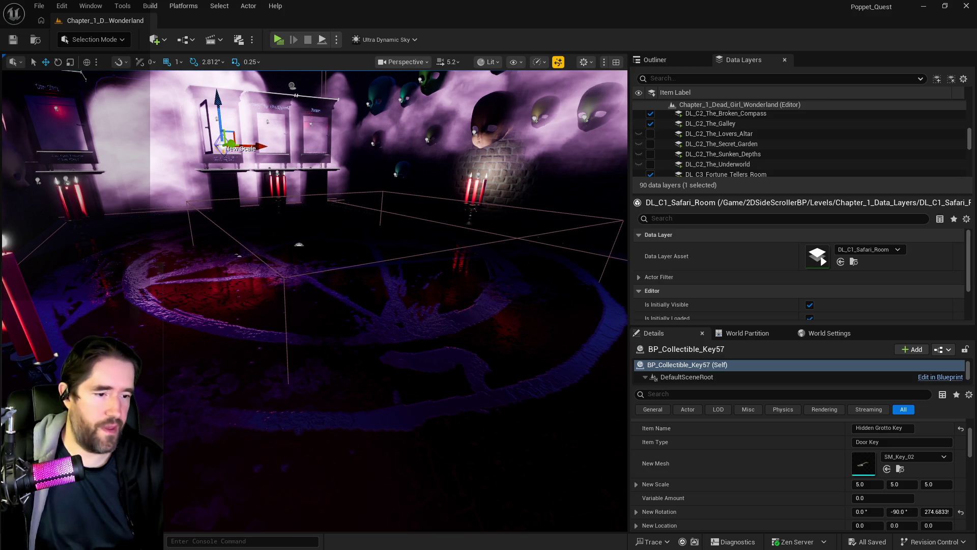
key("ctrl+space")
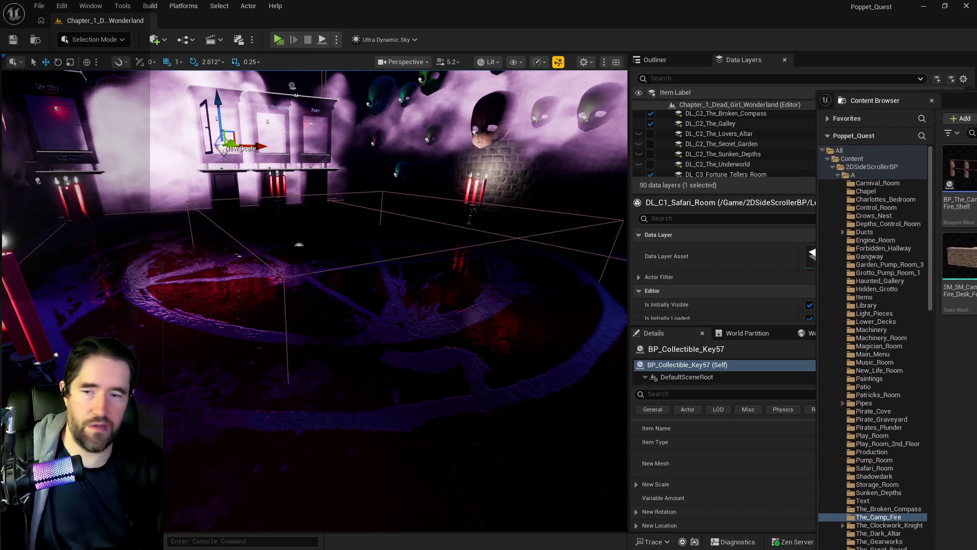
Step: Bring the thatVoodooYouDo texture into UI/Collectibles and save it
scroll(203, 411, "down", 10)
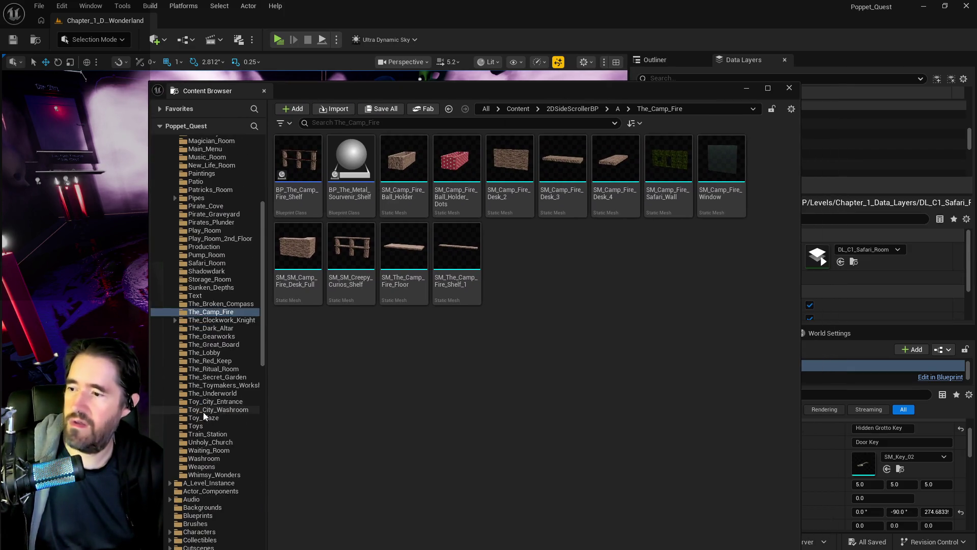
scroll(214, 482, "down", 12)
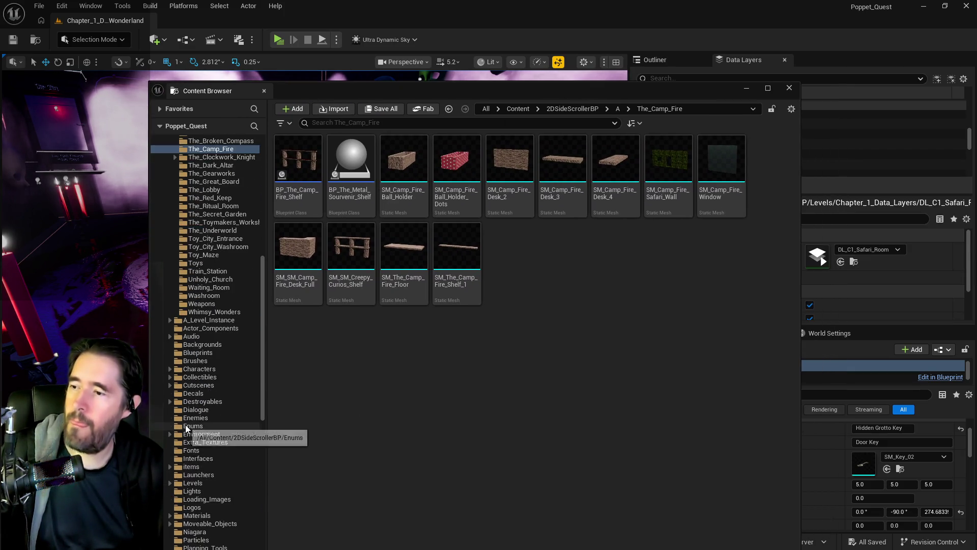
left_click(170, 433)
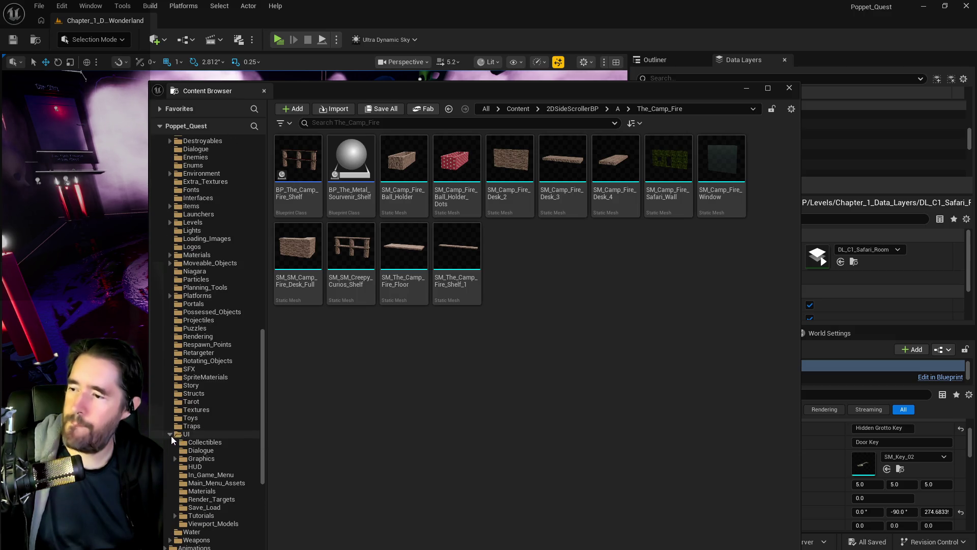
left_click(189, 442)
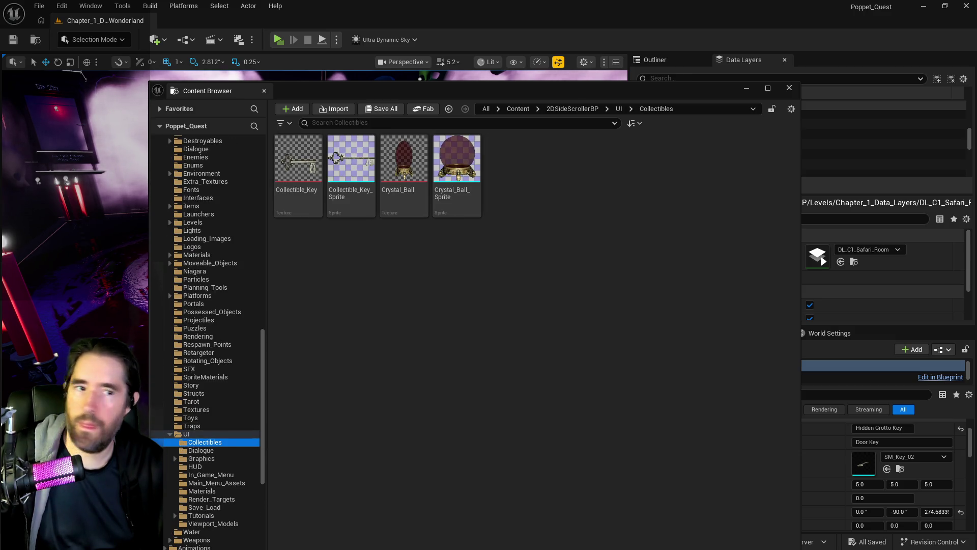
left_click(589, 270)
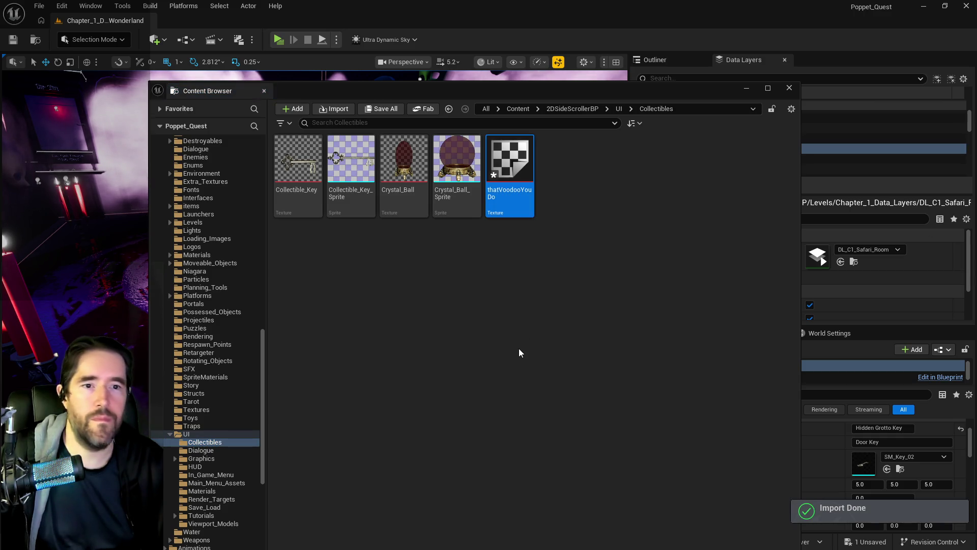
right_click(513, 150)
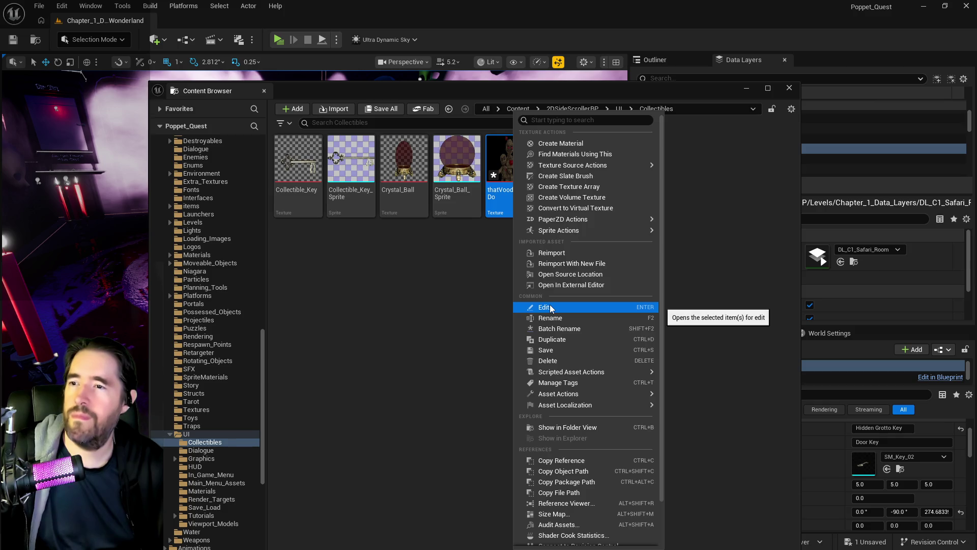
left_click(720, 260)
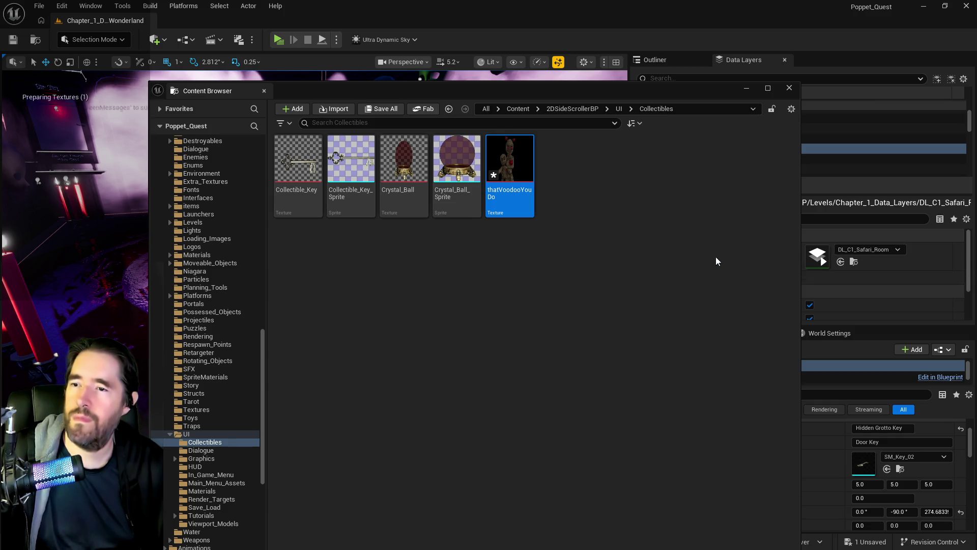
left_click(368, 112)
left_click(570, 395)
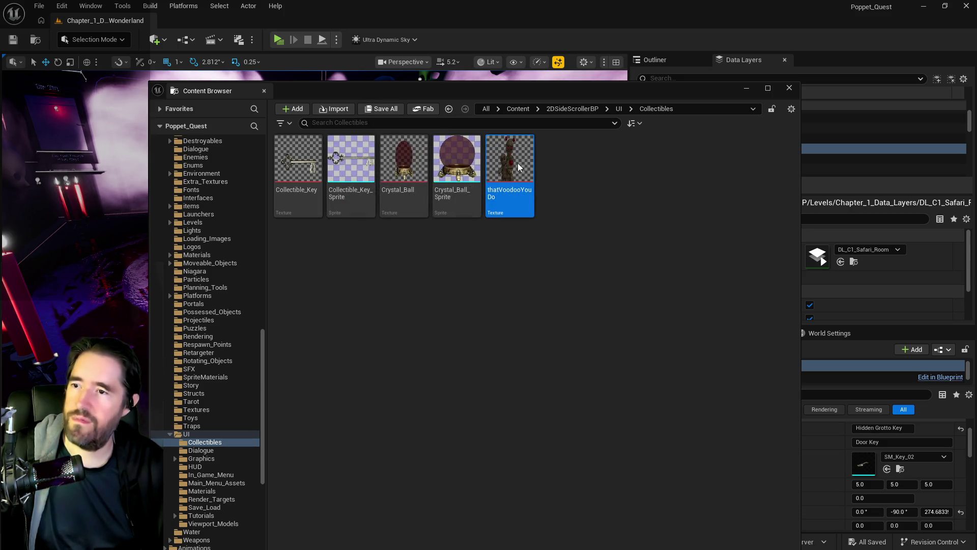
Step: Create and save thatVoodooYouDo_Sprite from the texture, then move the Content Browser aside
right_click(509, 153)
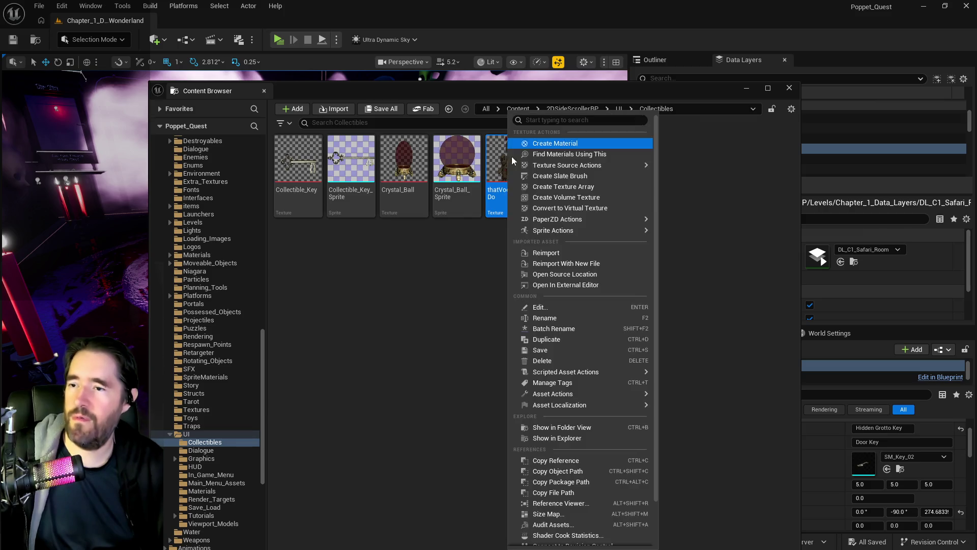
mouse_move(570, 221)
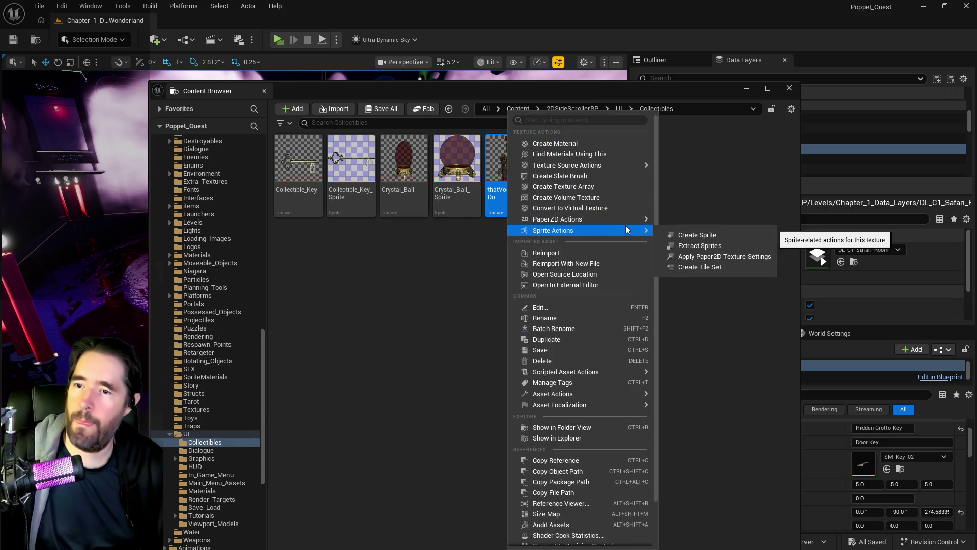
left_click(707, 234)
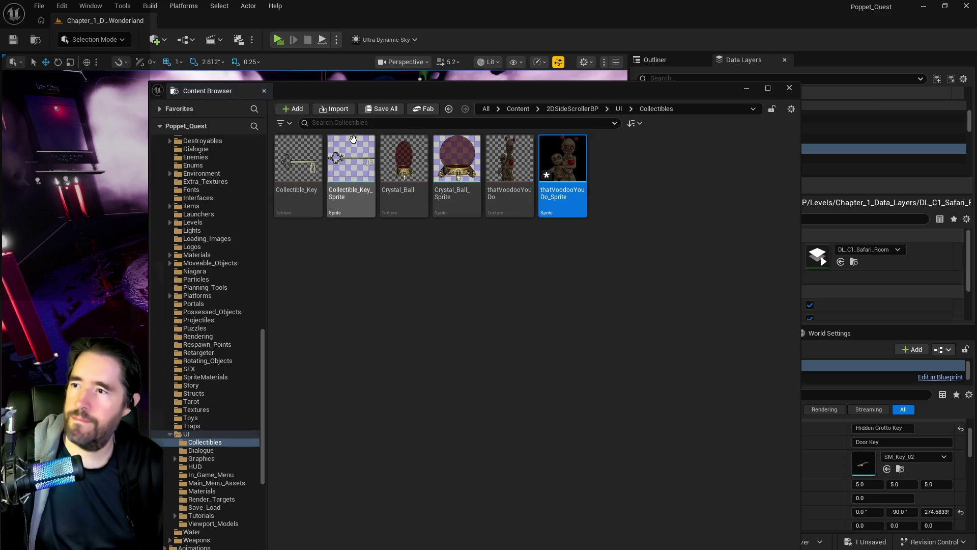
left_click(379, 109)
left_click(573, 391)
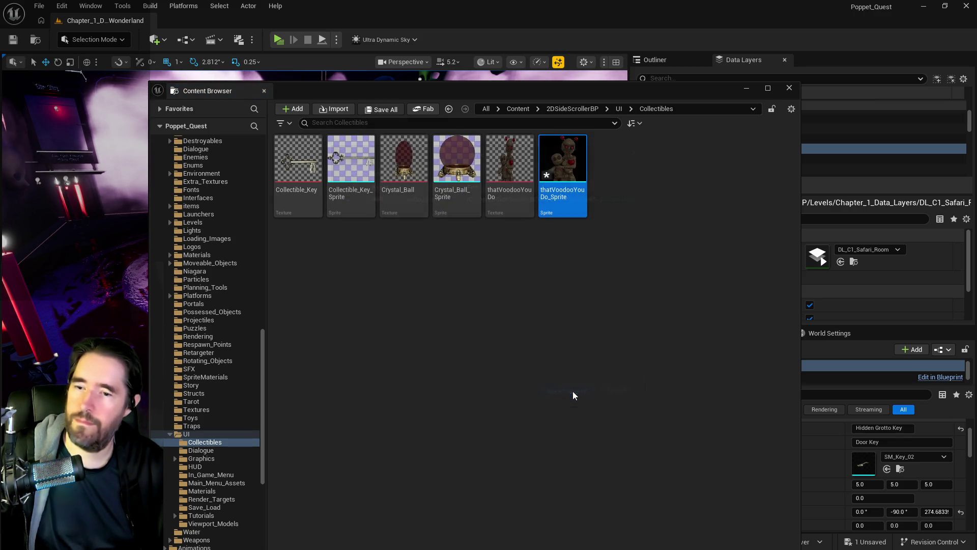
left_click_drag(485, 90, 557, 96)
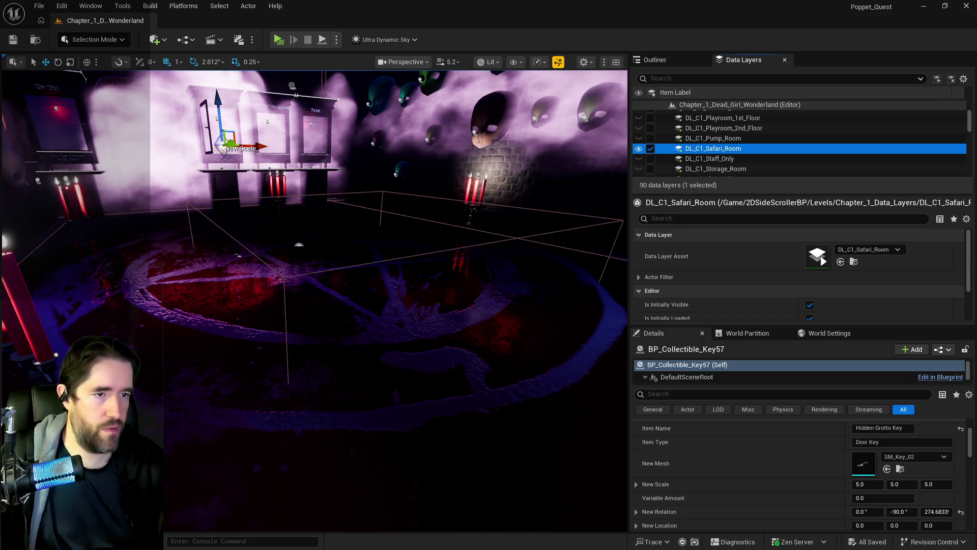
Step: Maximize the Blueprint editor on the Poppet_Box event graph, then bring up the PQ To Do List
left_click_drag(386, 173, 397, 175)
double_click(397, 175)
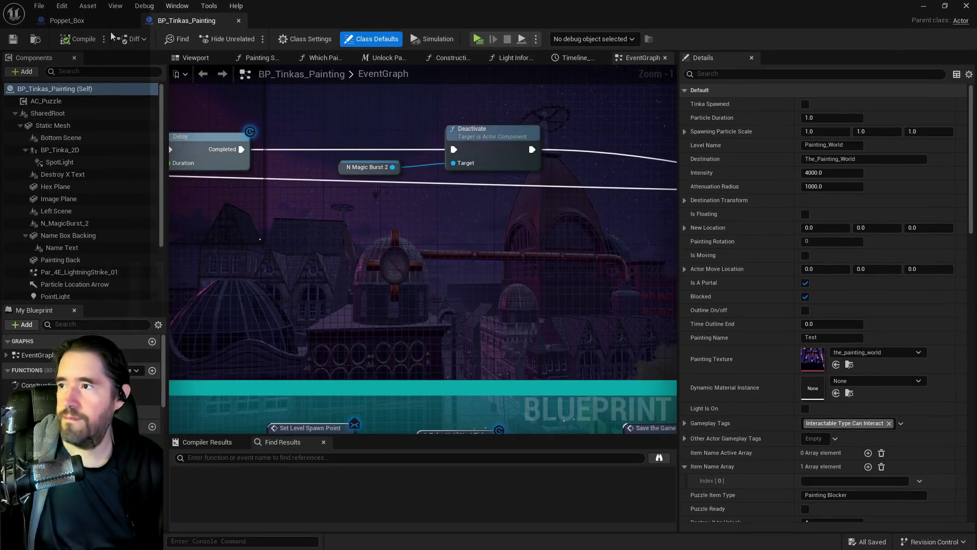
left_click(98, 20)
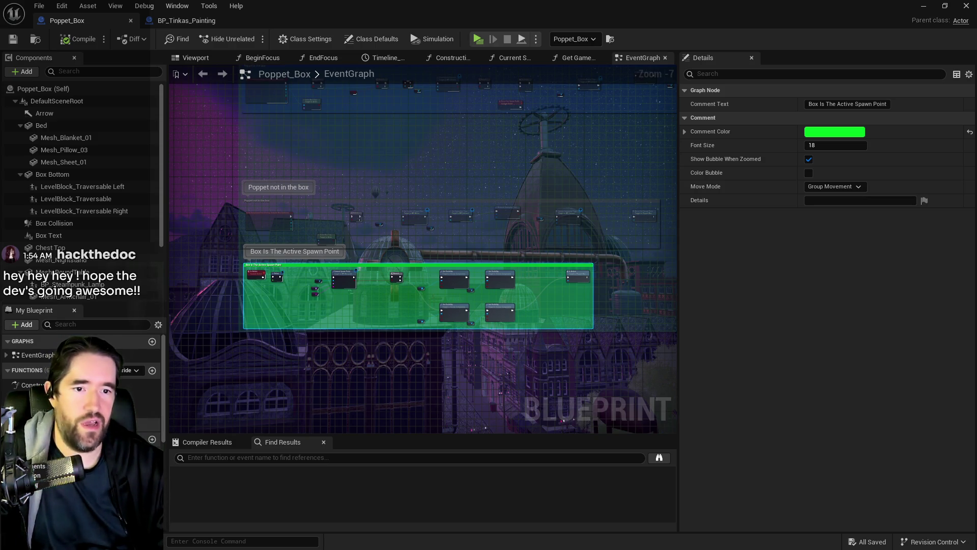
key("alt+Tab")
scroll(497, 381, "up", 10)
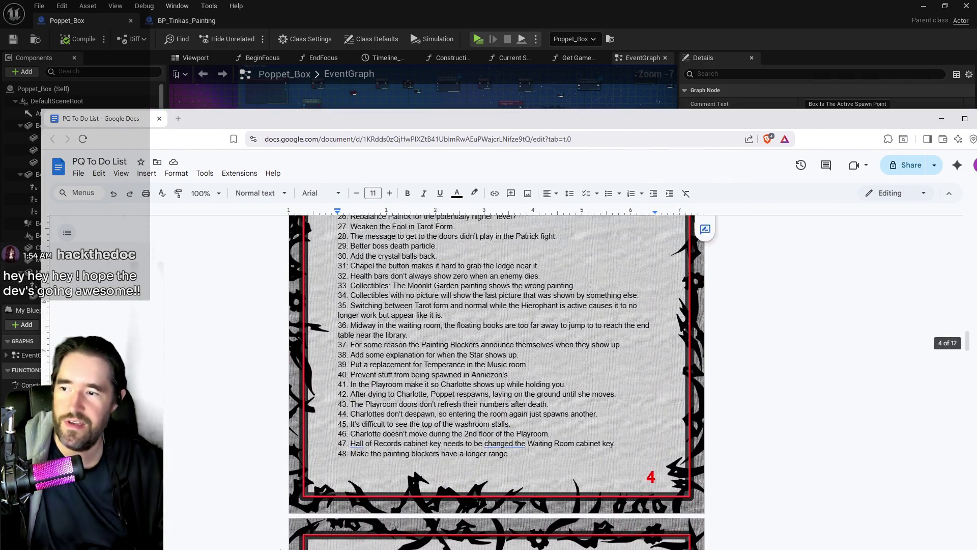
Step: Review the PQ To Do List items through item 56, then minimize the browser window
scroll(264, 509, "up", 10)
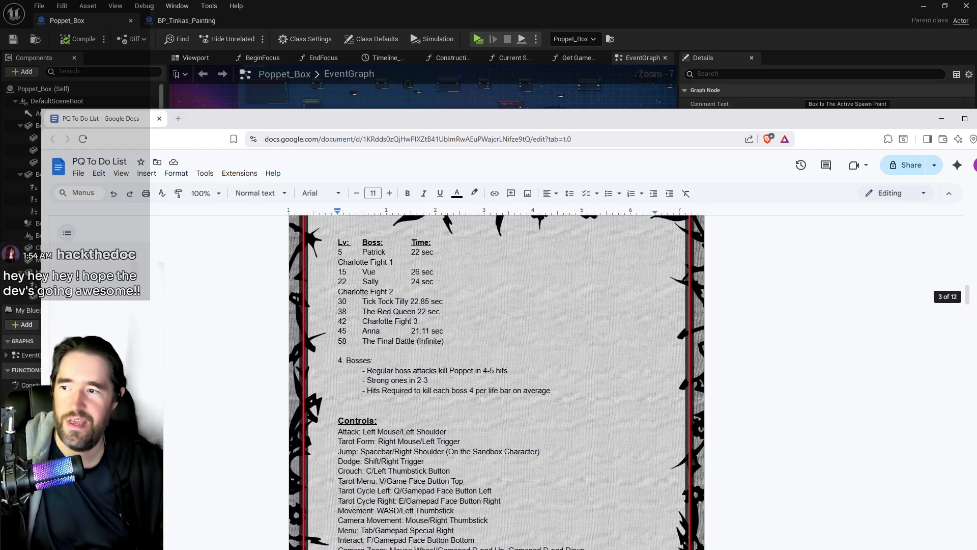
scroll(265, 509, "down", 4)
scroll(398, 481, "down", 15)
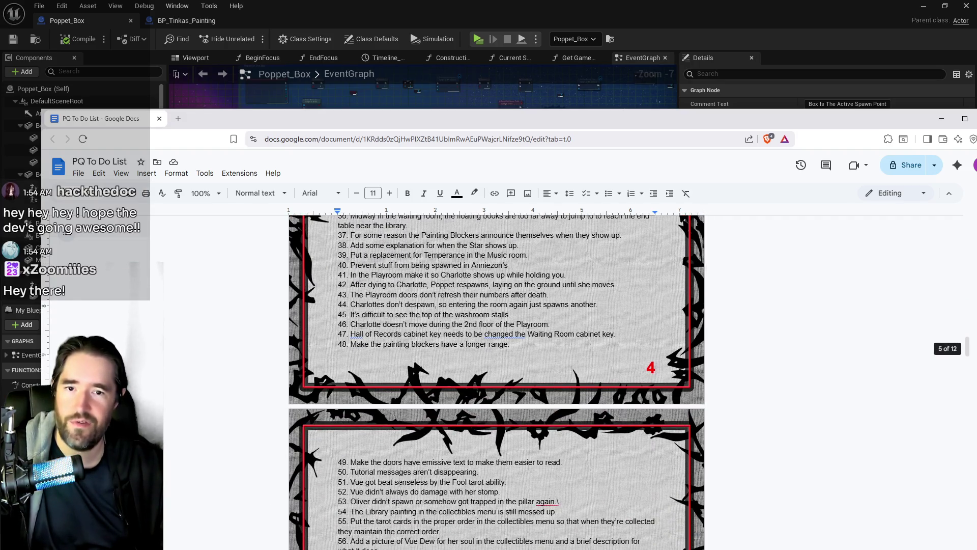
scroll(399, 481, "down", 2)
scroll(399, 481, "up", 4)
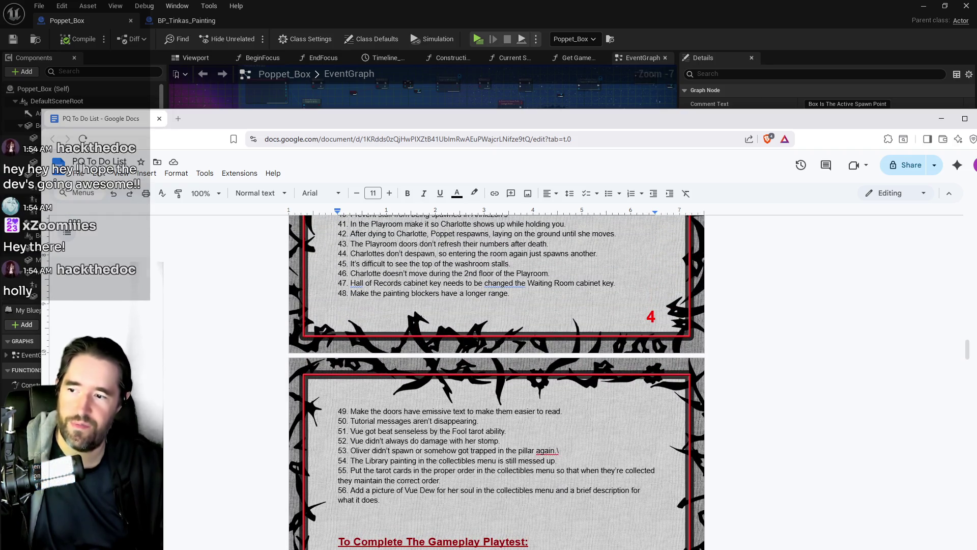
scroll(403, 513, "up", 8)
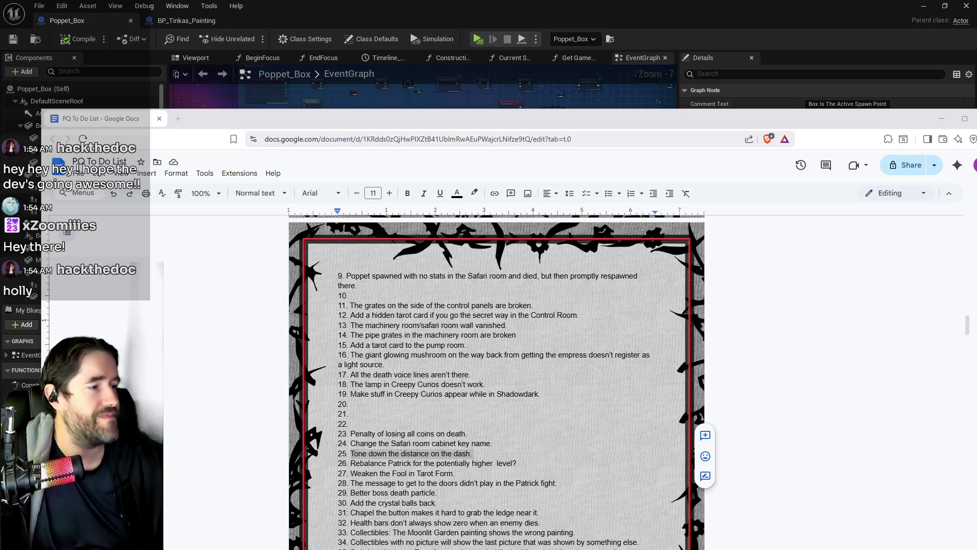
scroll(435, 351, "down", 8)
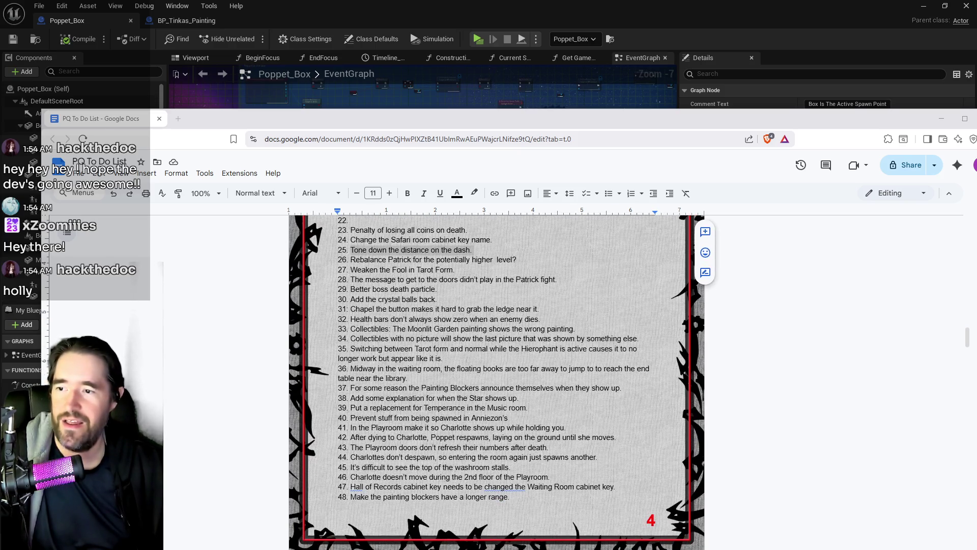
left_click(546, 109)
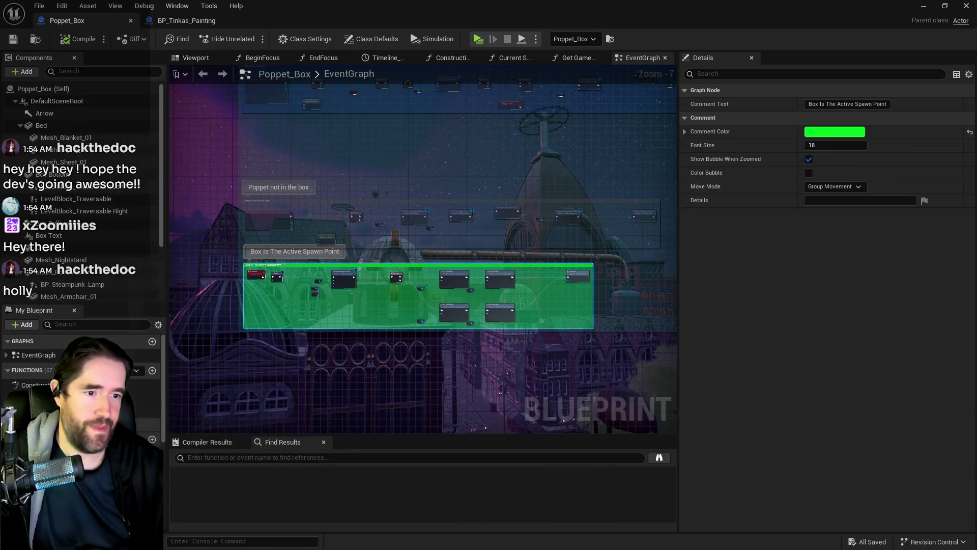
Step: Switch from the Blueprint editor back to the main level editor showing the Chapter_1 level
key("alt+Tab")
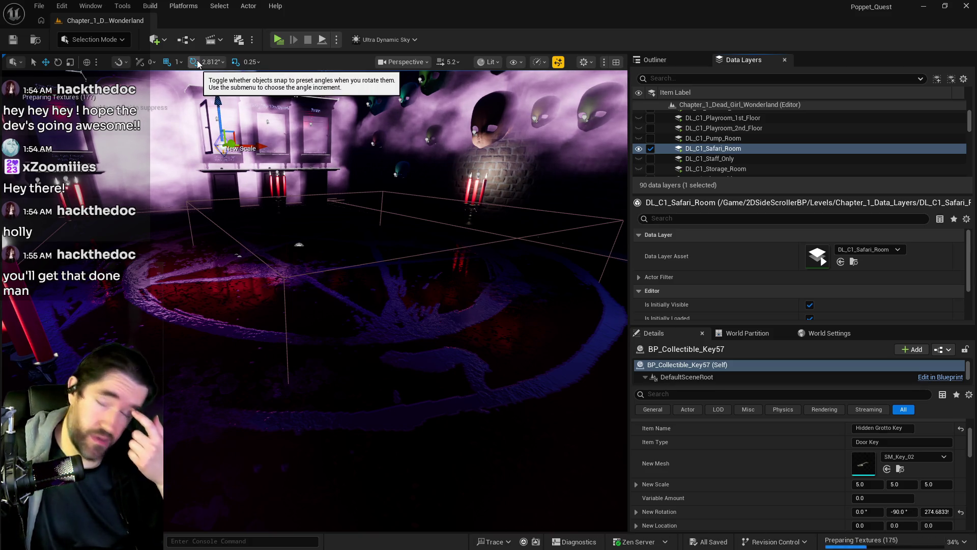
Step: Open the BP_Poppet pawn Blueprint through the toolbar's GameMode and Pawn edit menu
left_click(185, 39)
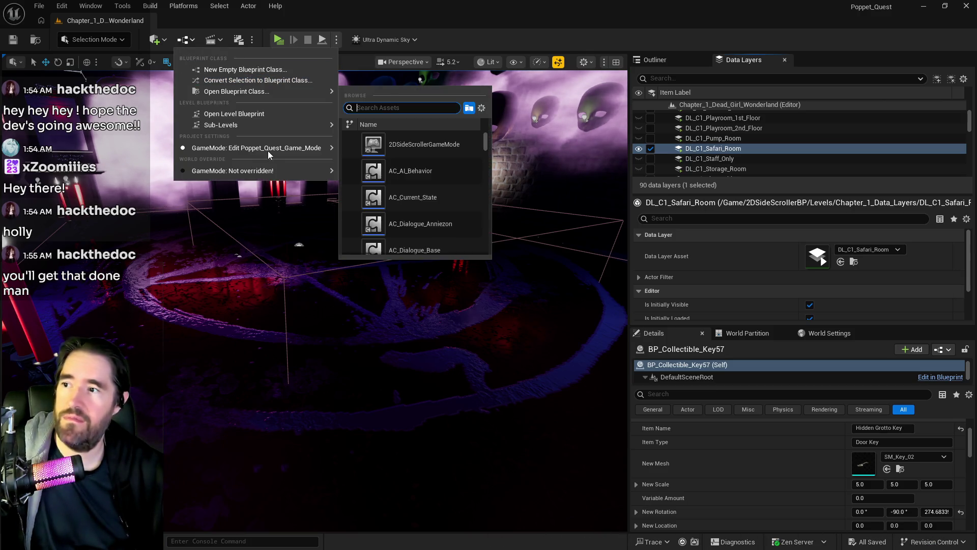
mouse_move(267, 148)
mouse_move(464, 208)
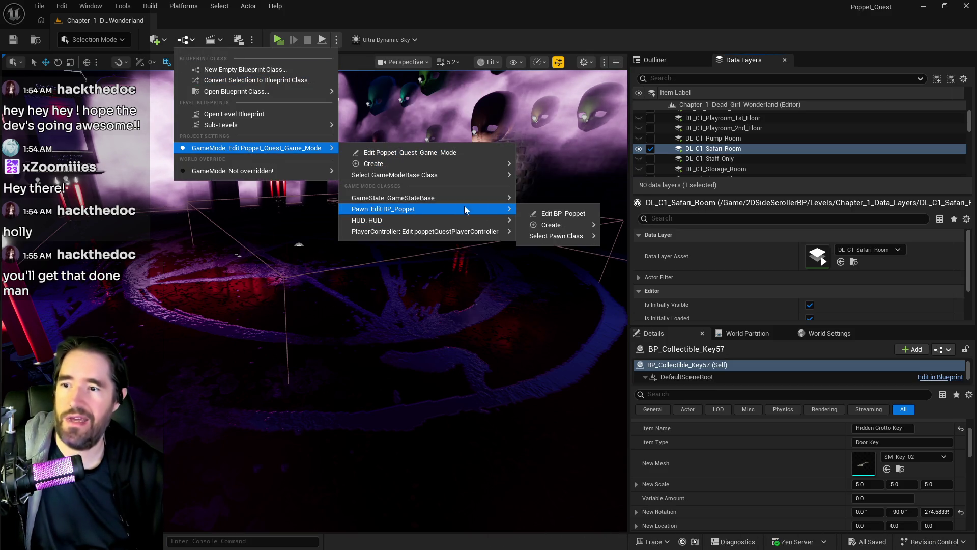
left_click(529, 210)
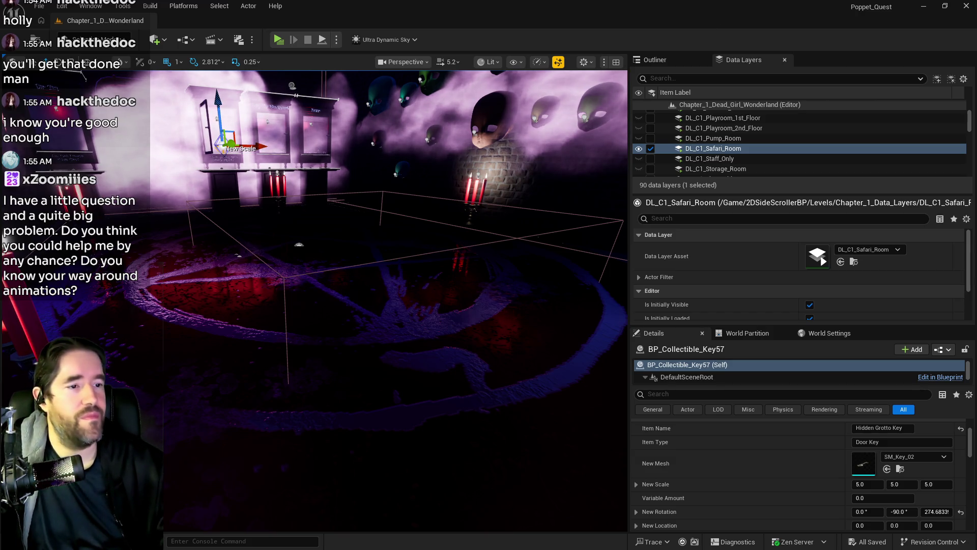
key("alt+Tab")
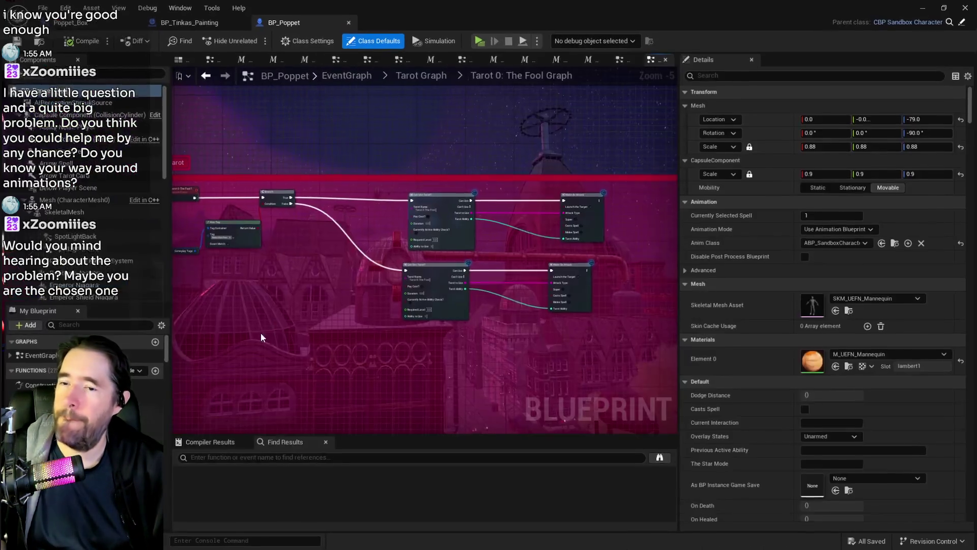
Step: Maximize BP_Poppet, filter members by 'collectib' and inspect Collectible Info Bank's 21 map entries
double_click(377, 198)
left_click(72, 324)
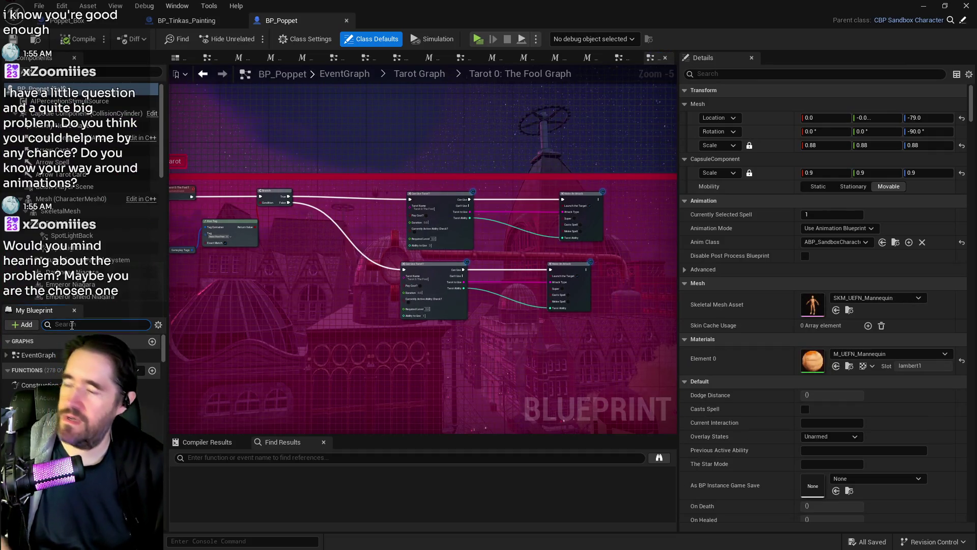
type("collectib")
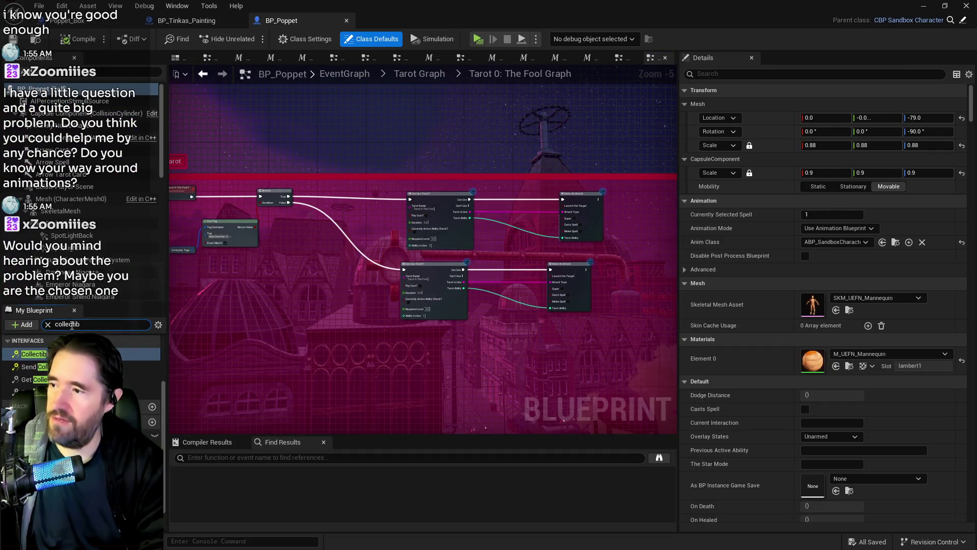
left_click(53, 462)
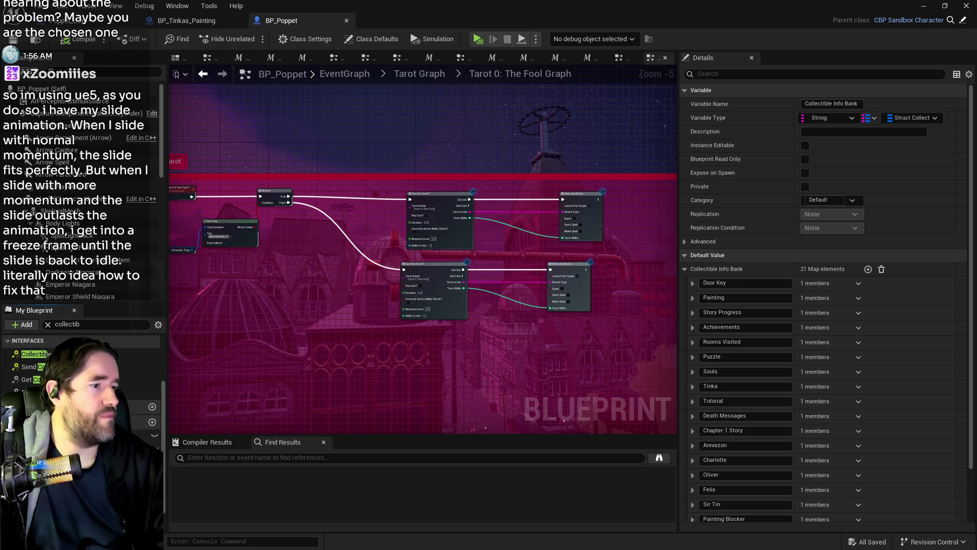
Step: Pan the Tarot Graph to show the Fool, Magician and Strength graphs, then return to the level
mouse_move(413, 351)
left_mouse_down()
mouse_move(488, 345)
mouse_move(487, 371)
left_mouse_up()
left_click_drag(438, 232, 436, 102)
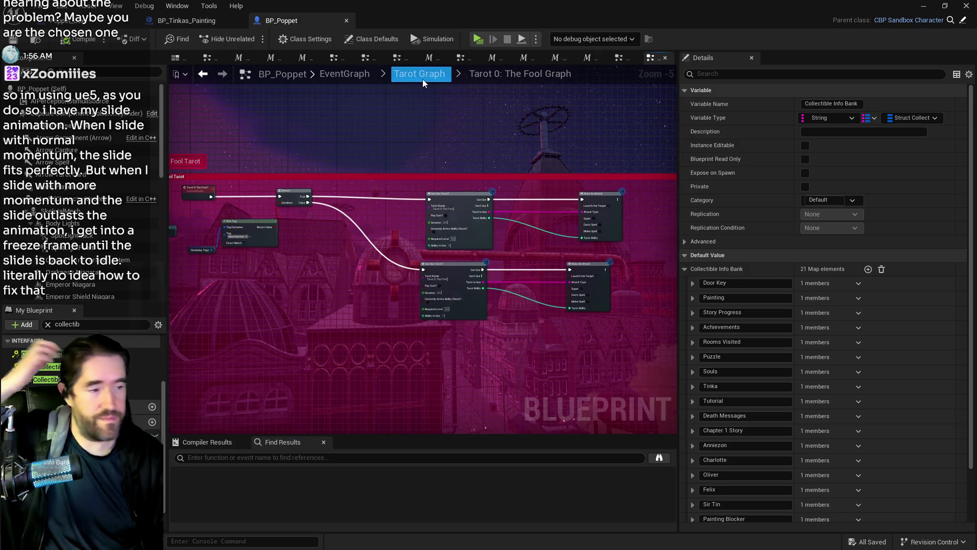
left_click(422, 78)
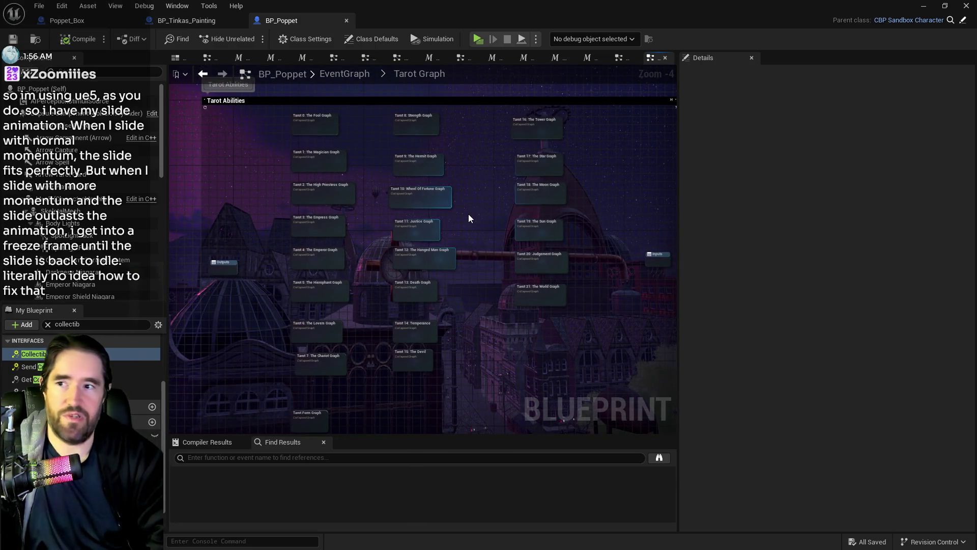
scroll(551, 129, "up", 4)
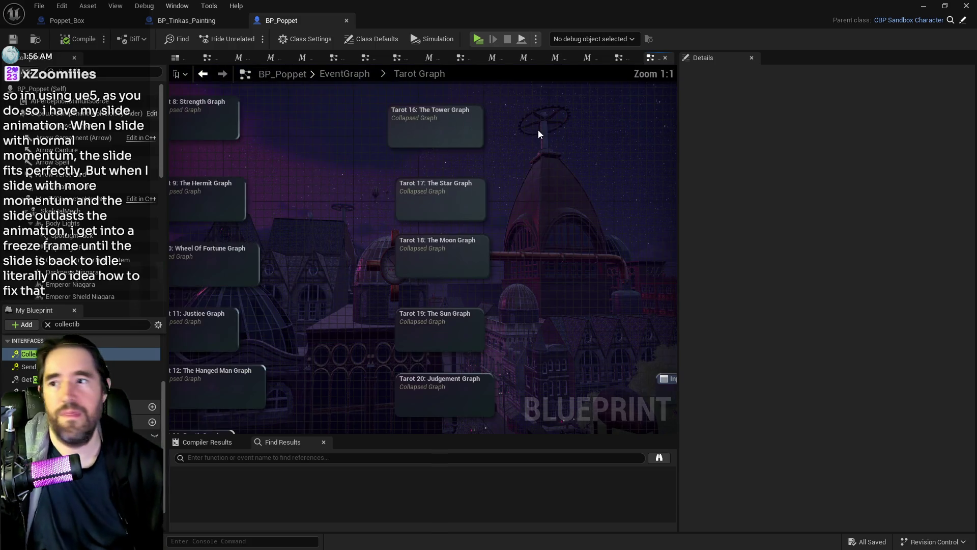
left_click_drag(236, 183, 423, 267)
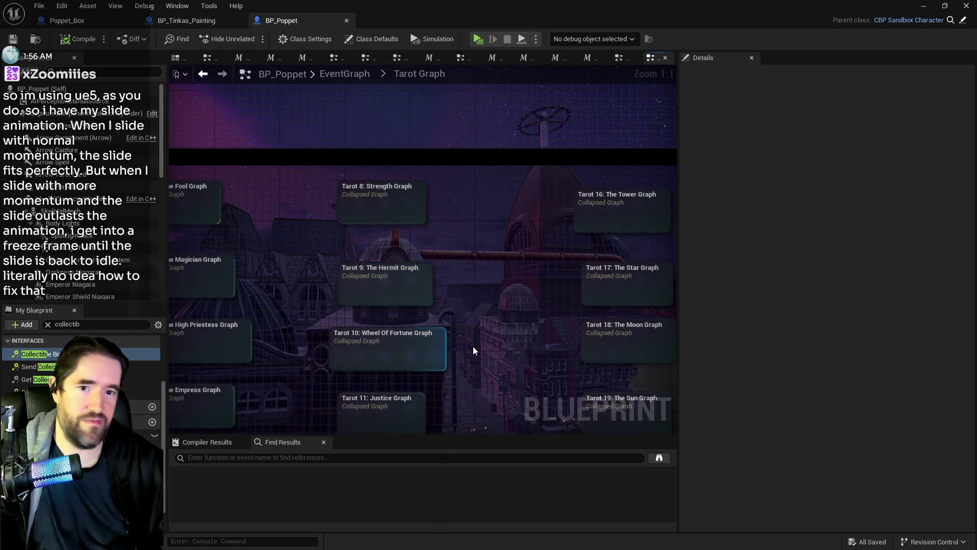
key("alt+Tab")
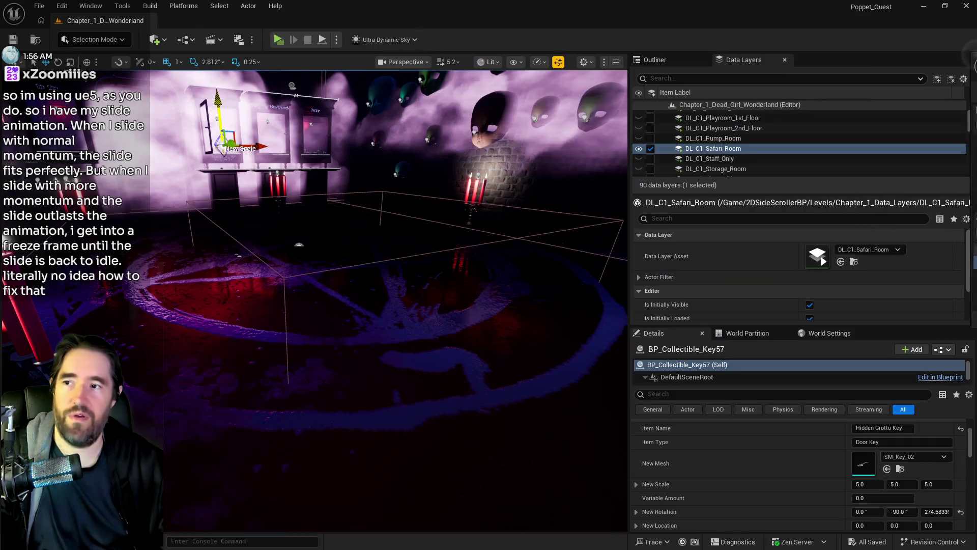
Step: Fly the viewport along the corridor and run a brief test play, then stop it
mouse_move(513, 310)
left_mouse_down()
mouse_move(484, 300)
mouse_move(458, 316)
mouse_move(430, 305)
left_mouse_up()
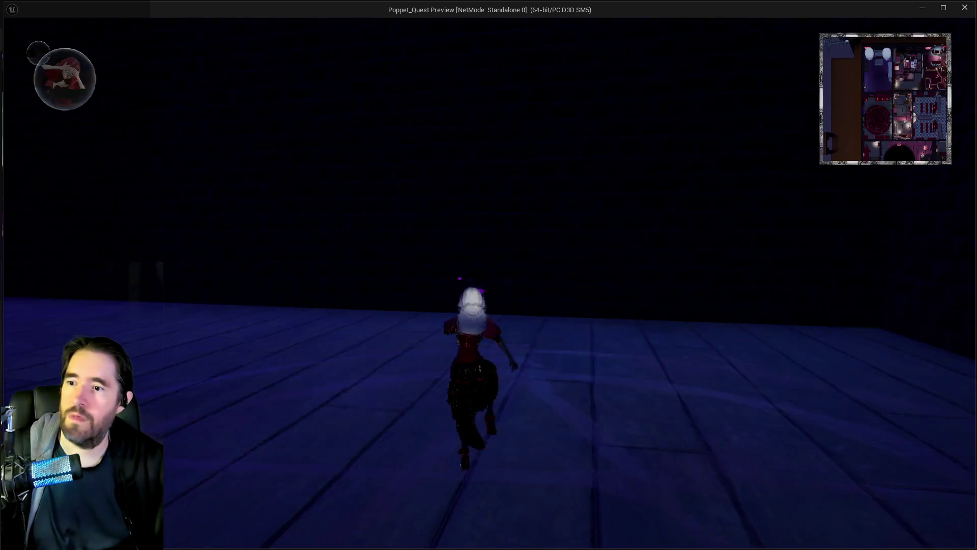
key("alt+Tab")
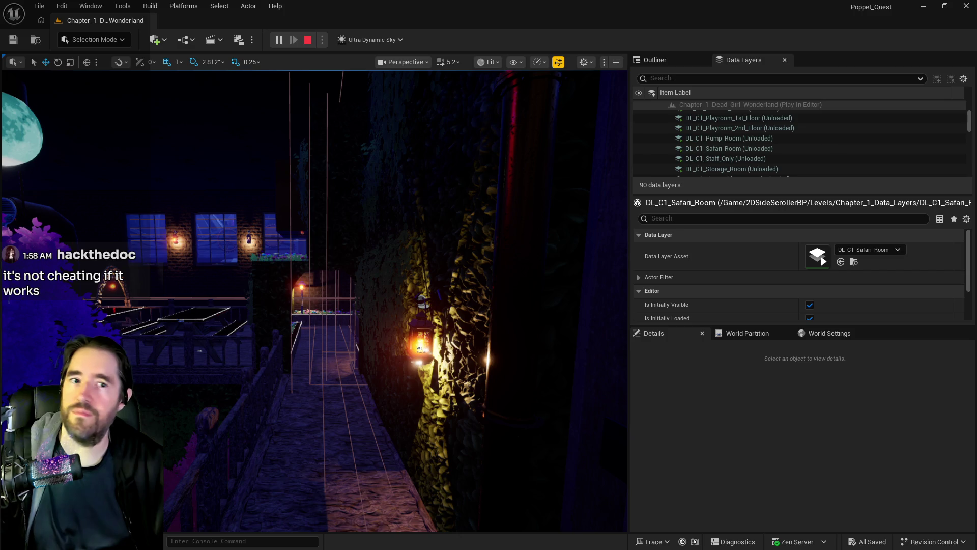
left_click(308, 40)
Step: Open Poppet_Quest_Game_Mode from the Blueprints GameMode menu and maximize its window
left_click(157, 39)
left_click(186, 40)
left_click(186, 40)
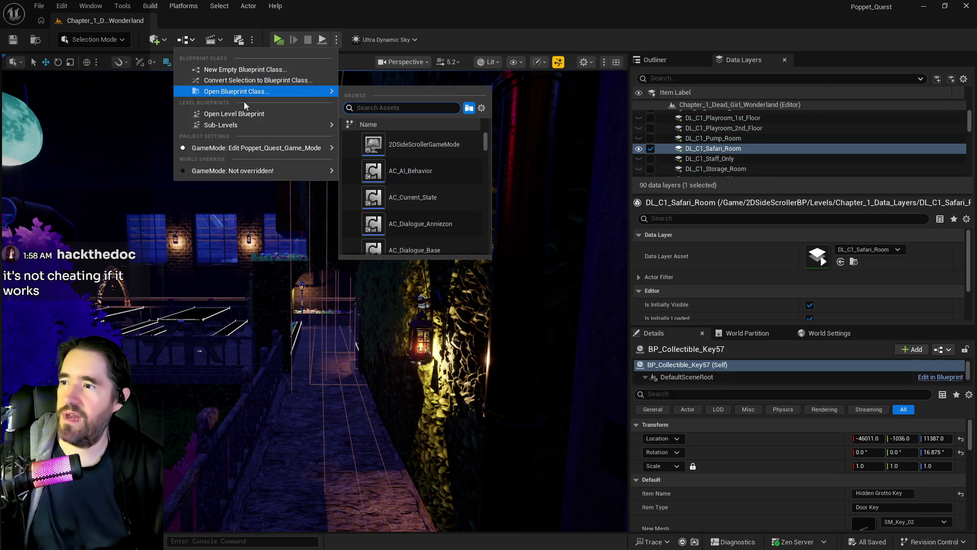
mouse_move(254, 148)
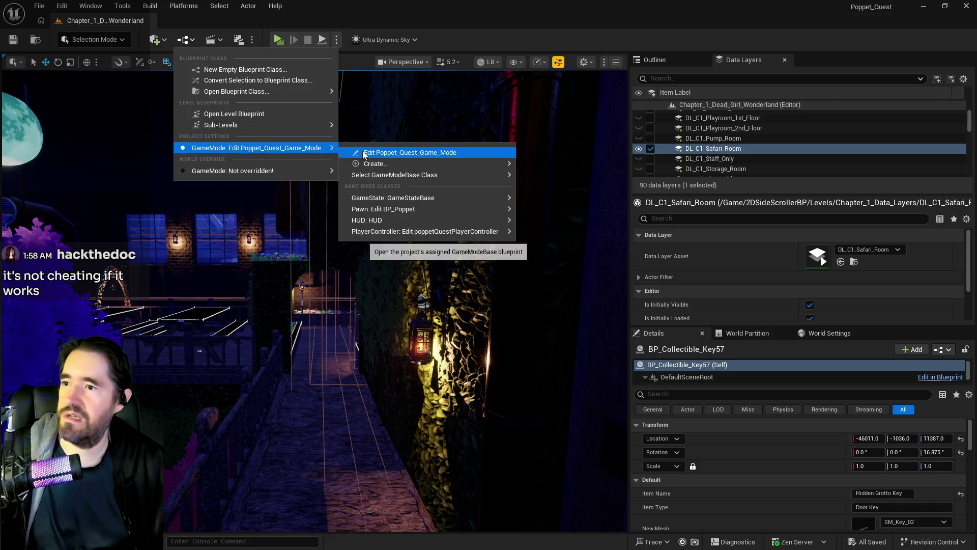
left_click(428, 152)
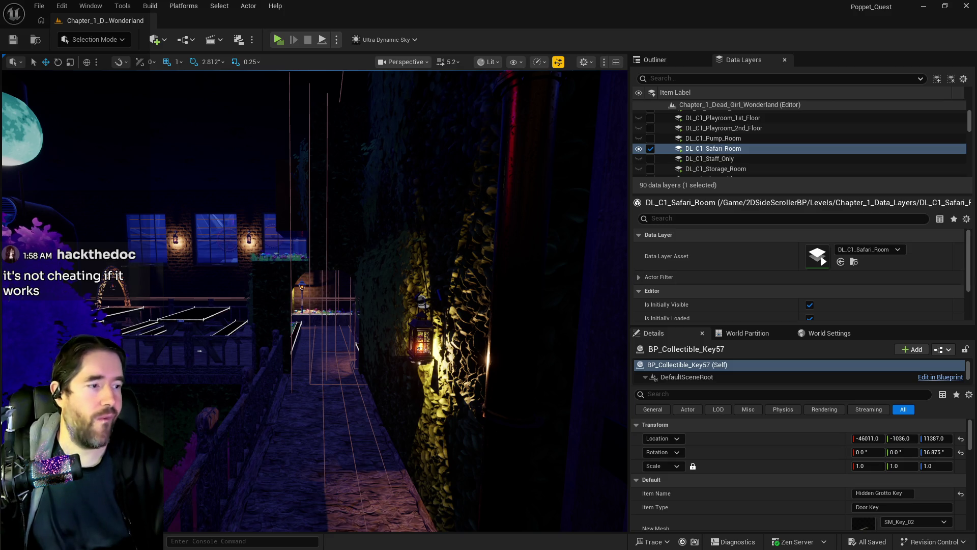
double_click(485, 205)
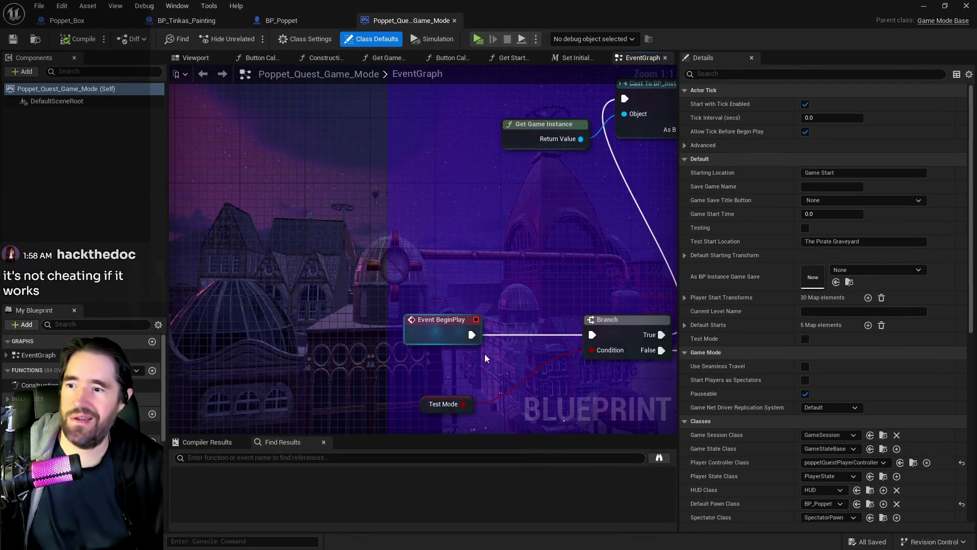
Step: Make the Test Mode variable default to checked, compile and save, and return to the level editor
left_click(442, 404)
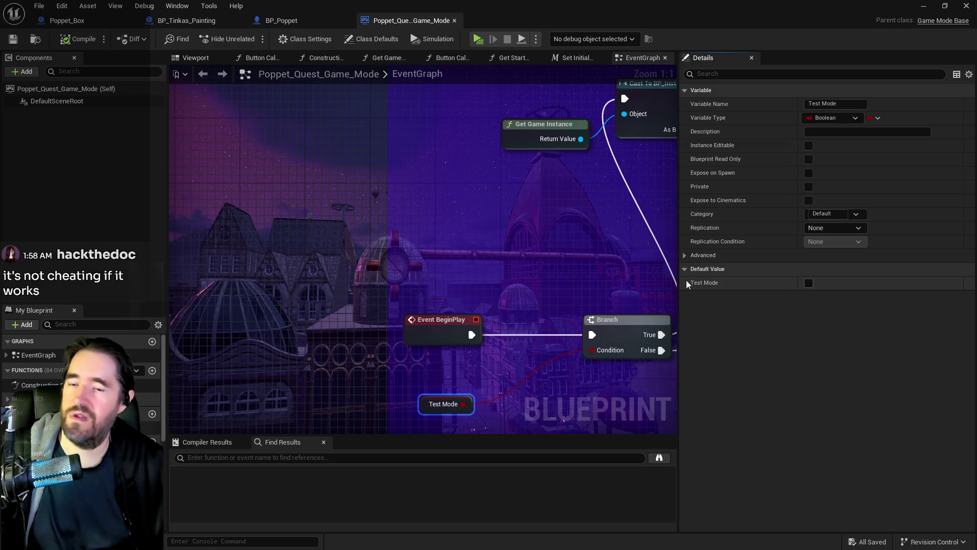
left_click(809, 283)
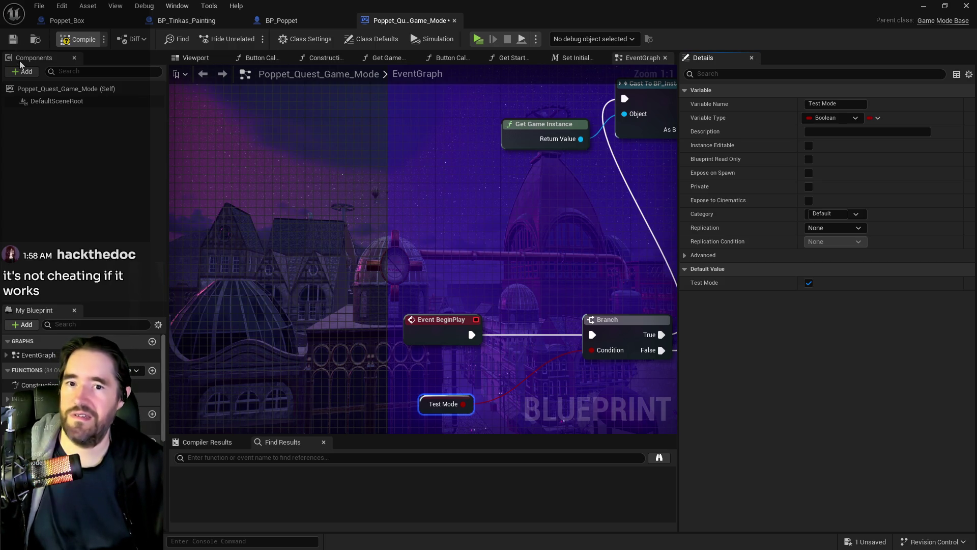
left_click(12, 39)
left_click_drag(531, 13, 752, 20)
left_click(753, 4)
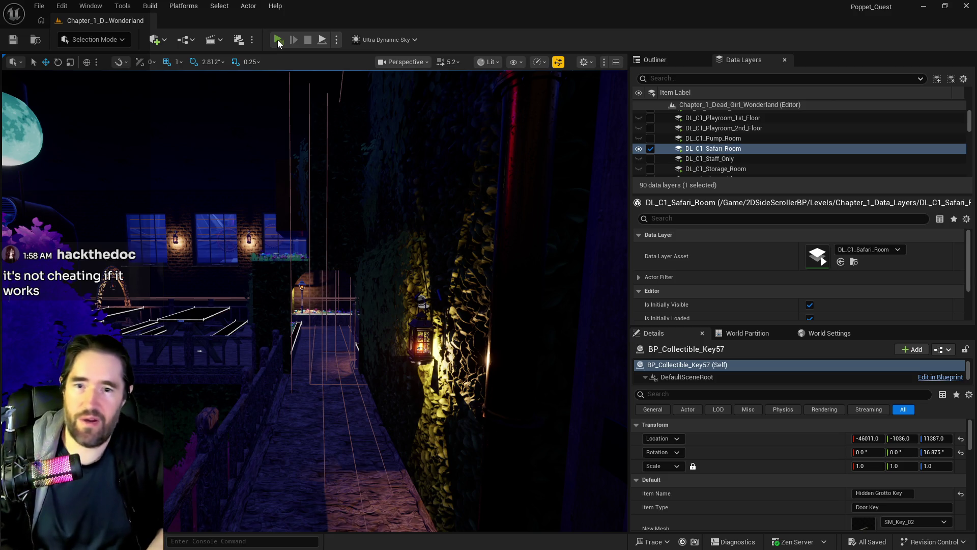
Step: Launch the game and dodge through the side alley into the courtyard, swapping Light and Darkness forms
left_click(278, 40)
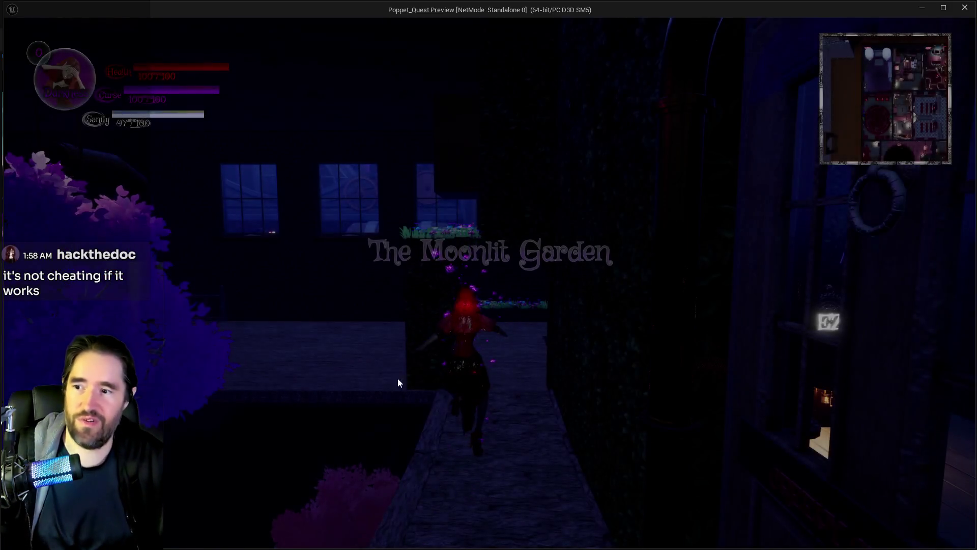
key("w")
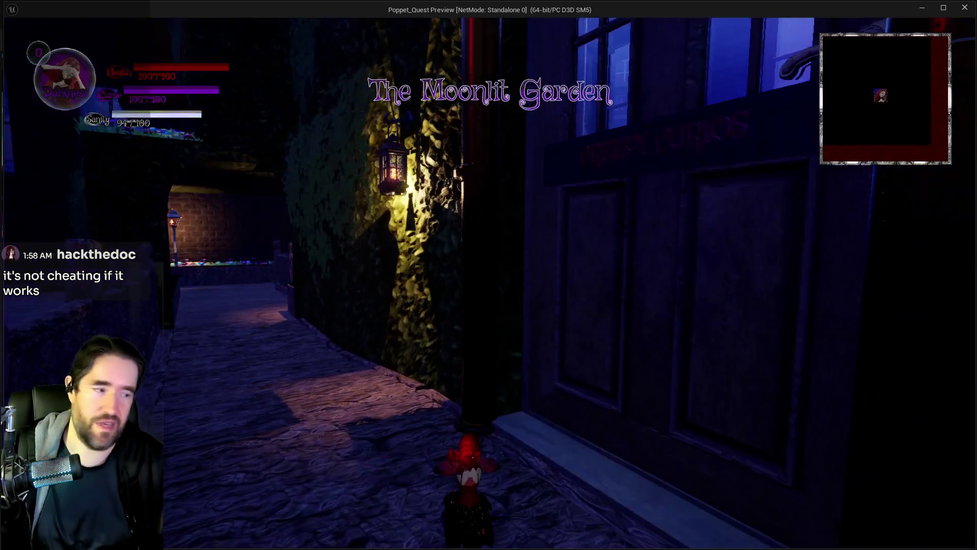
key("q")
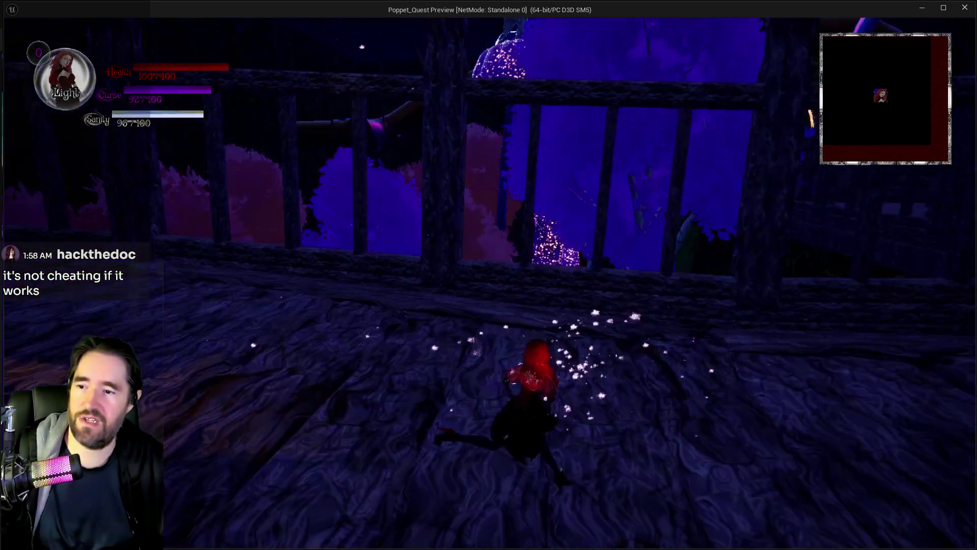
key("q")
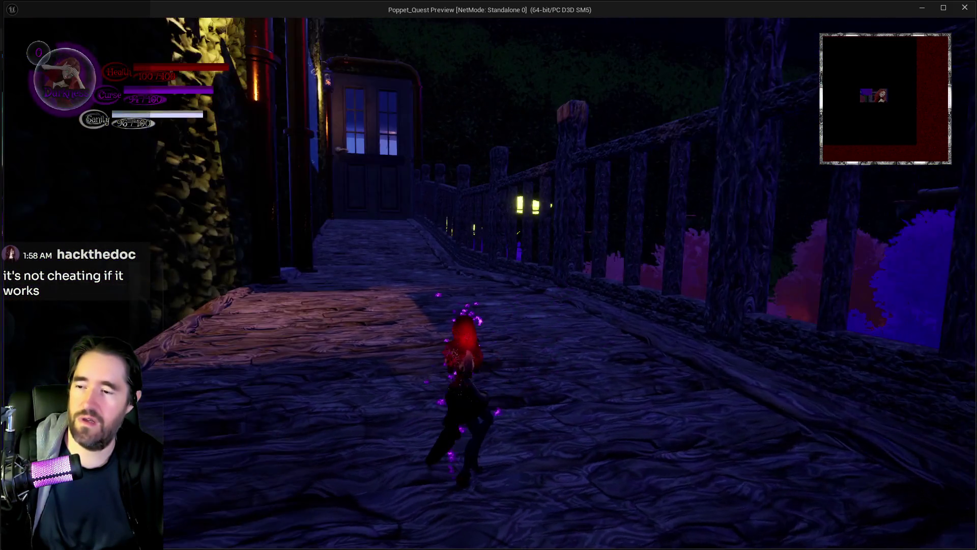
key("q")
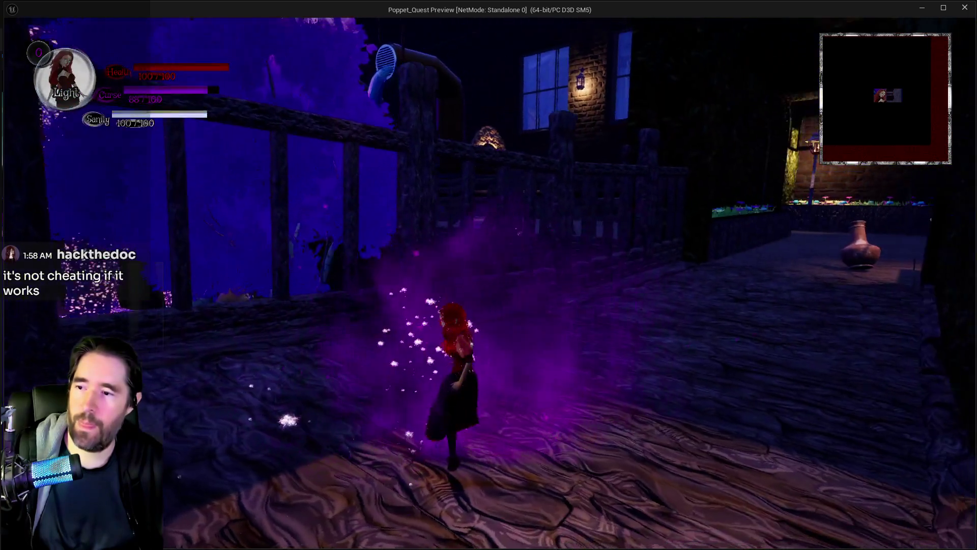
key("q")
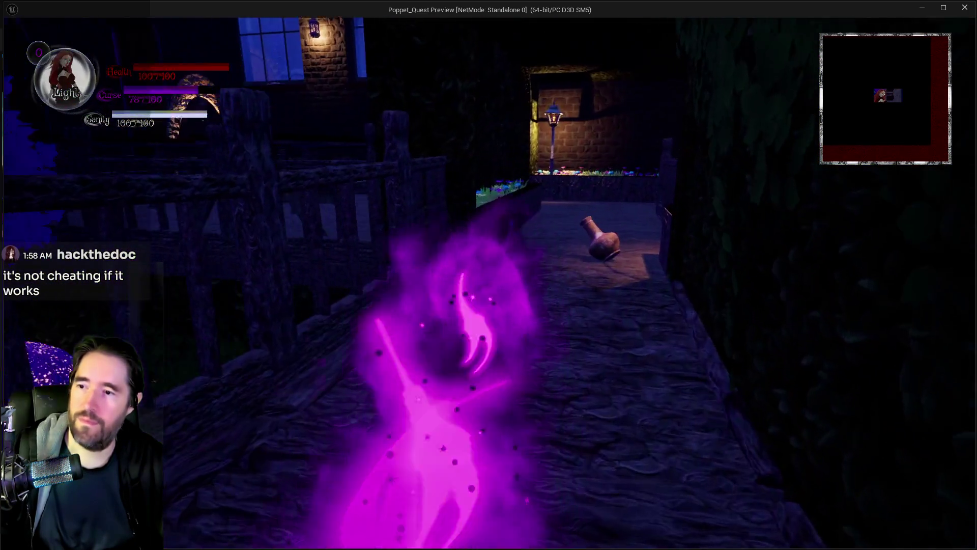
key("q")
key("q")
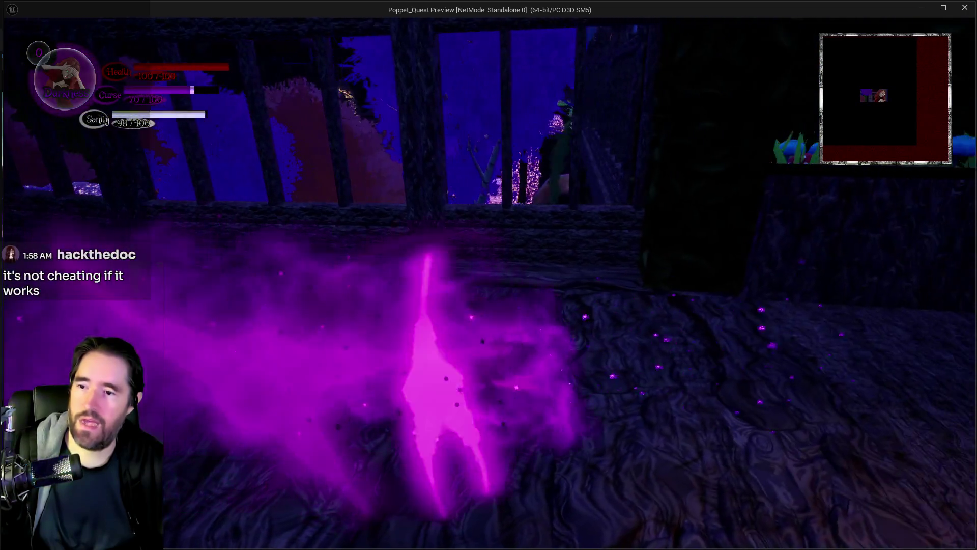
key("w")
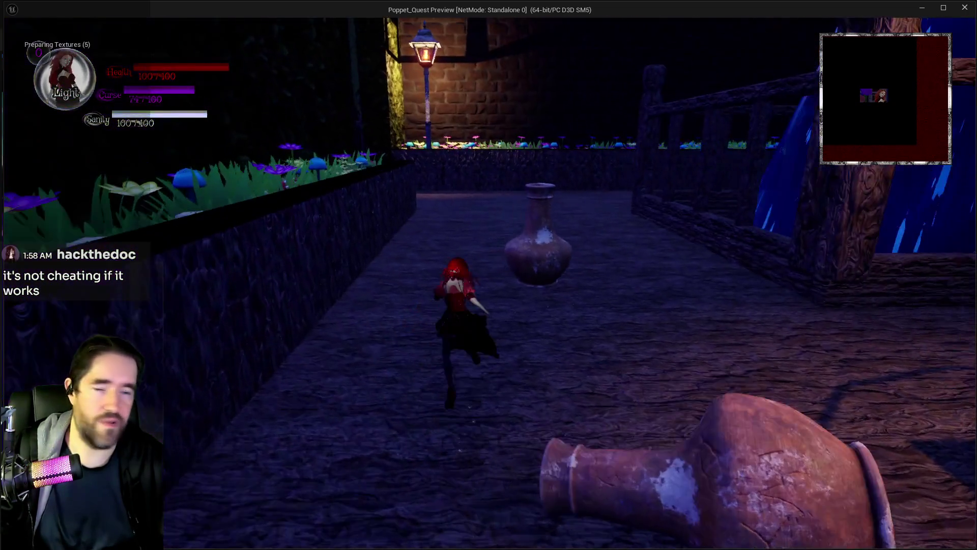
key("q")
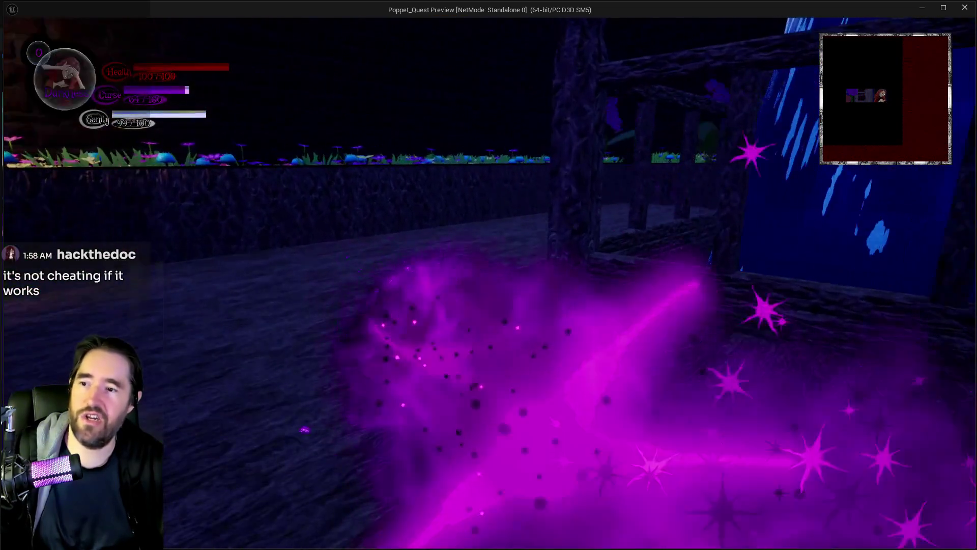
Step: Mist-dash down the path to the picnic tables, jump onto a table and release a purple burst
key("w")
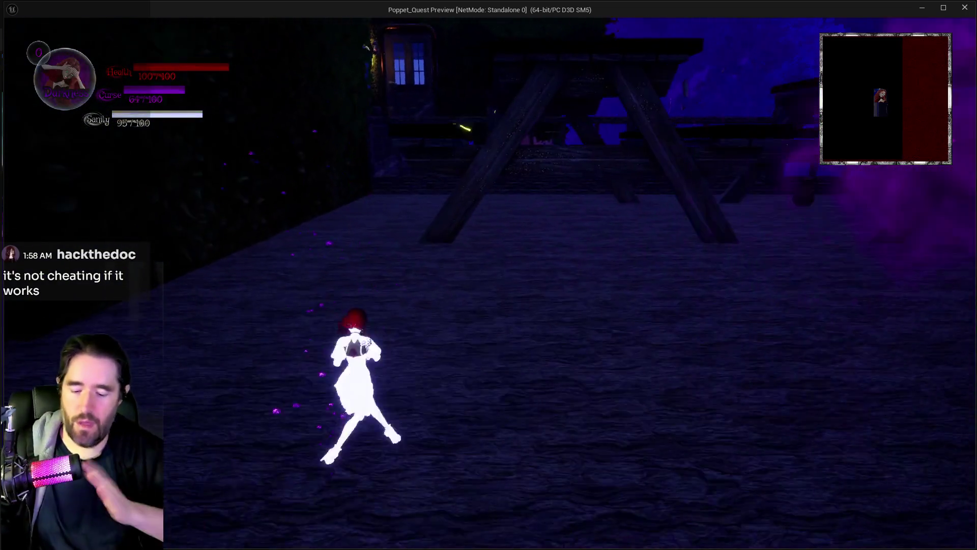
key("w")
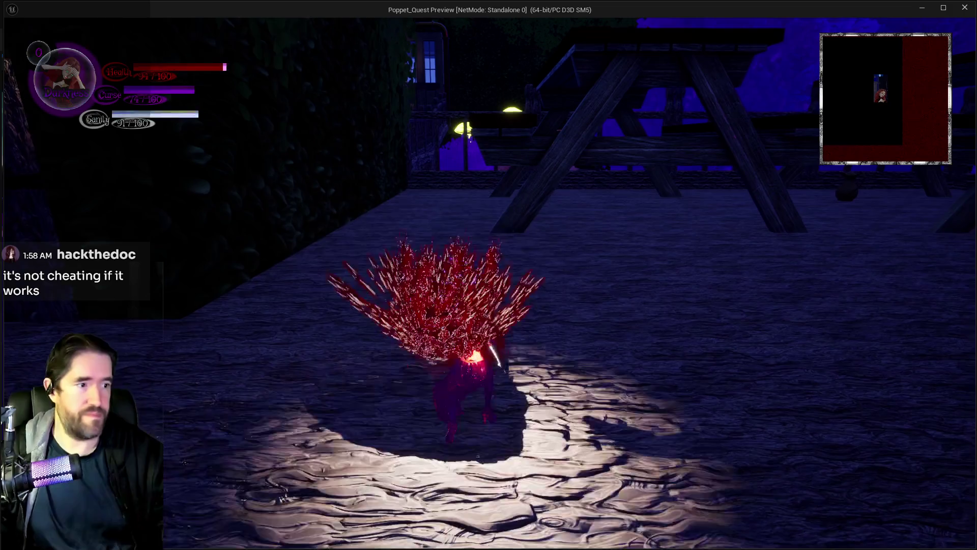
key("w")
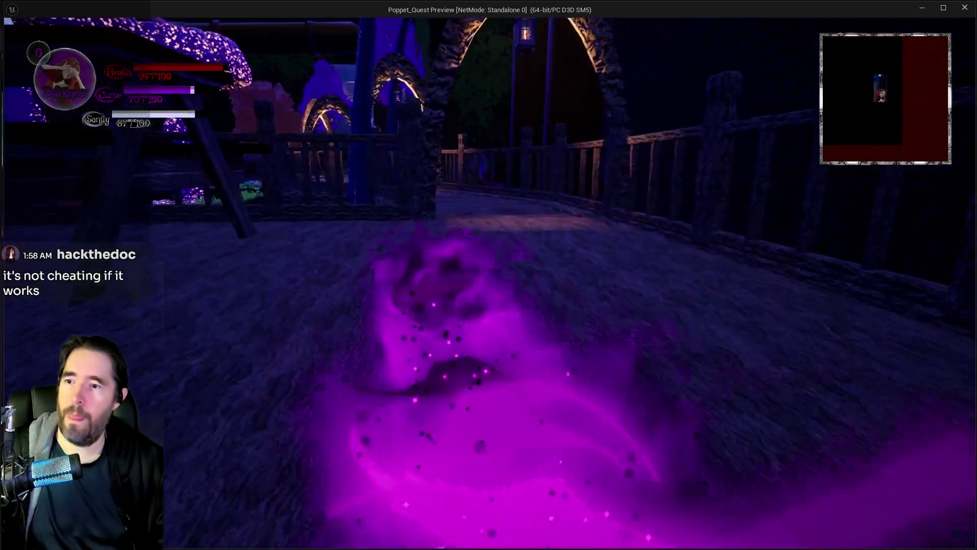
key("w")
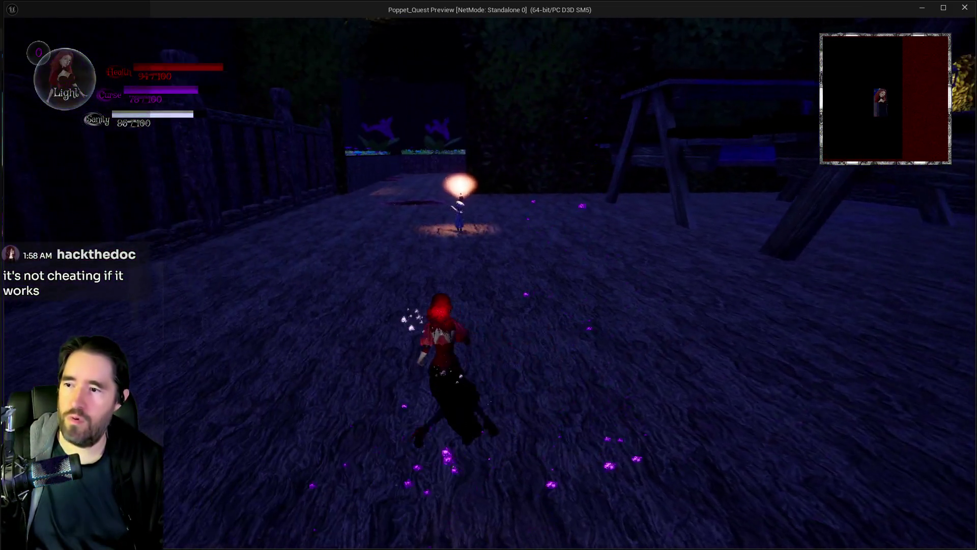
key("w")
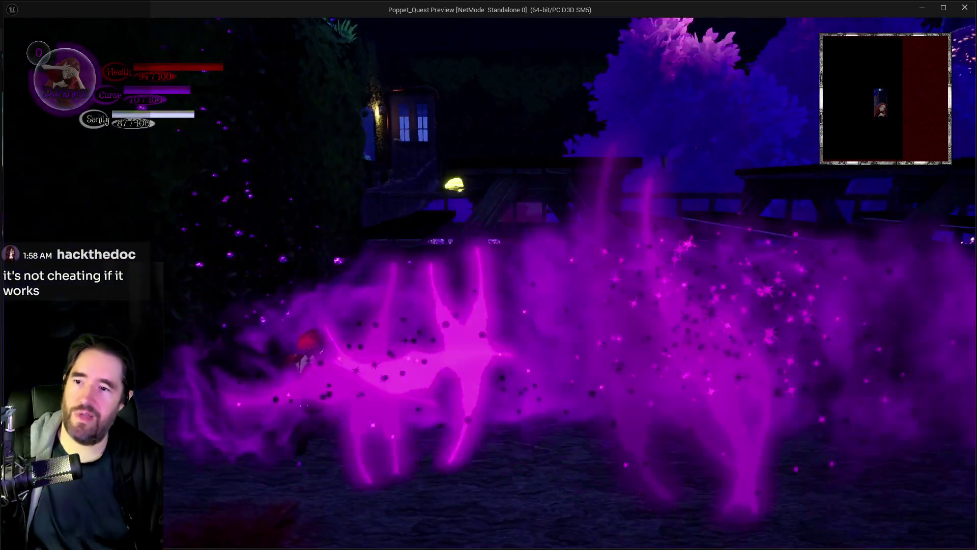
key("w")
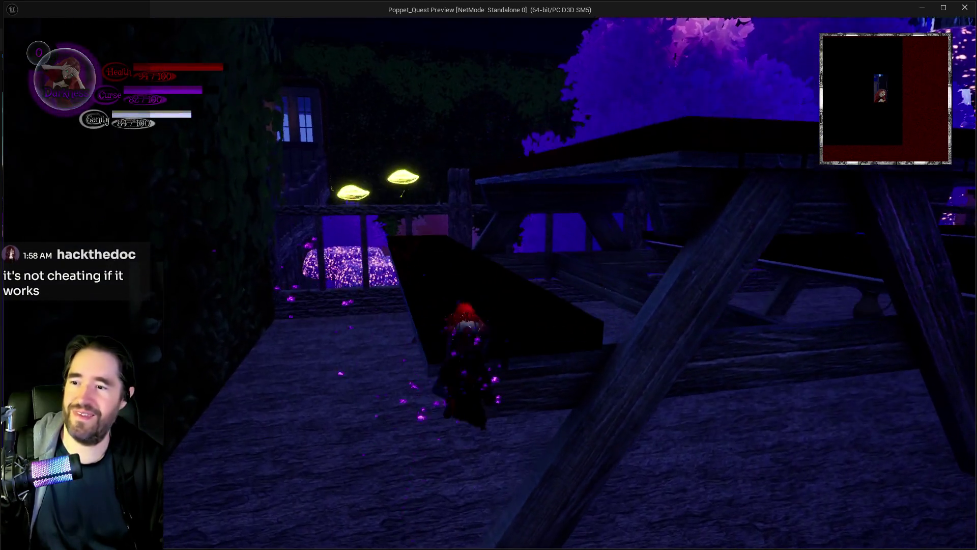
key("space")
key("w")
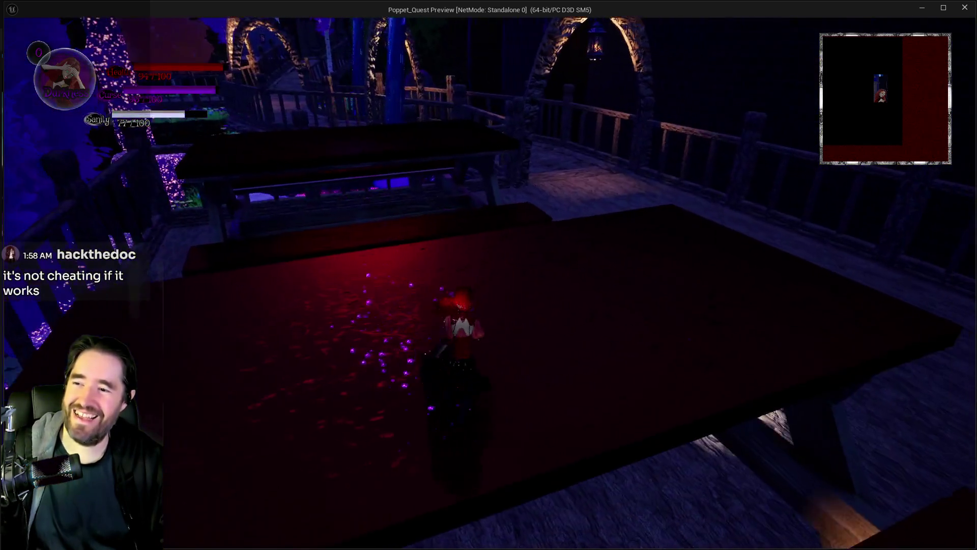
key("e")
Step: Dodge across the dock table and through the archway toward the portal, then stop the play session
key("w")
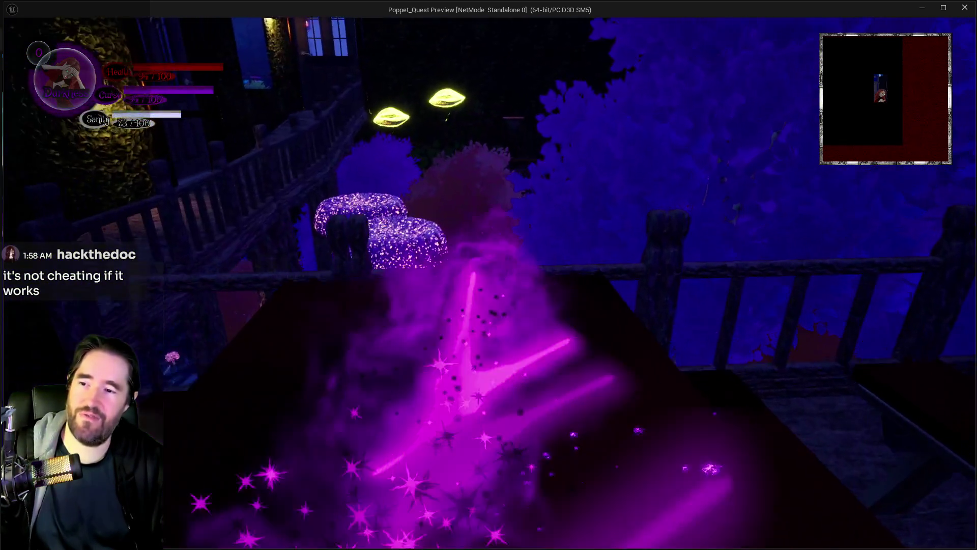
key("w")
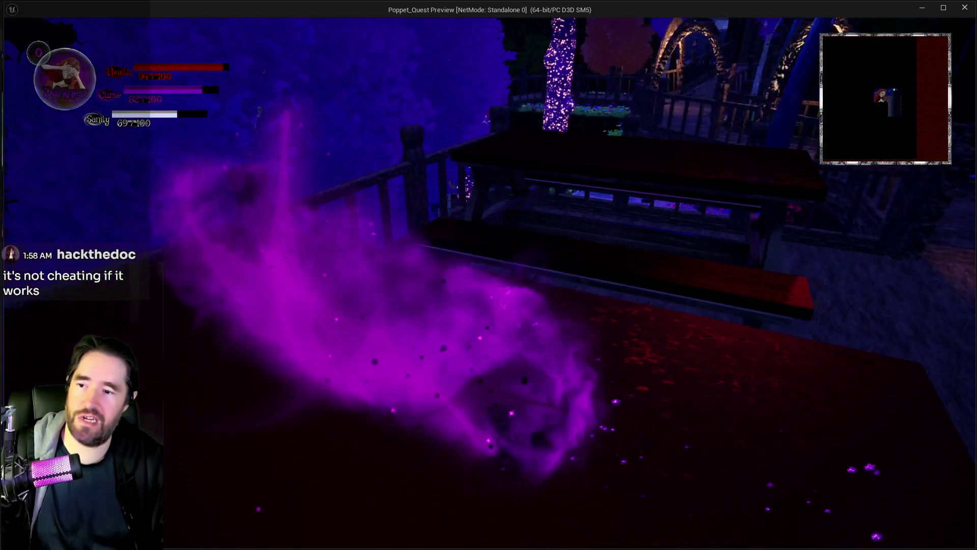
key("w")
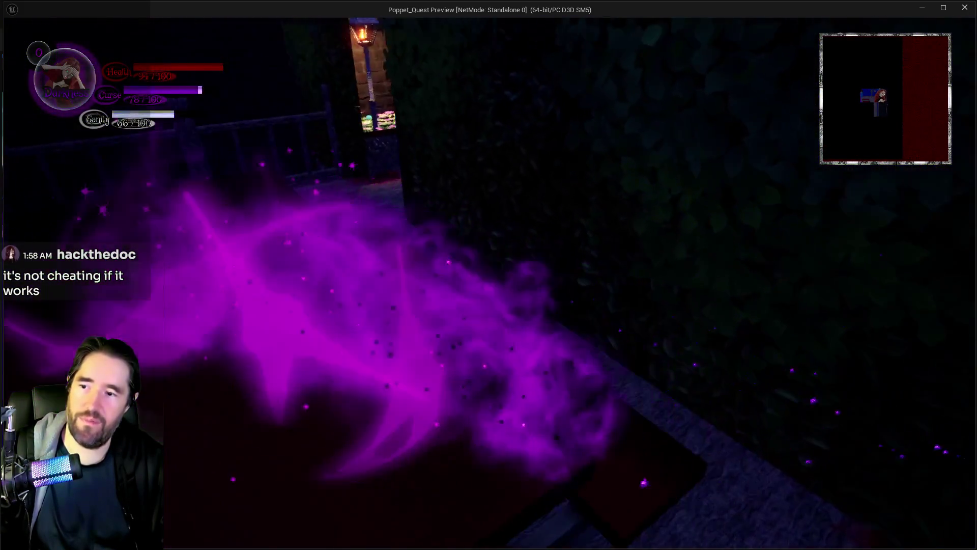
key("w")
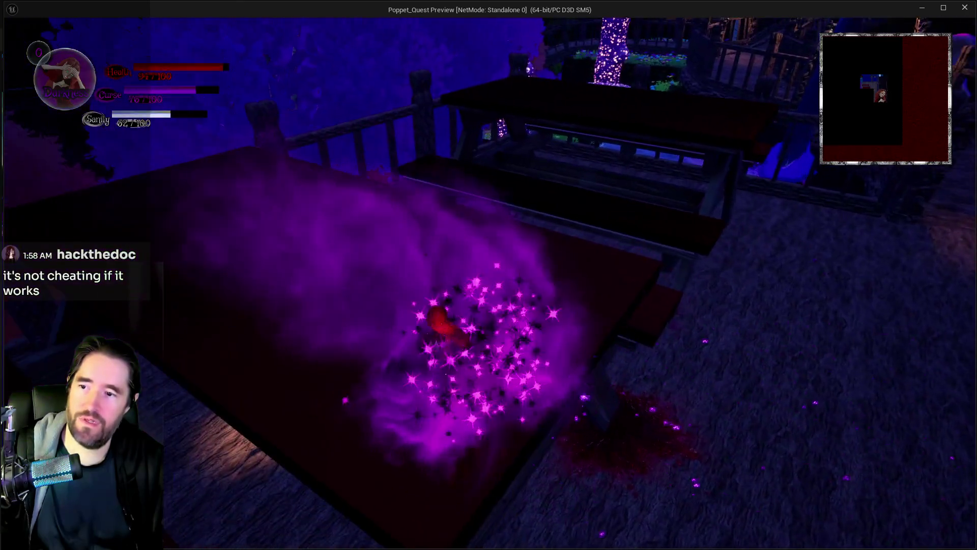
key("w")
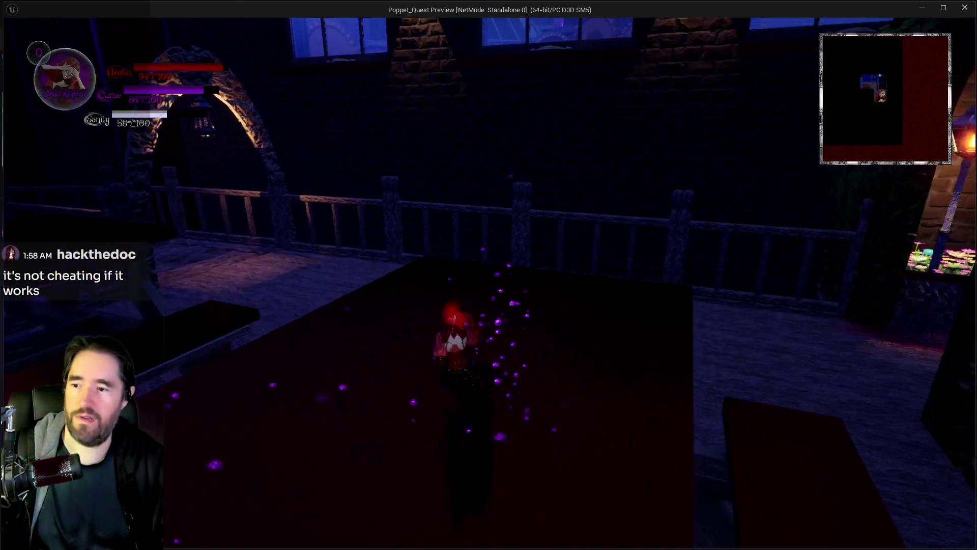
key("w")
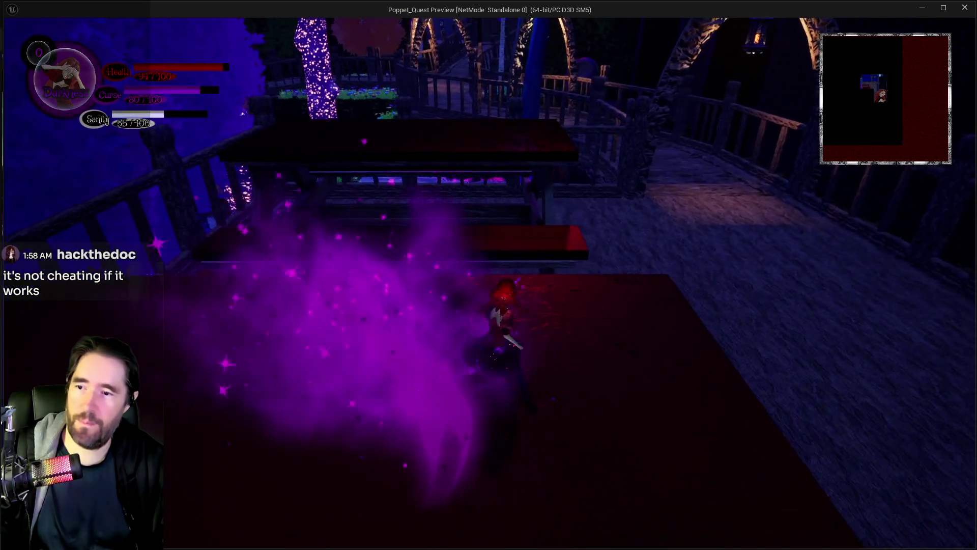
key("w")
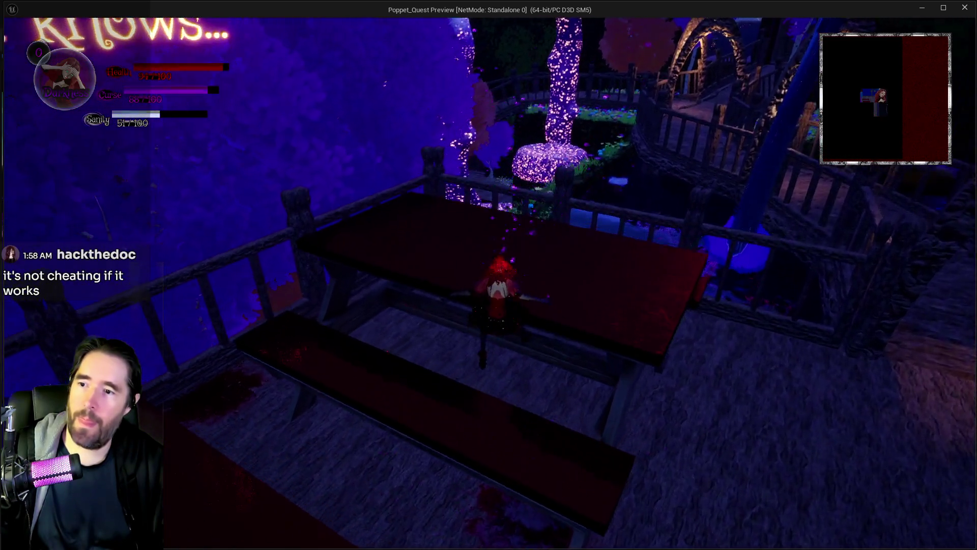
key("w")
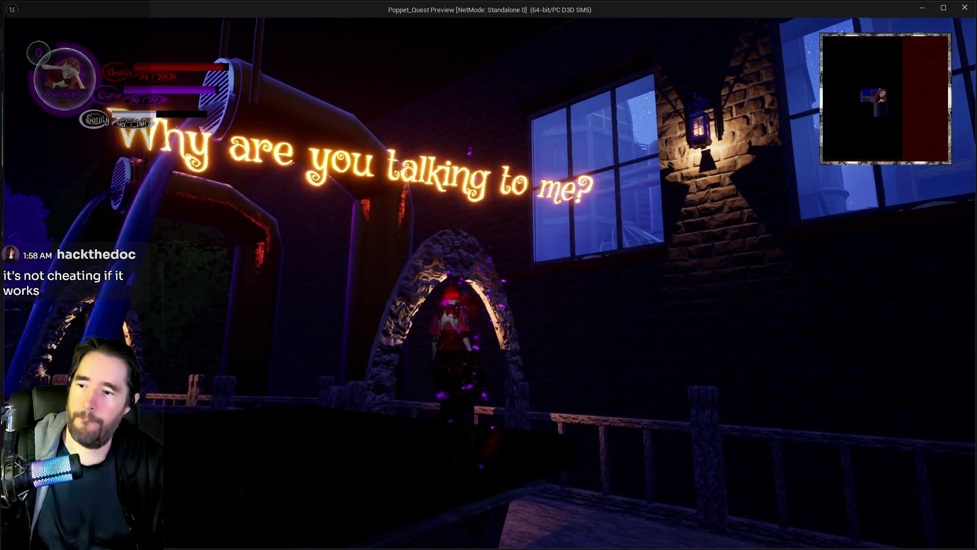
key("w")
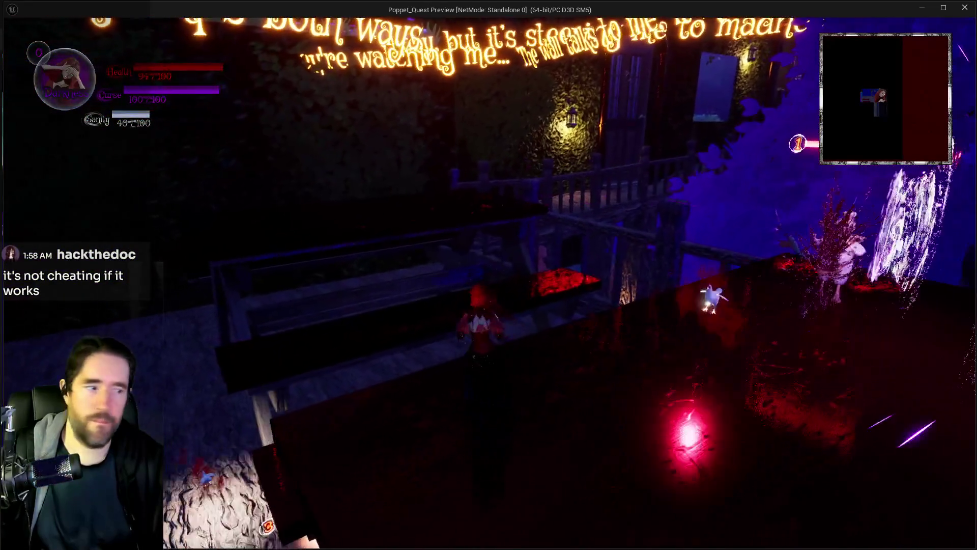
key("alt+Tab")
key("Escape")
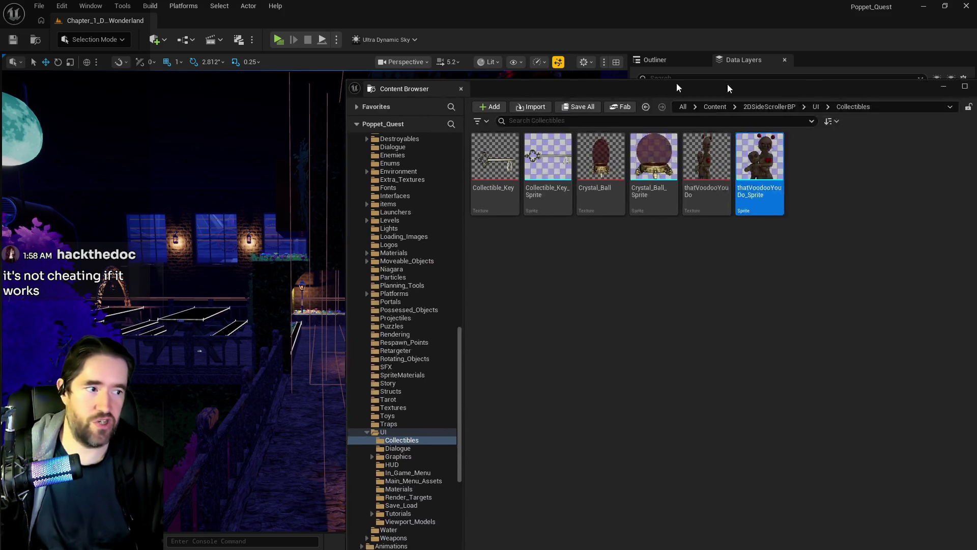
Step: Drag the Content Browser showing the UI/Collectibles key, crystal ball and voodoo doll assets onto this monitor
left_click_drag(676, 82, 407, 59)
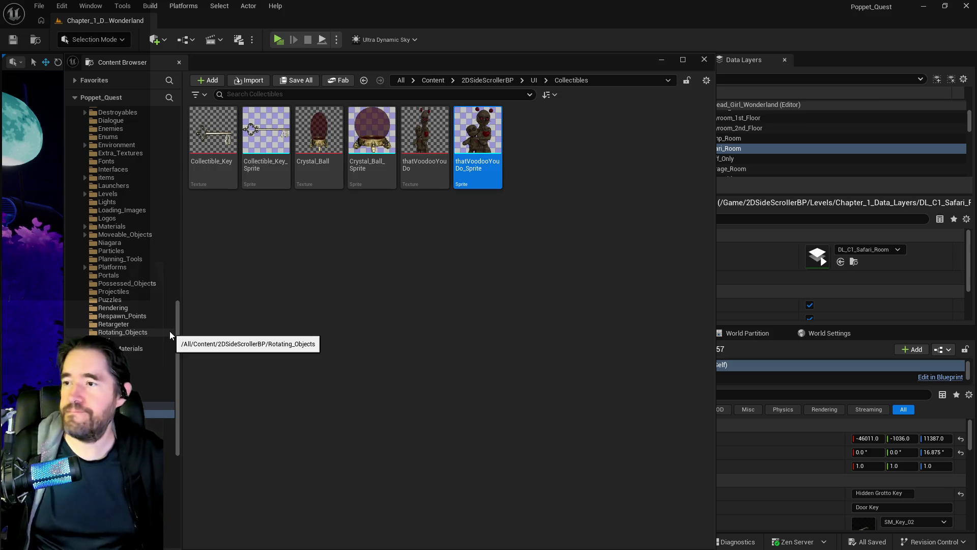
Step: Move the collectibles asset window to the other monitor and bring the BP_Poppet Blueprint forward
left_click_drag(380, 66, 976, 76)
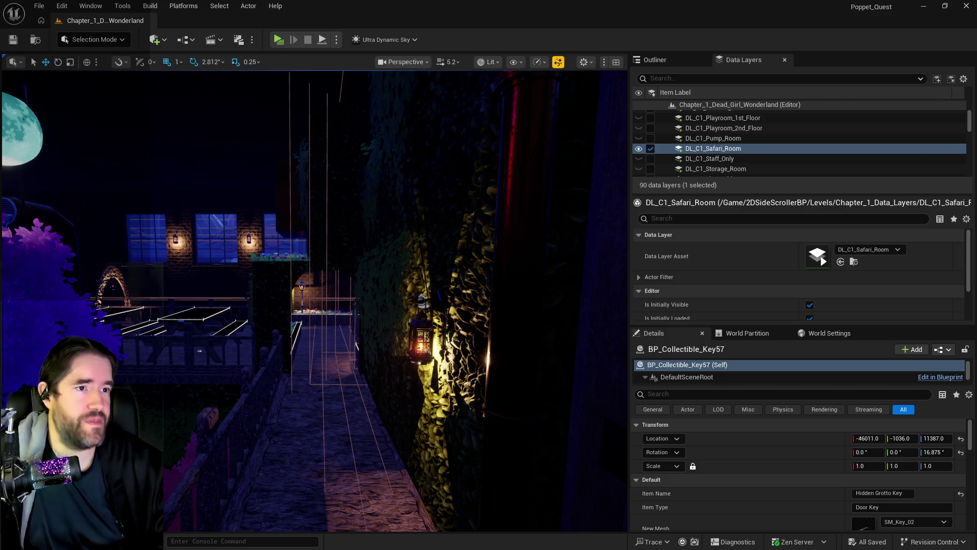
key("alt+Tab")
left_click(279, 21)
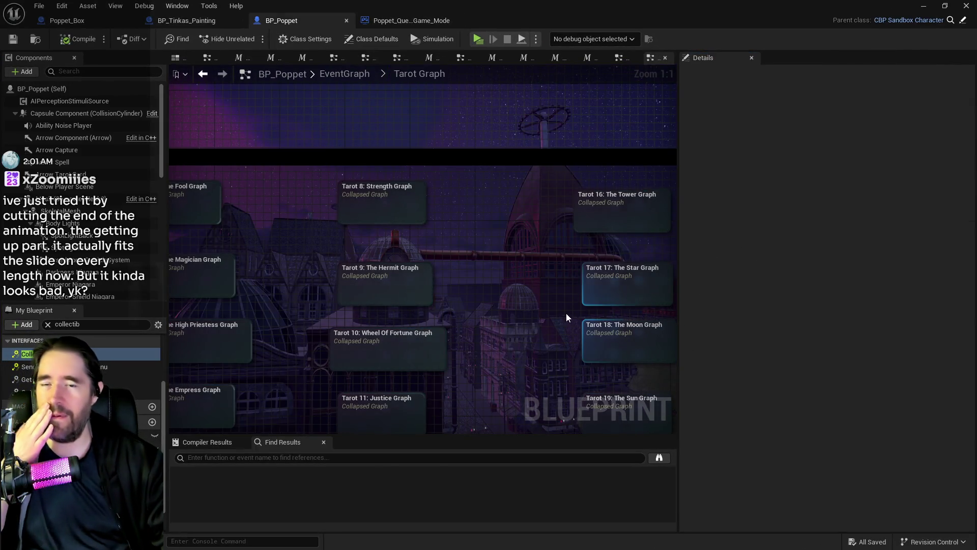
Step: Return to BP_Poppet's EventGraph and open the Movement Graph with its jump and launch logic
left_click(347, 76)
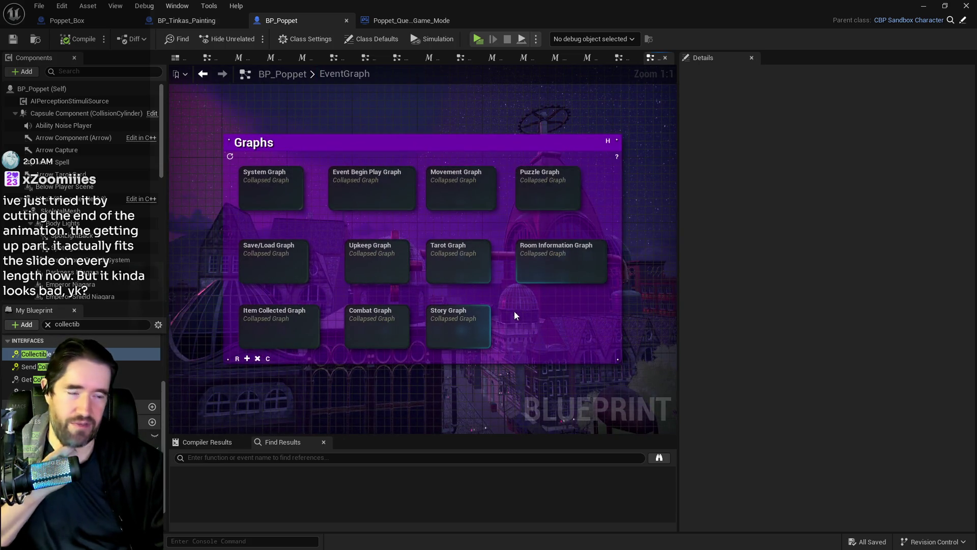
double_click(484, 205)
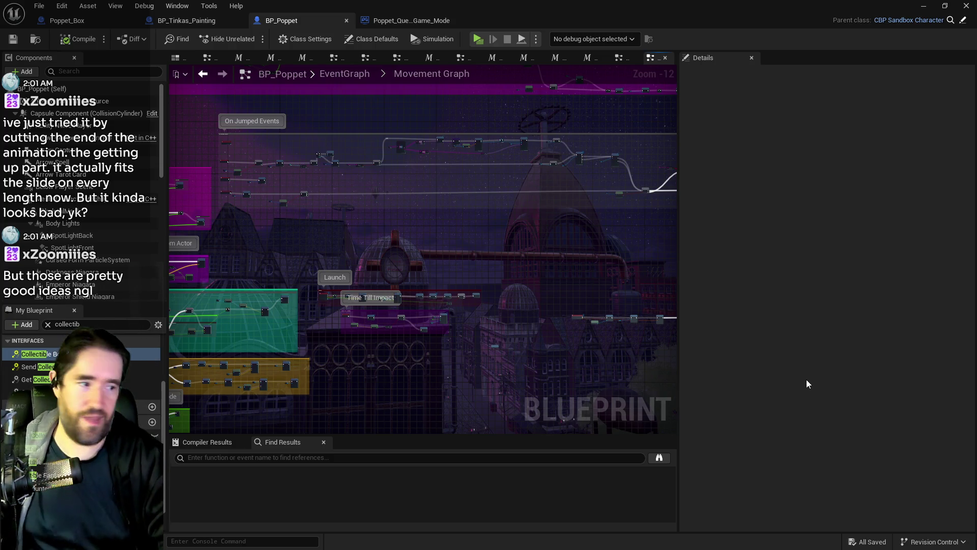
Step: Browse the Movement Graph's jump event logic past the Do Once, Reset Dodge and Curse Check nodes
mouse_move(538, 283)
left_mouse_down()
mouse_move(556, 295)
mouse_move(562, 408)
left_mouse_up()
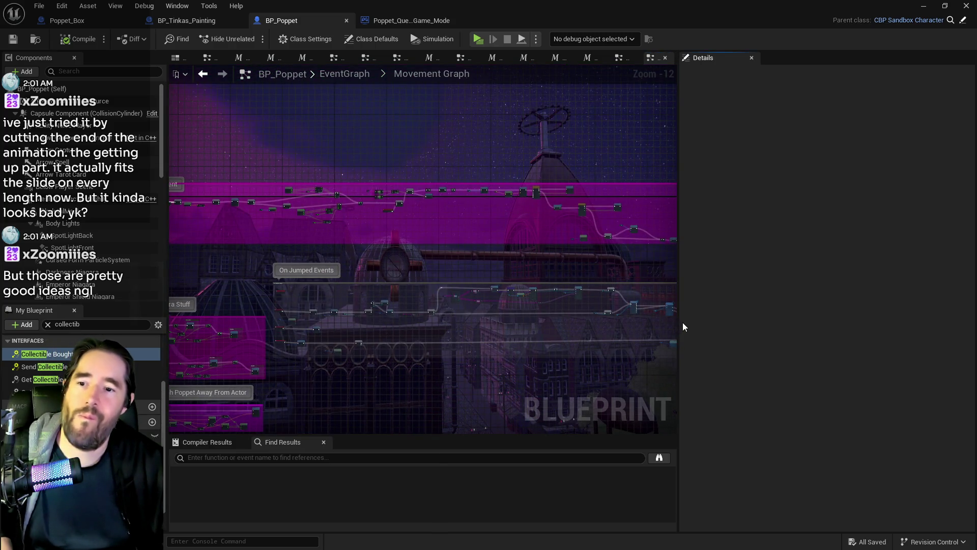
left_click_drag(679, 323, 853, 331)
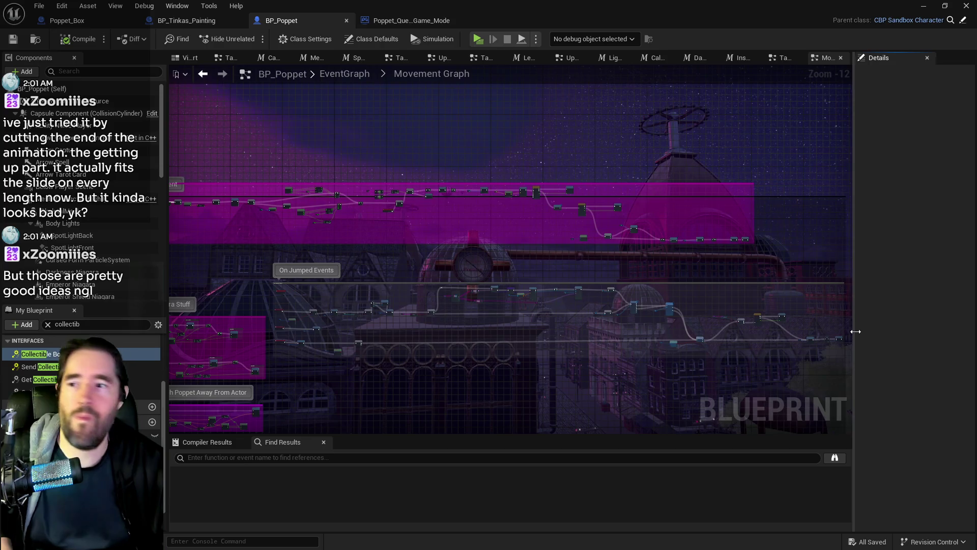
scroll(536, 338, "up", 5)
scroll(531, 307, "up", 2)
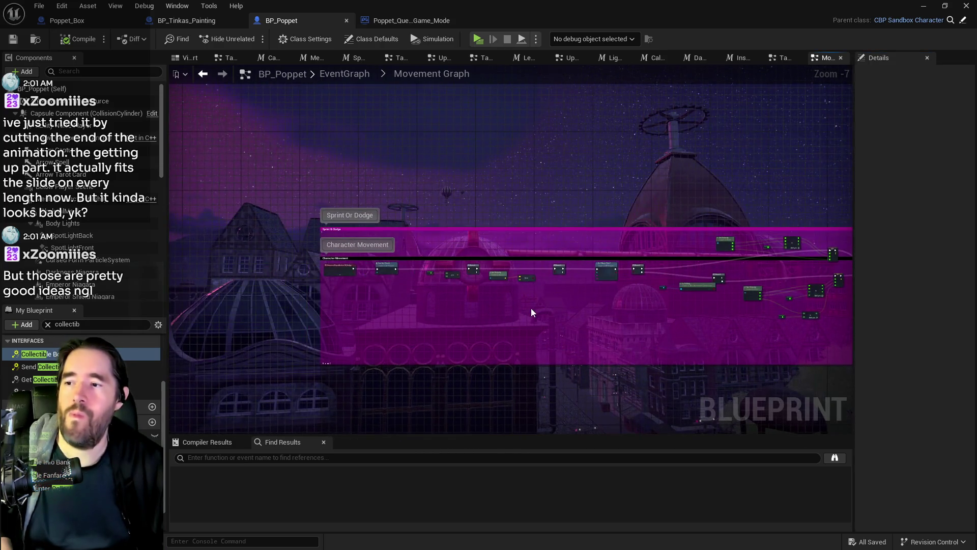
mouse_move(558, 313)
left_mouse_down()
mouse_move(414, 327)
mouse_move(437, 295)
left_mouse_up()
scroll(436, 295, "up", 1)
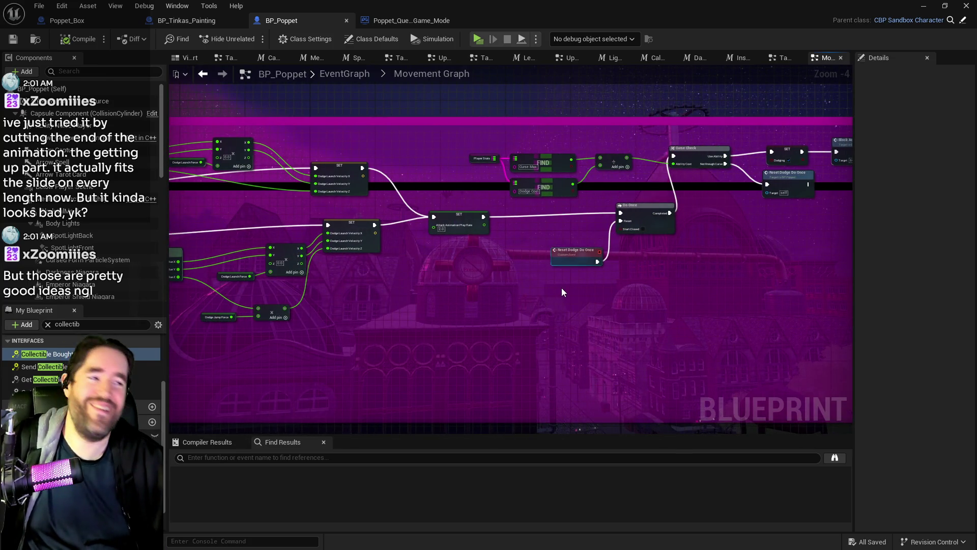
left_click_drag(562, 292, 473, 307)
scroll(614, 238, "up", 3)
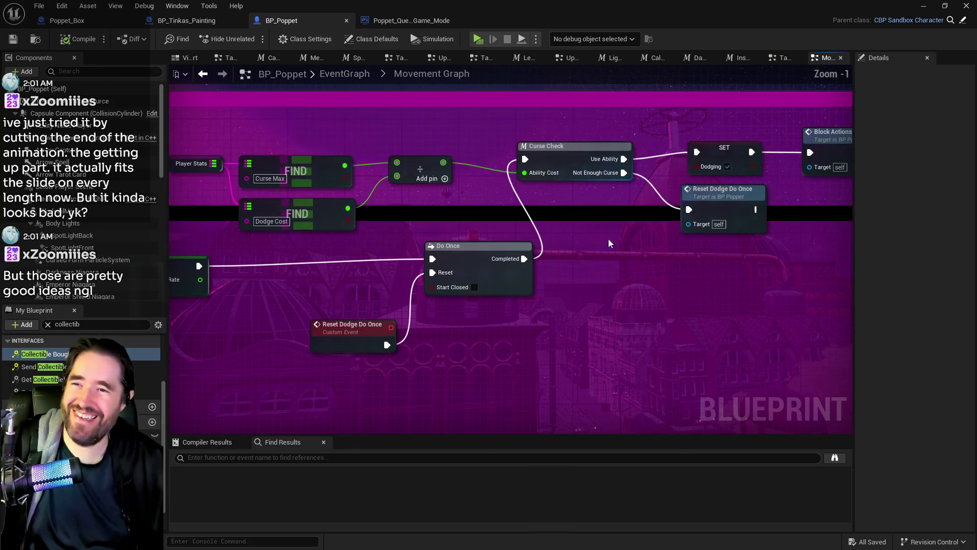
Step: Locate the Clamp Vector Size node for dodge launch velocity and lower its Max to 1500.0
left_click_drag(613, 238, 762, 261)
left_click_drag(231, 405, 455, 388)
mouse_move(269, 387)
left_mouse_down()
mouse_move(613, 349)
mouse_move(346, 290)
left_mouse_up()
left_click_drag(585, 295, 356, 287)
left_click_drag(556, 290, 291, 281)
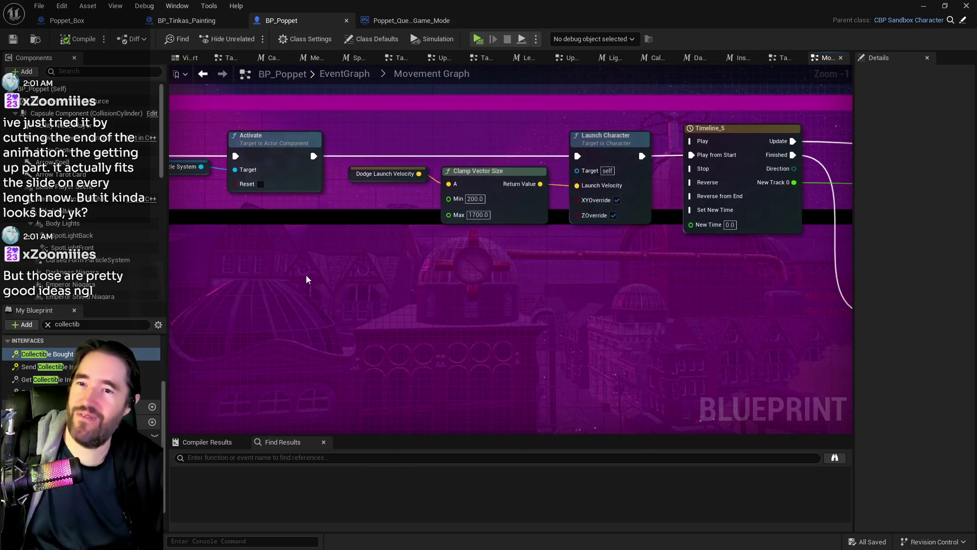
scroll(523, 277, "up", 1)
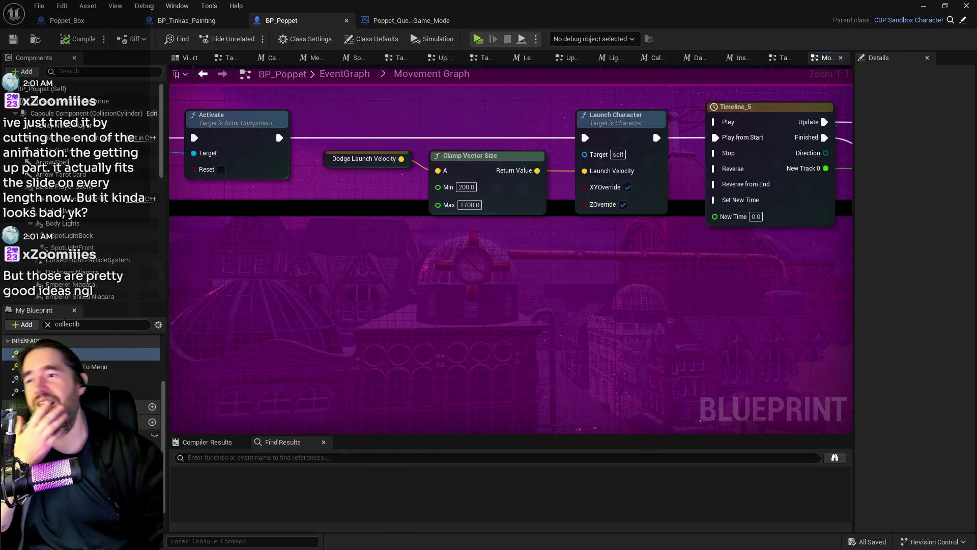
left_click_drag(522, 297, 447, 280)
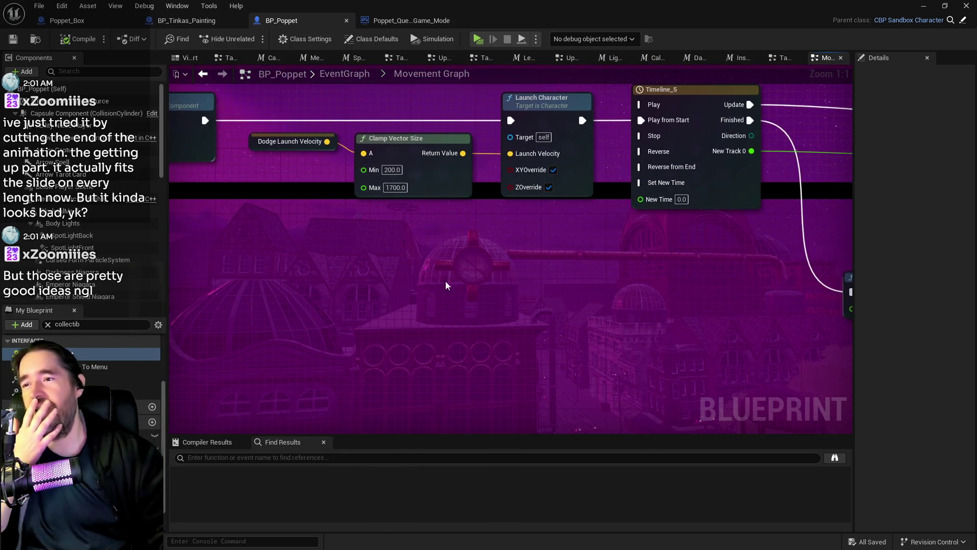
left_click(390, 187)
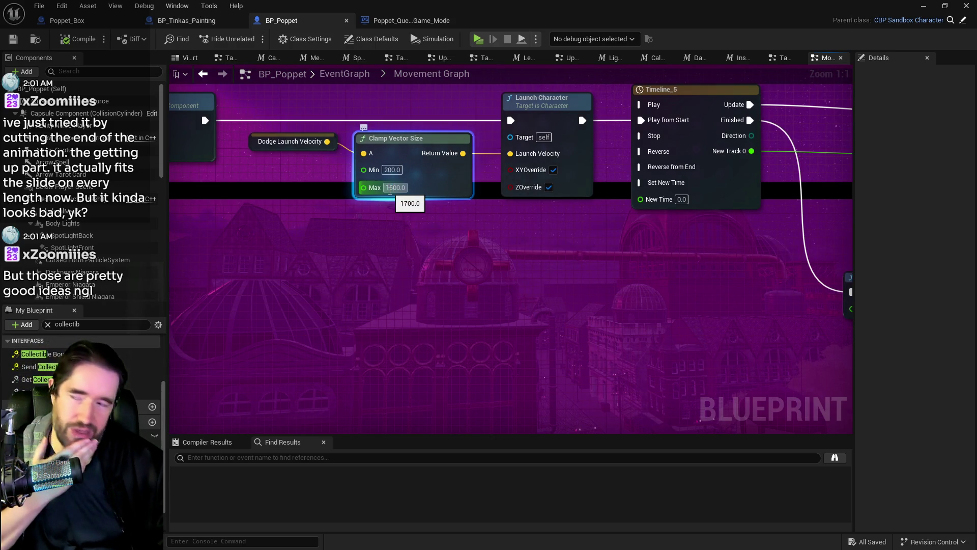
left_click(426, 257)
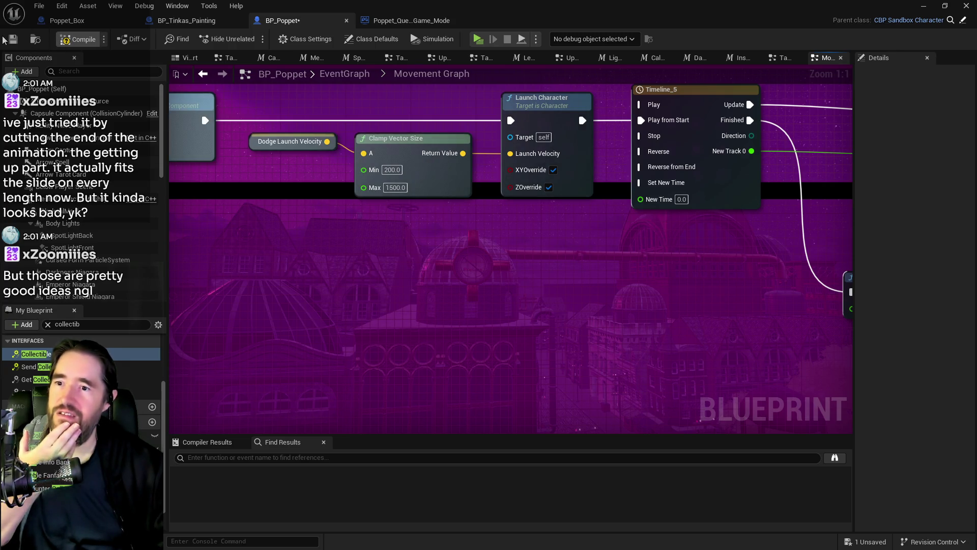
Step: Compile and save BP_Poppet, then return to the level editor and fly onto the bridge
left_click(11, 45)
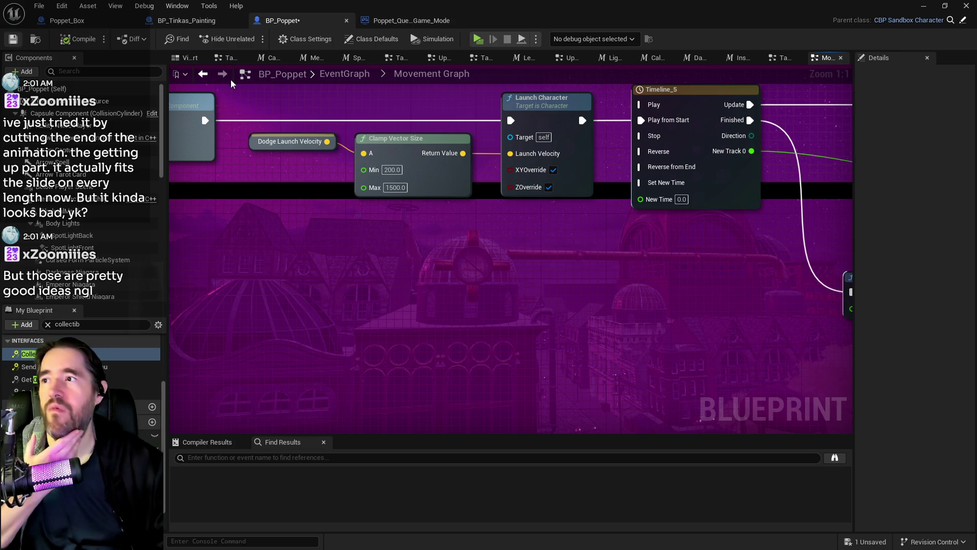
key("ctrl+s")
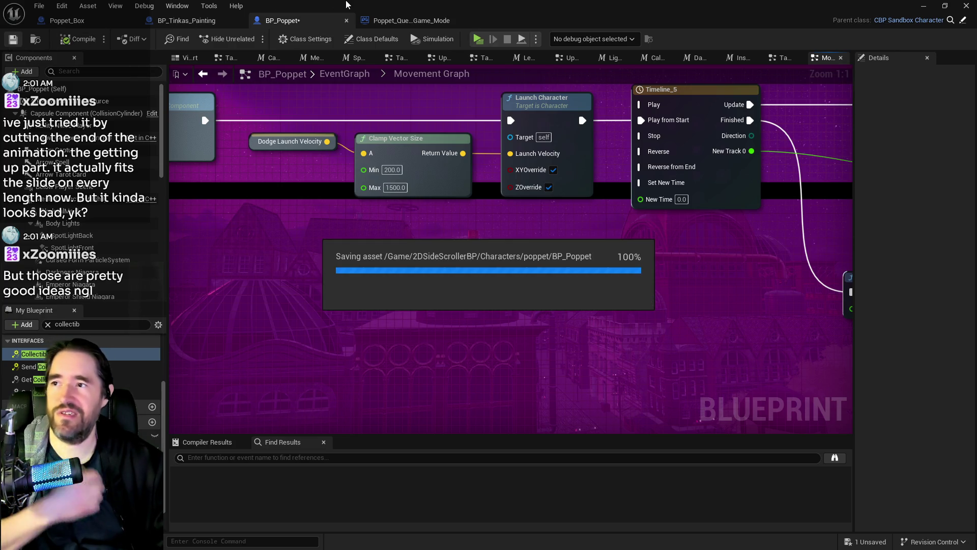
key("alt+Tab")
mouse_move(555, 286)
left_mouse_down()
mouse_move(562, 224)
mouse_move(521, 201)
left_mouse_up()
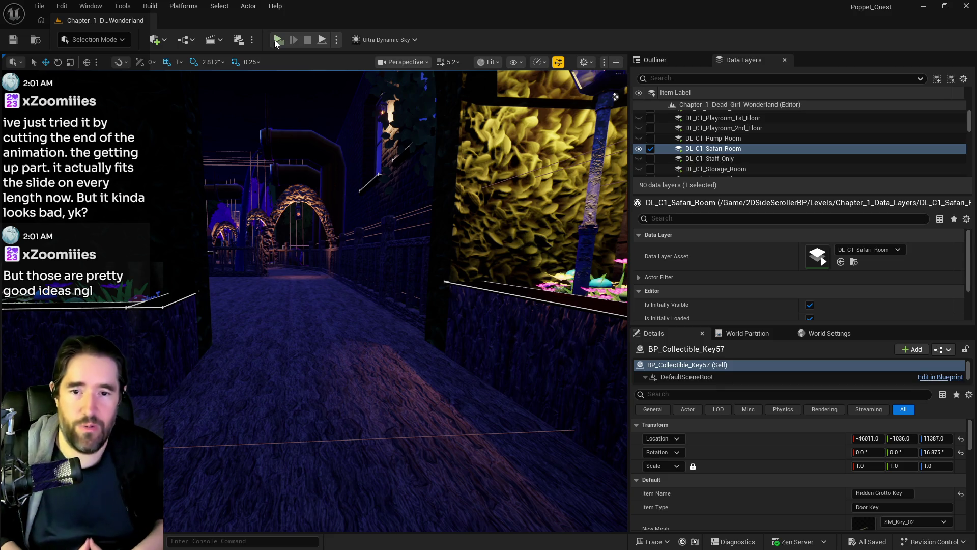
Step: Playtest the level, running and dodging repeatedly to check the shortened dodge dash, then return to the editor
left_click(274, 40)
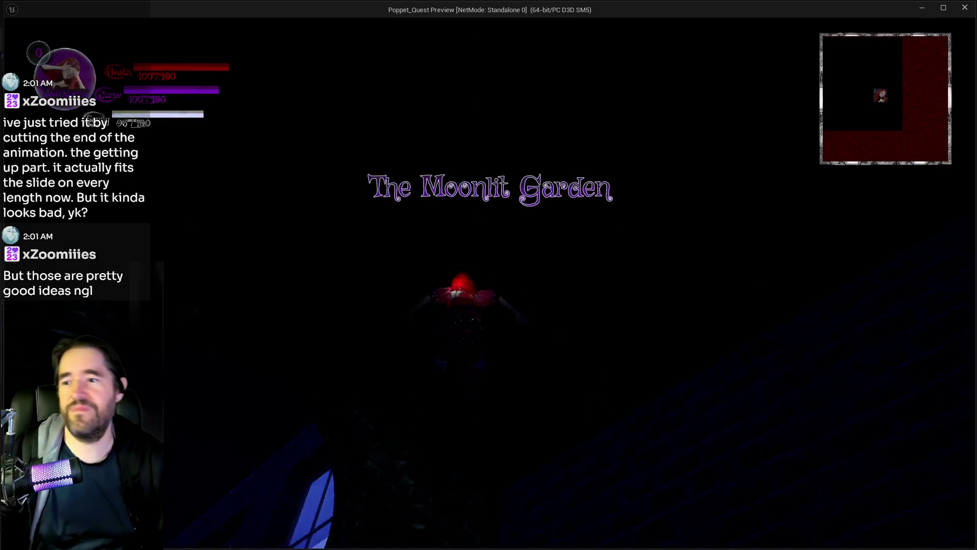
key("w")
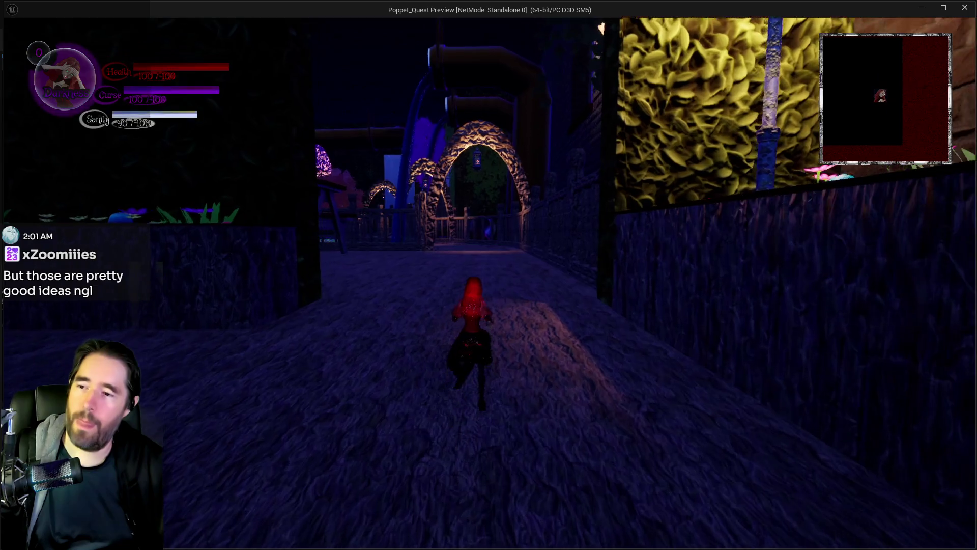
key("e")
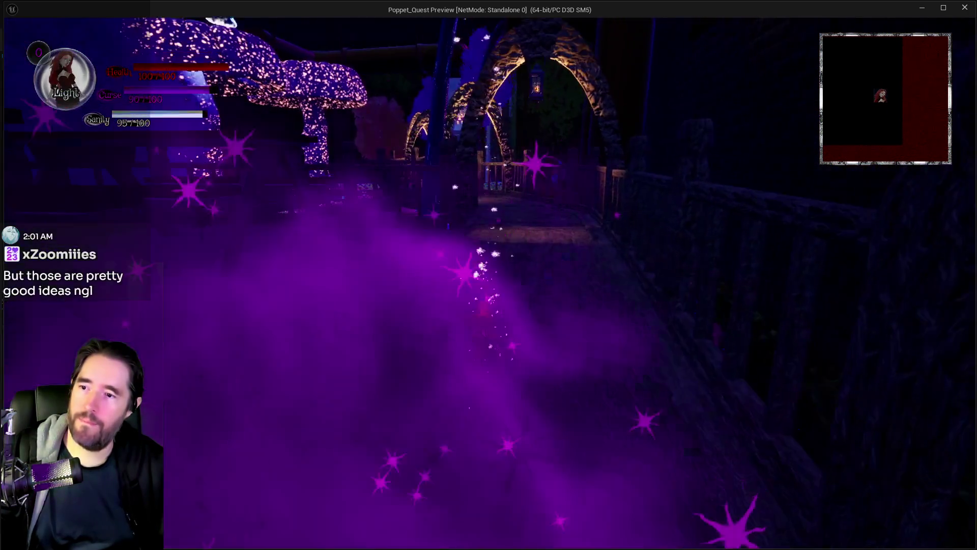
key("e")
key("w")
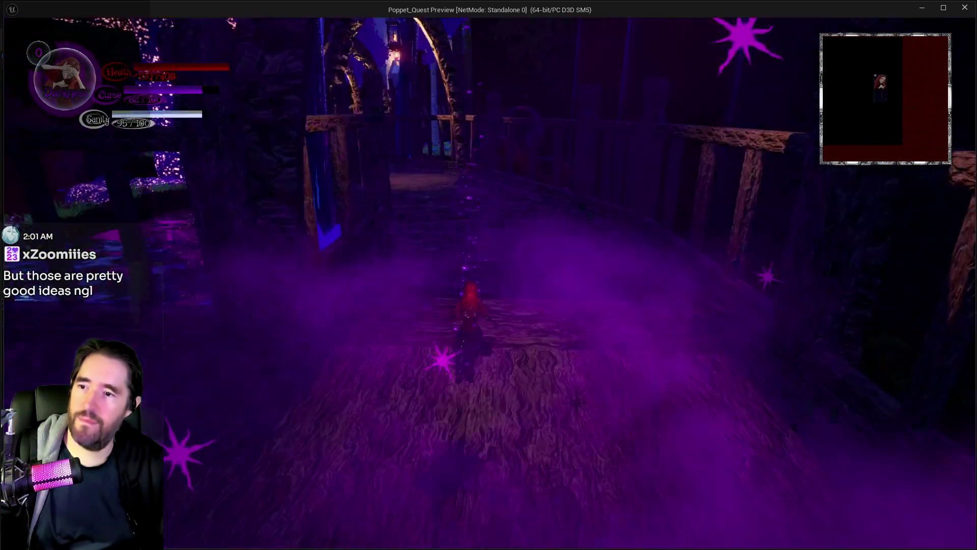
key("e")
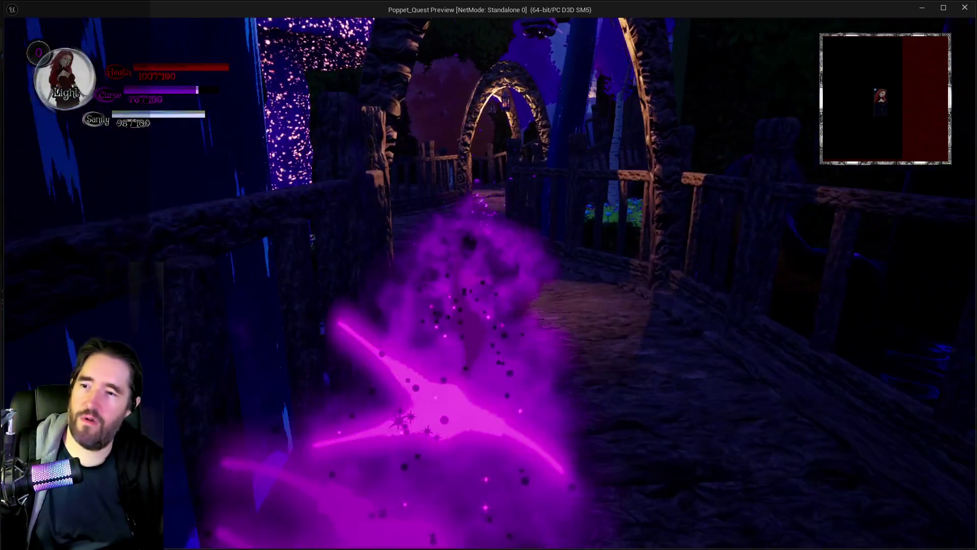
key("e")
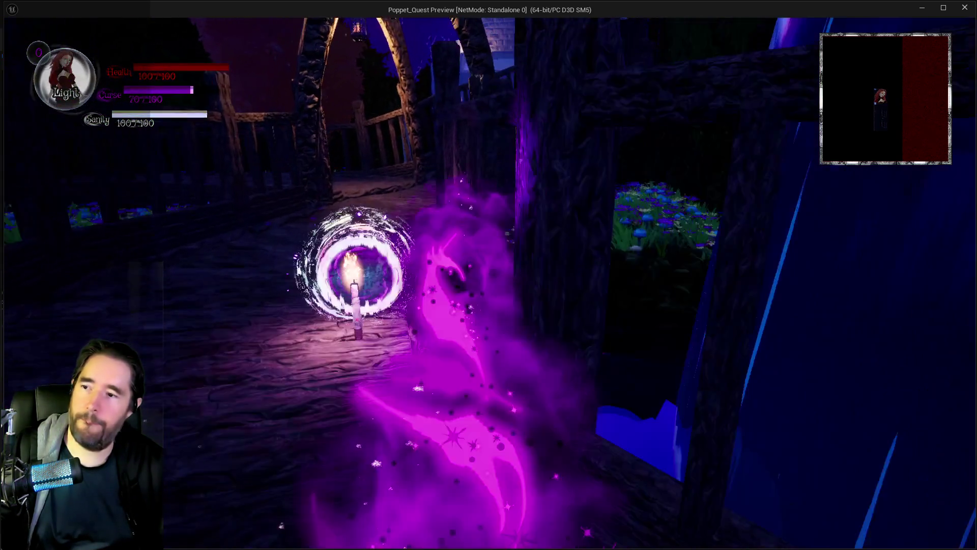
key("e")
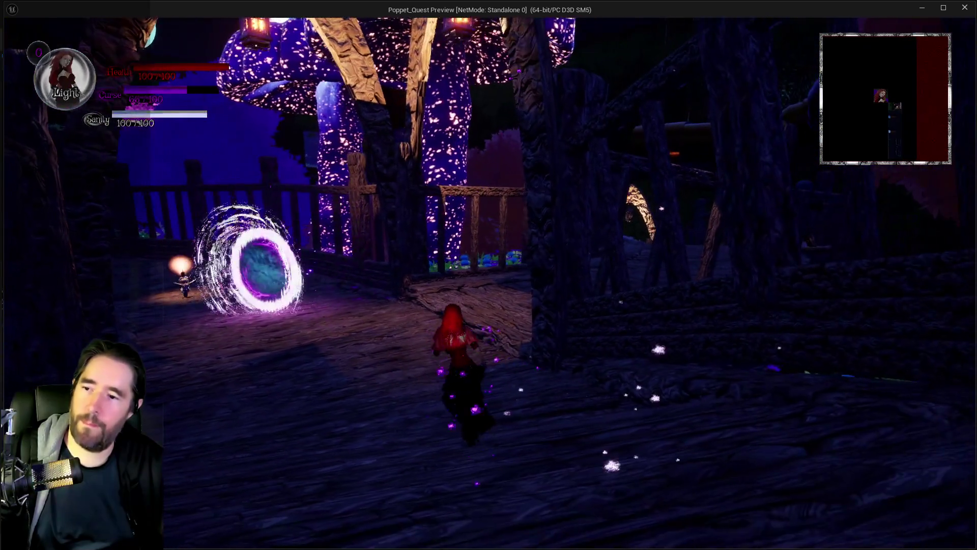
key("e")
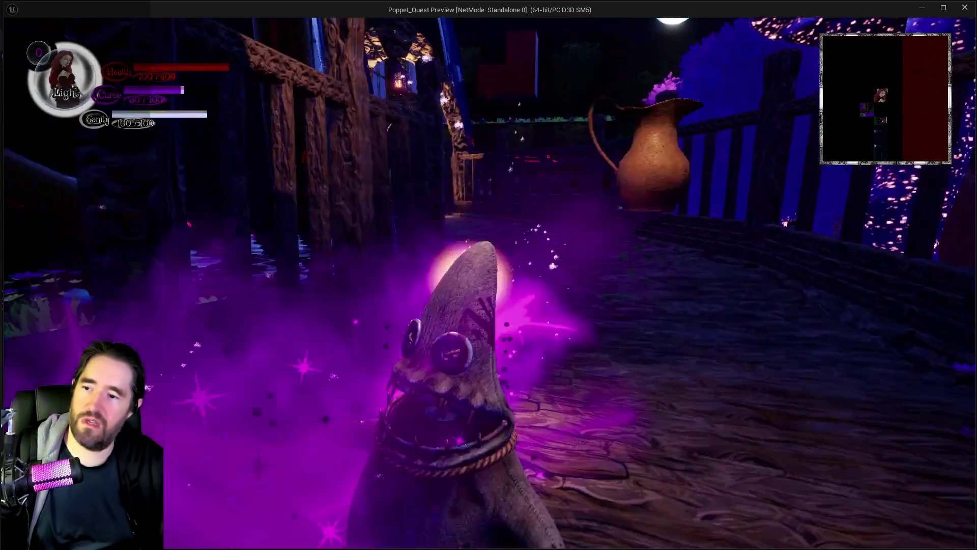
key("e")
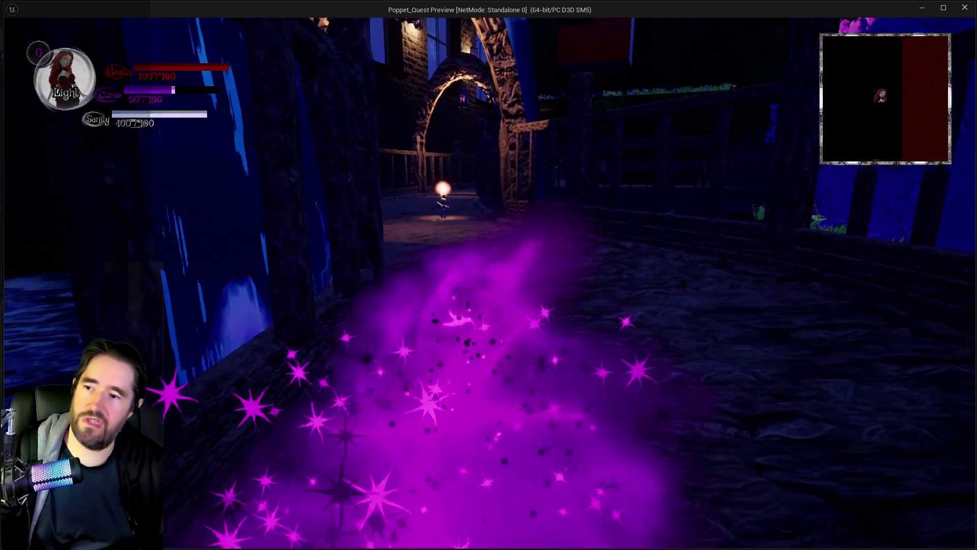
key("e")
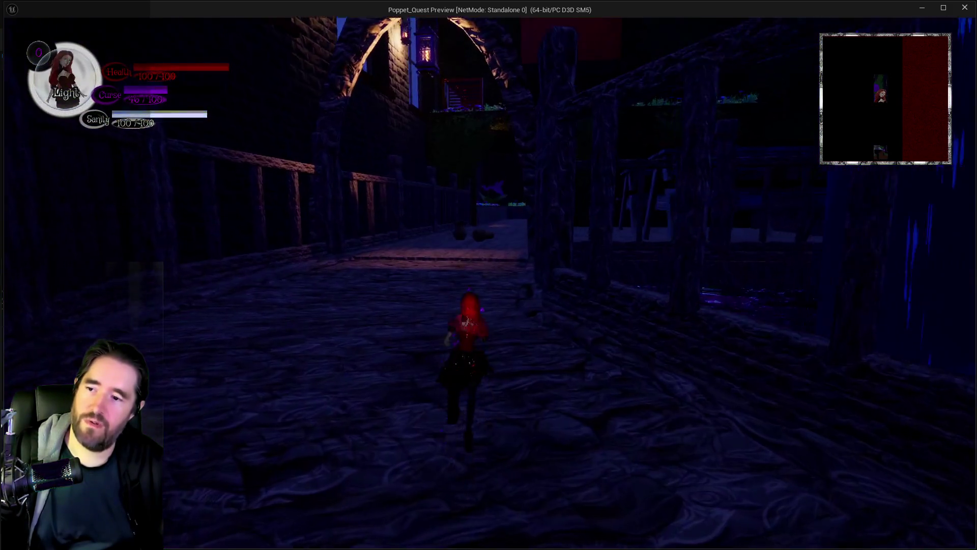
key("e")
key("e")
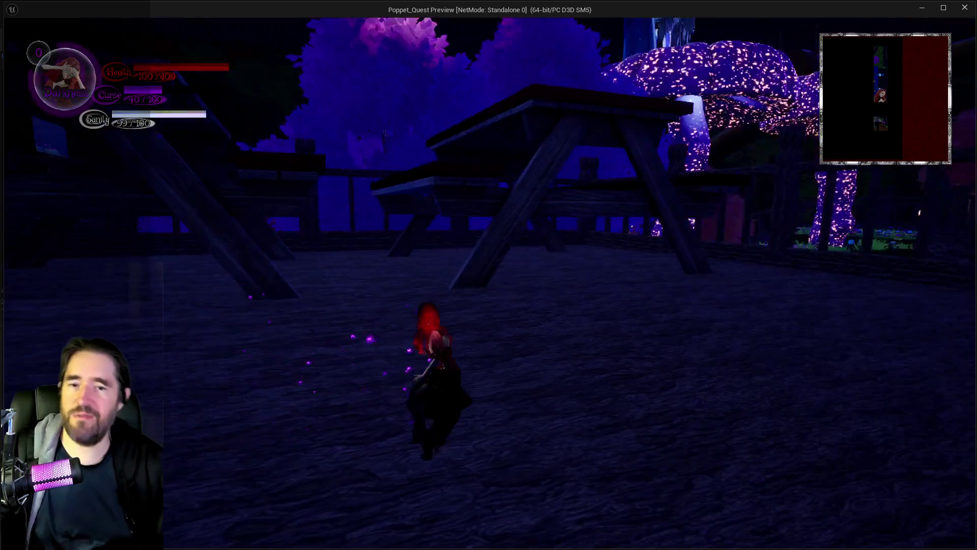
key("alt+Tab")
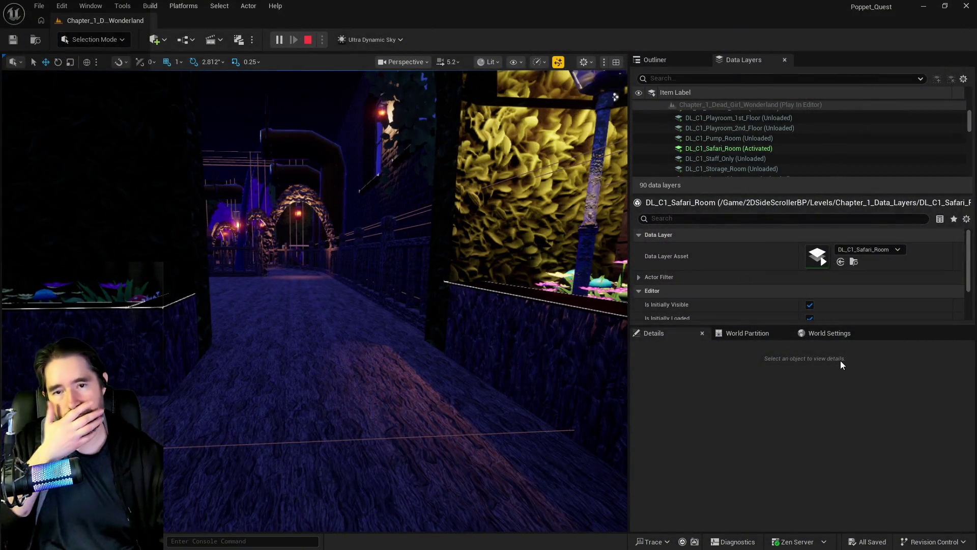
Step: Stop the play session, maximize the BP_Poppet editor and pan the Movement Graph to Can Act Check
key("Escape")
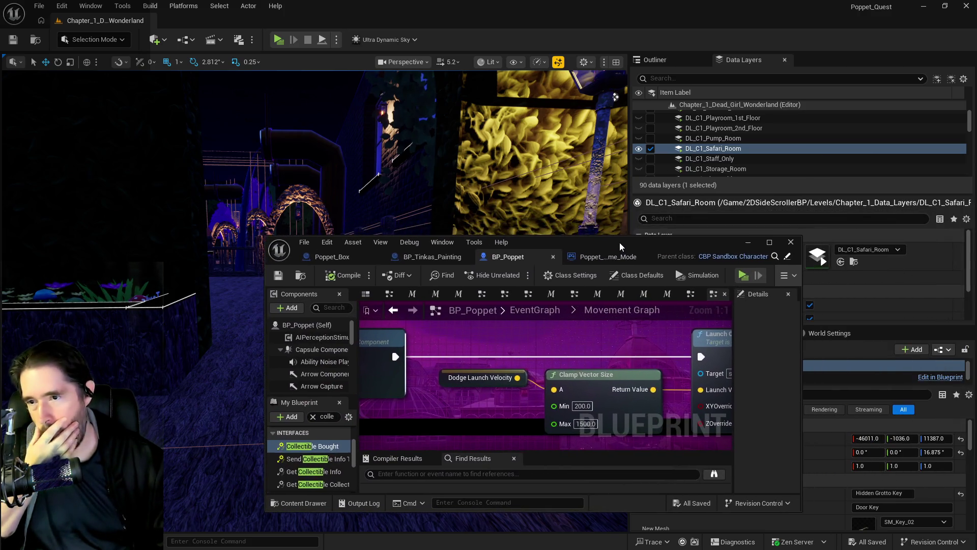
double_click(619, 242)
scroll(614, 362, "down", 3)
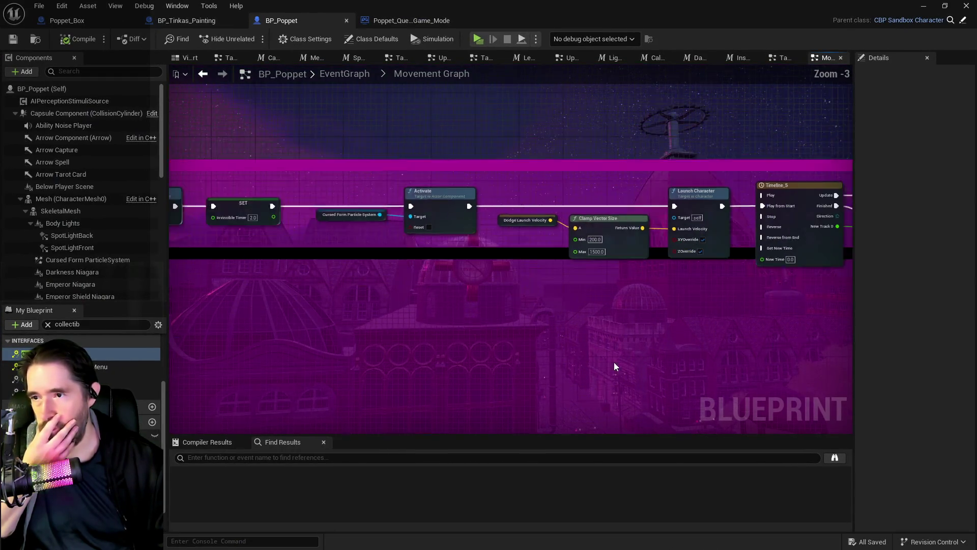
scroll(572, 326, "up", 3)
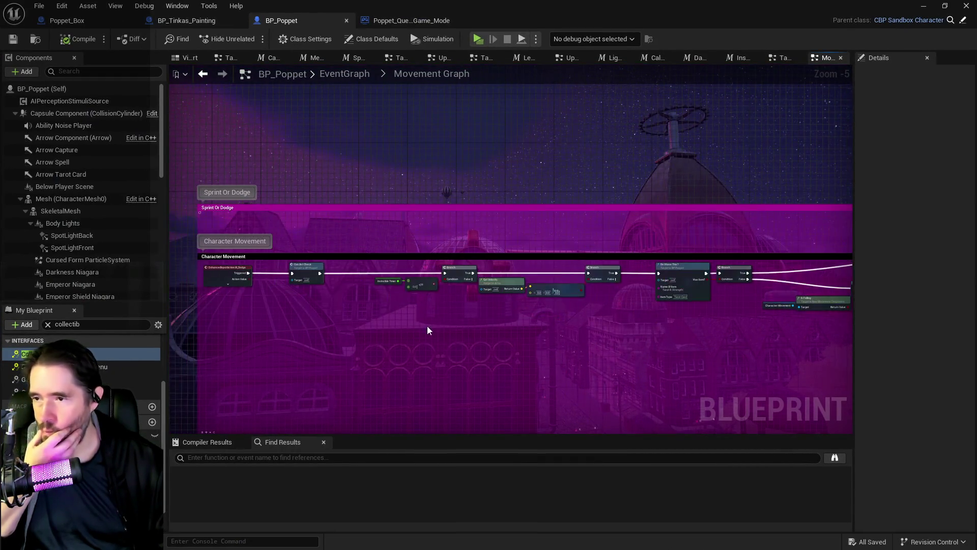
mouse_move(357, 297)
left_mouse_down()
mouse_move(385, 287)
mouse_move(305, 285)
mouse_move(310, 272)
mouse_move(234, 306)
mouse_move(297, 311)
left_mouse_up()
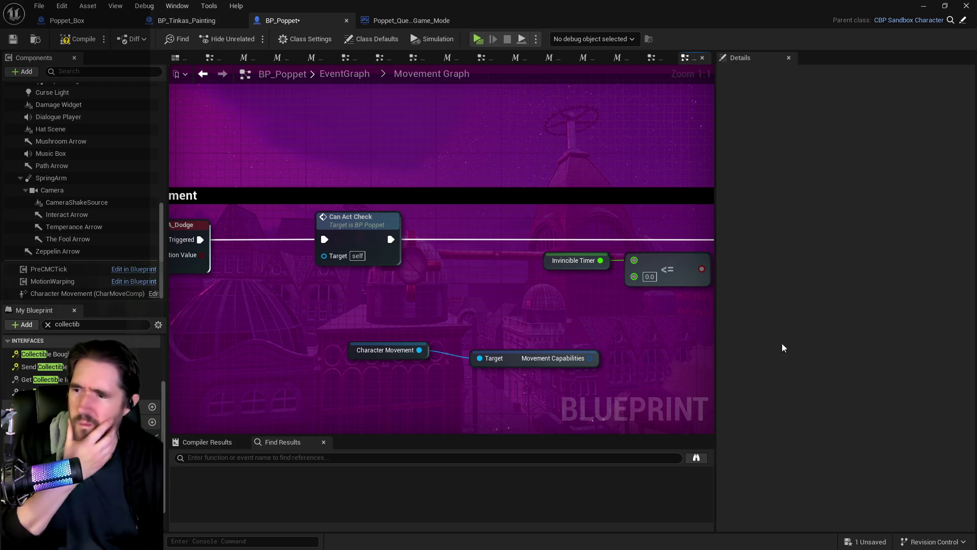
Step: Delete the Movement Capabilities node and select the Character Movement getter
left_click(539, 362)
key("Delete")
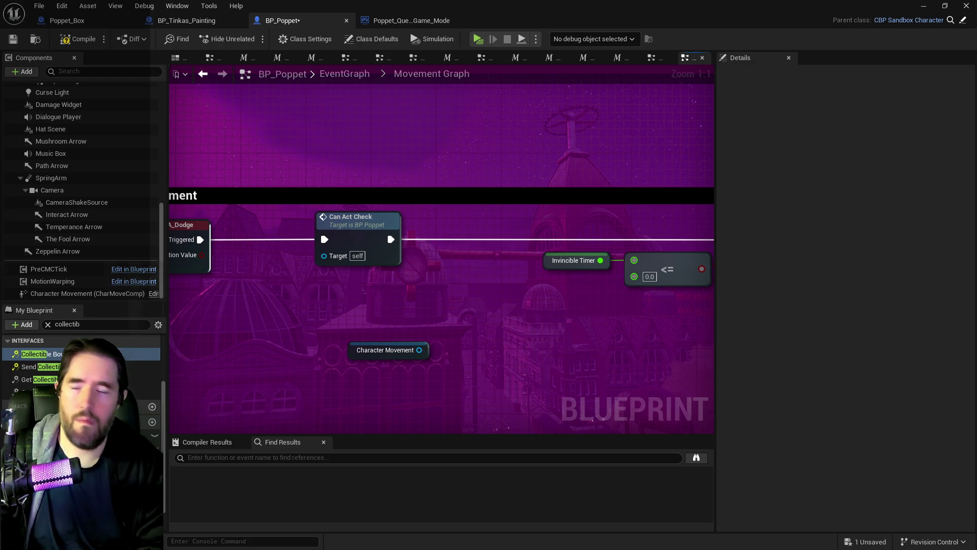
left_click(420, 354)
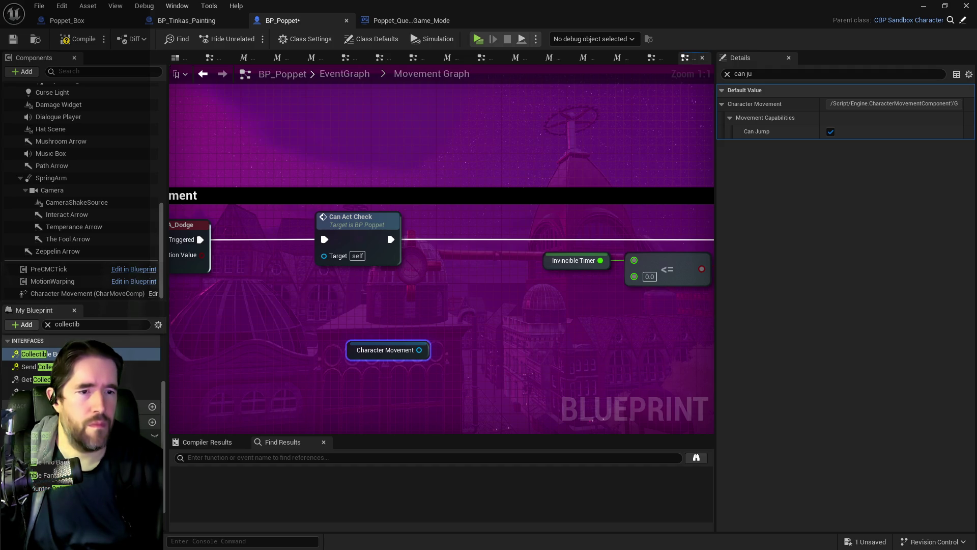
Step: Search Character Movement's pin actions for 'set can jump' and dismiss the menu without adding anything
left_click_drag(419, 350, 476, 338)
type("set can")
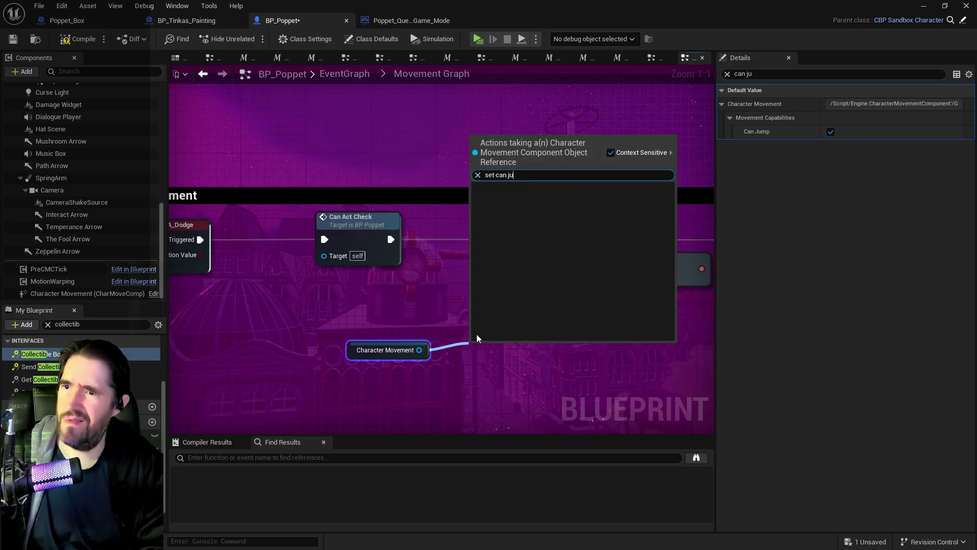
left_click(611, 153)
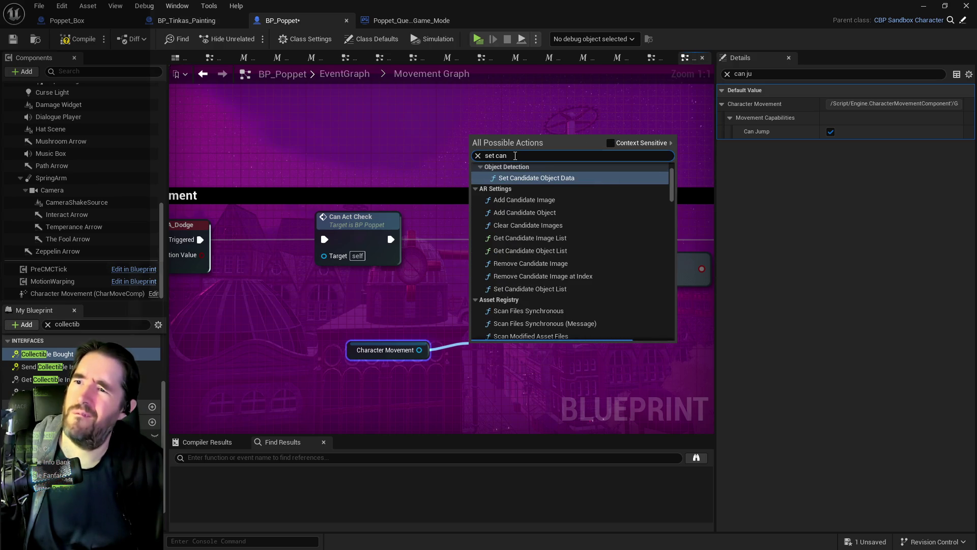
type("ju")
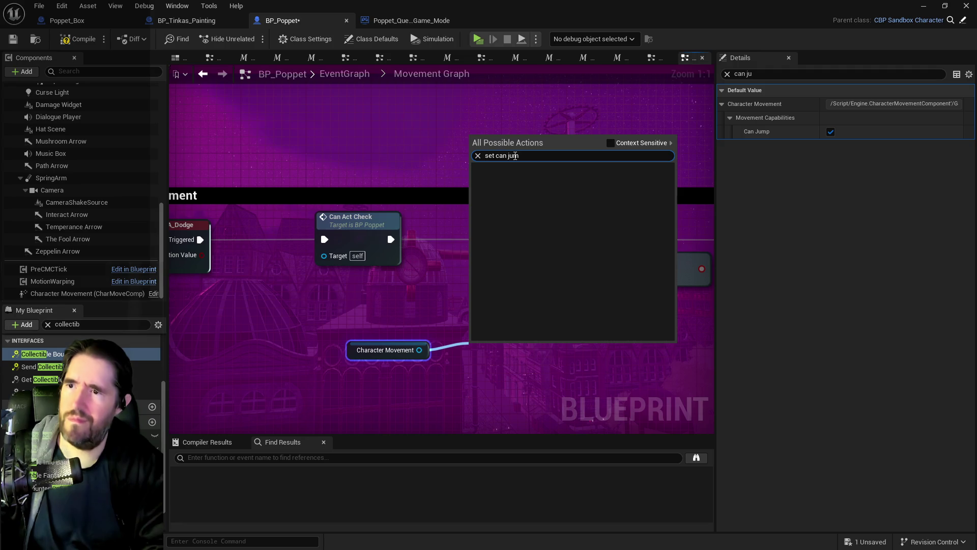
key("BackSpace")
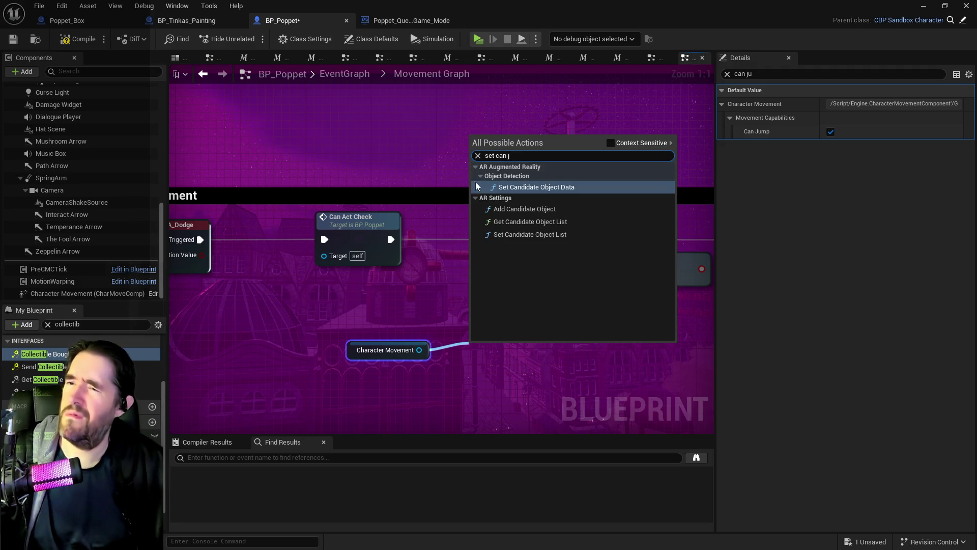
left_click(319, 312)
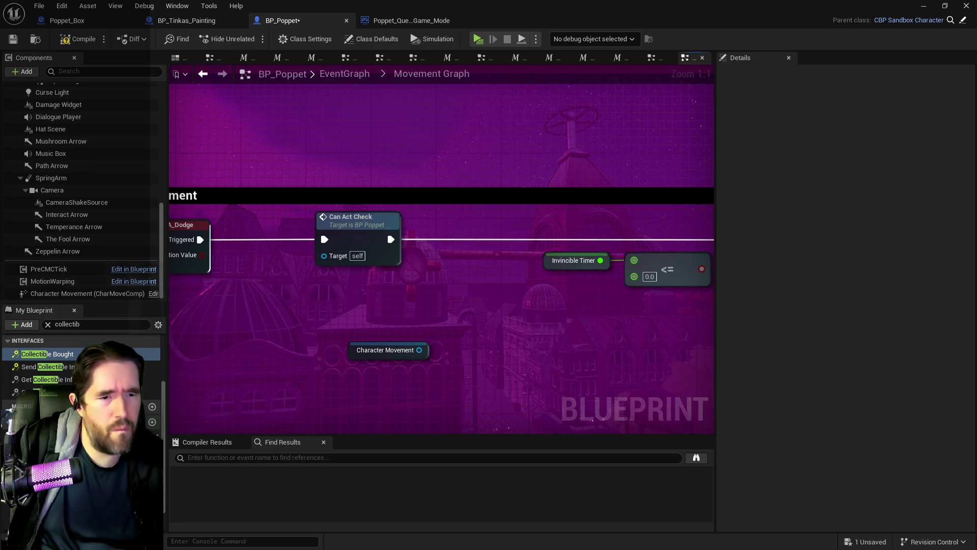
right_click(354, 321)
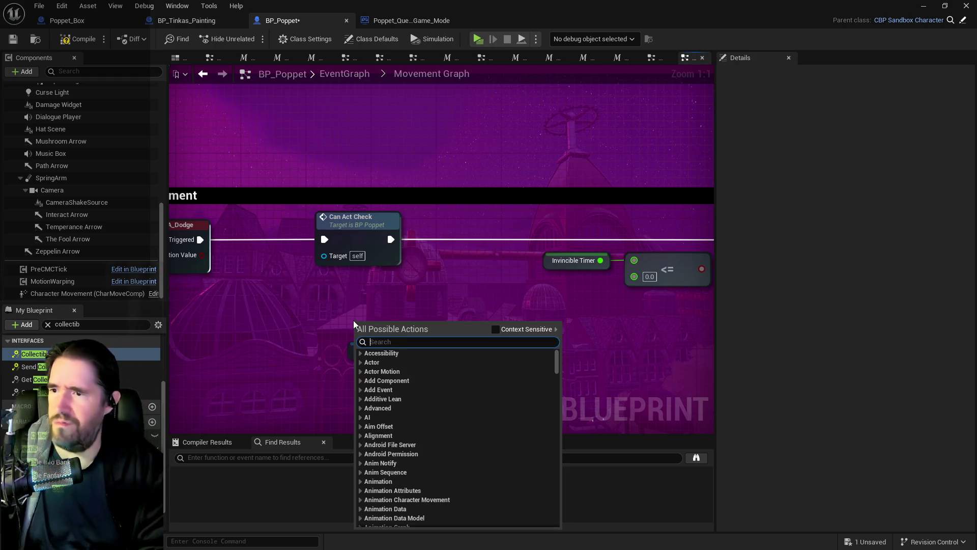
Step: Add a Get Character Movement node from a 'get character movem' search
type("get character movem")
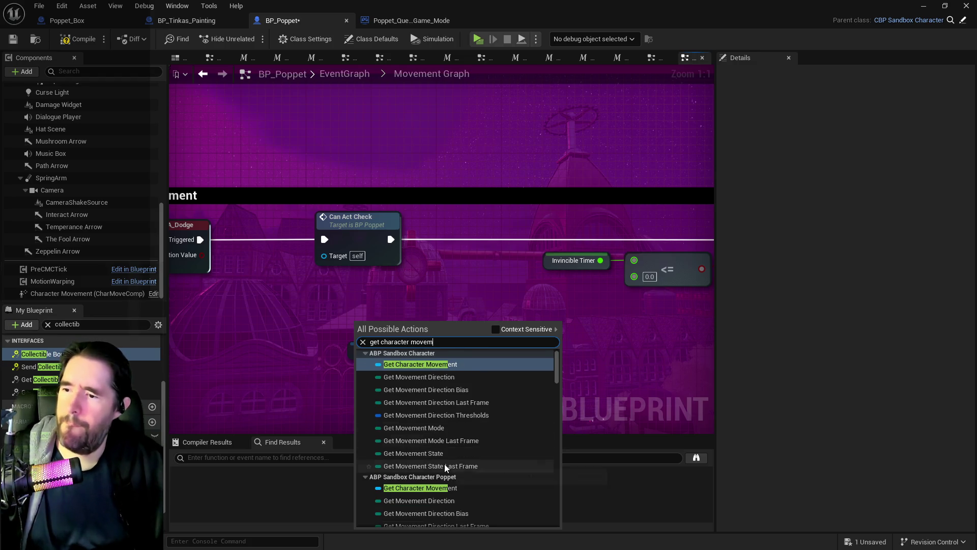
scroll(450, 460, "down", 3)
left_click_drag(557, 383, 560, 362)
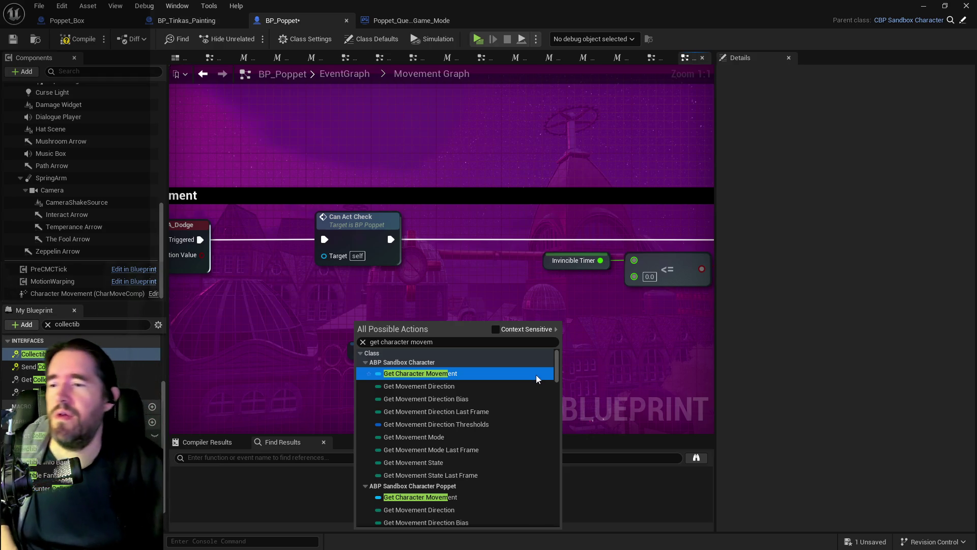
left_click(495, 329)
scroll(401, 497, "down", 5)
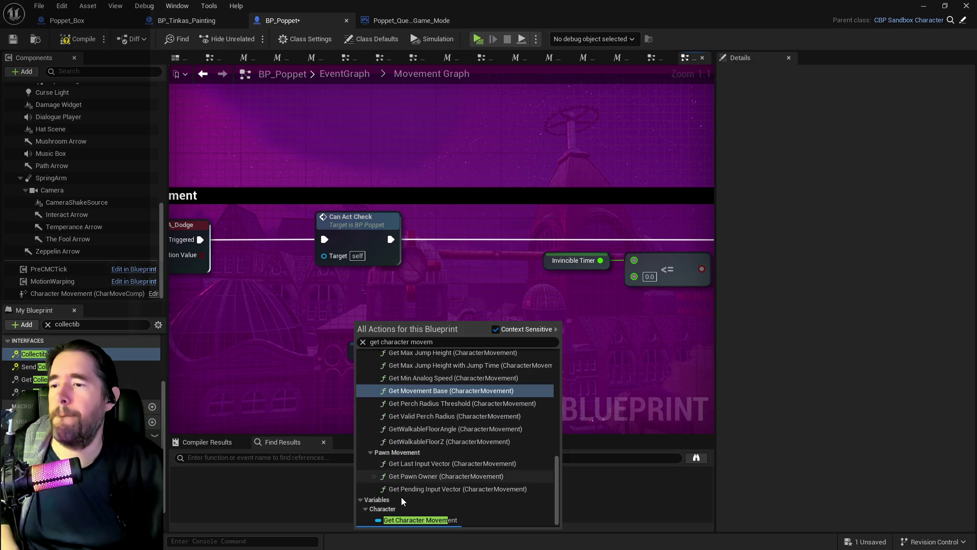
left_click(411, 519)
Step: Duplicate the Character Movement getter and search its pin for 'set jump' and 'can' setters, then cancel
key("ctrl+w")
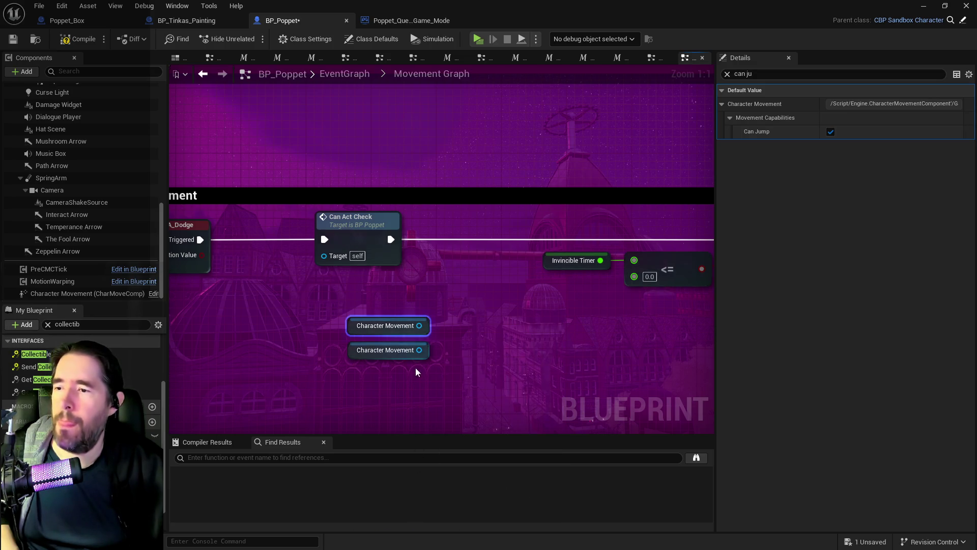
left_click_drag(423, 329, 468, 323)
type("set ")
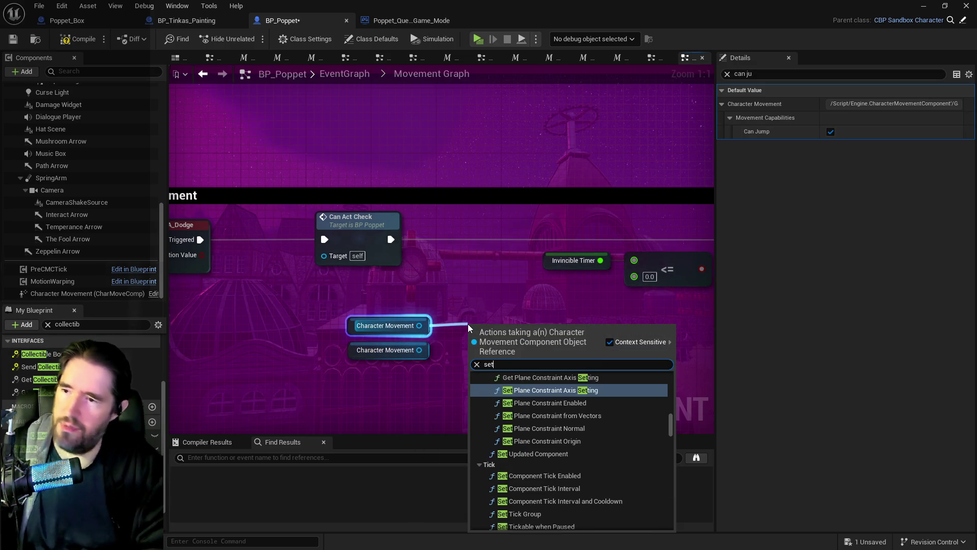
type("jump")
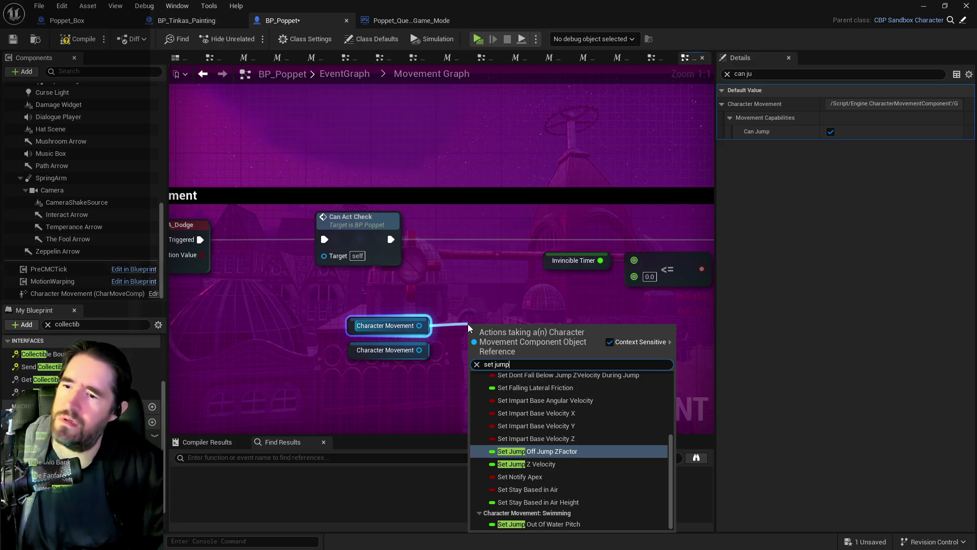
key("BackSpace")
key("BackSpace")
key("BackSpace")
type("can")
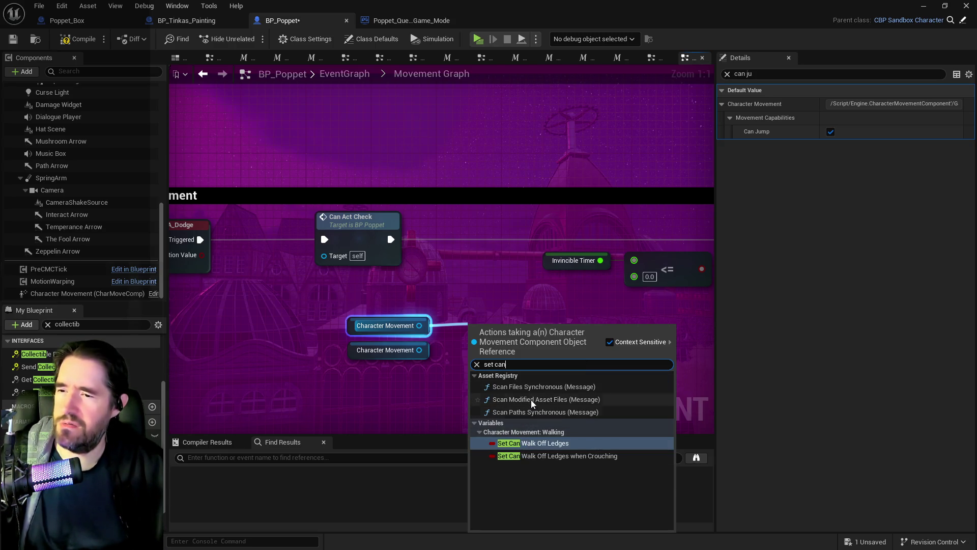
key("Escape")
left_click(317, 347)
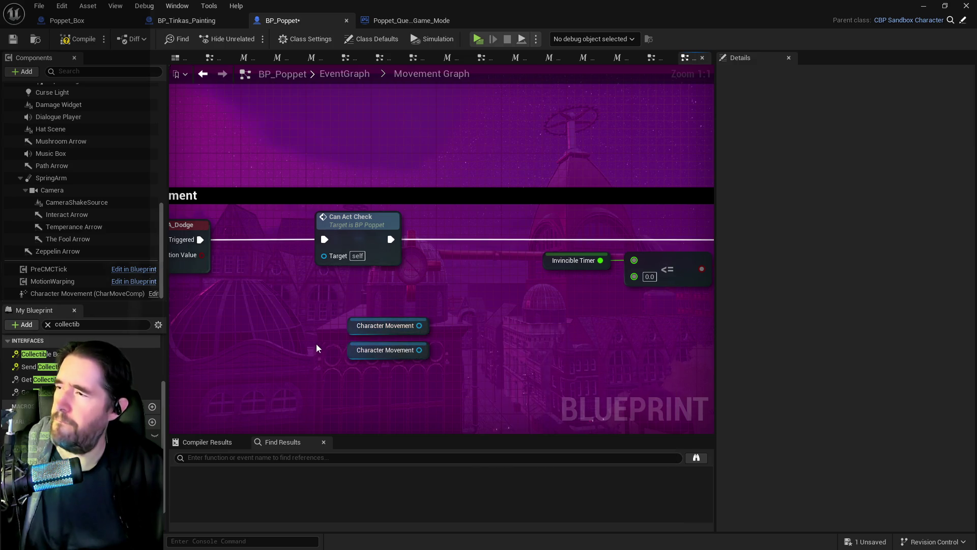
Step: Add a Get Parent Actor node and move it up below Can Act Check
right_click(324, 302)
type("get parent")
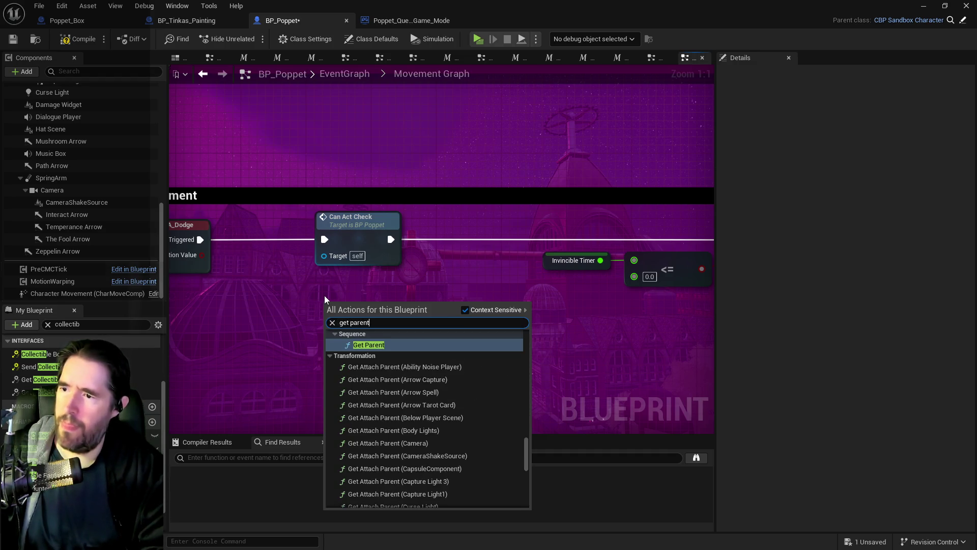
scroll(402, 395, "down", 5)
scroll(402, 395, "down", 3)
scroll(403, 395, "up", 6)
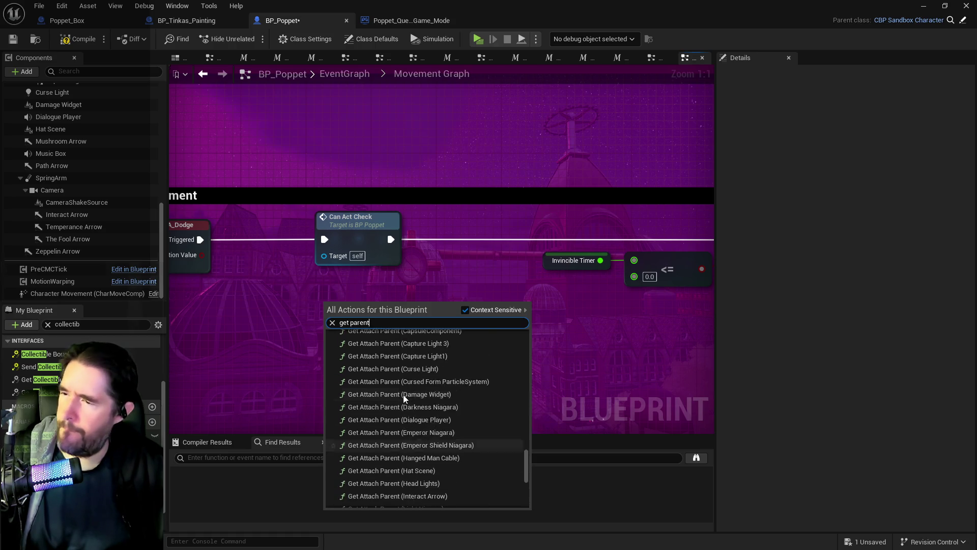
scroll(403, 395, "up", 5)
scroll(403, 395, "down", 3)
scroll(403, 395, "down", 2)
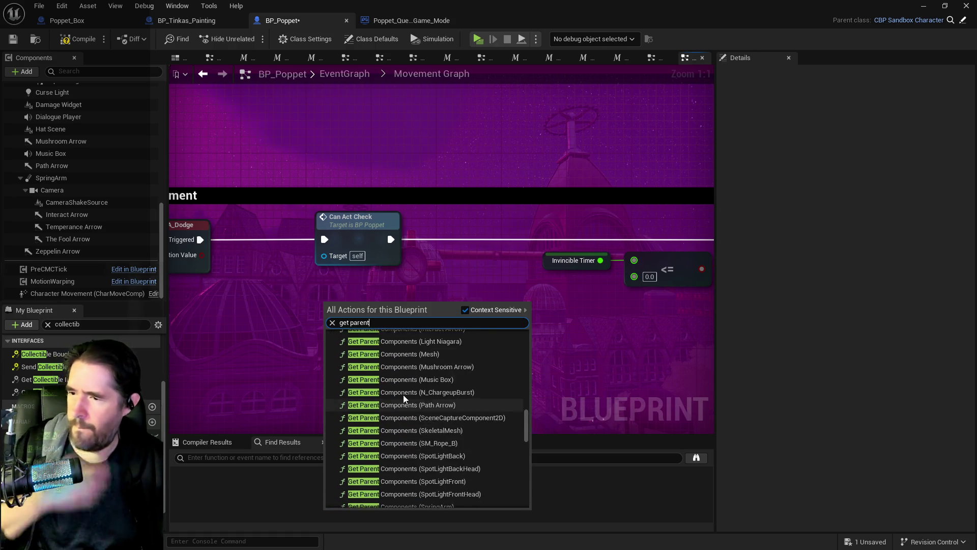
scroll(403, 395, "up", 10)
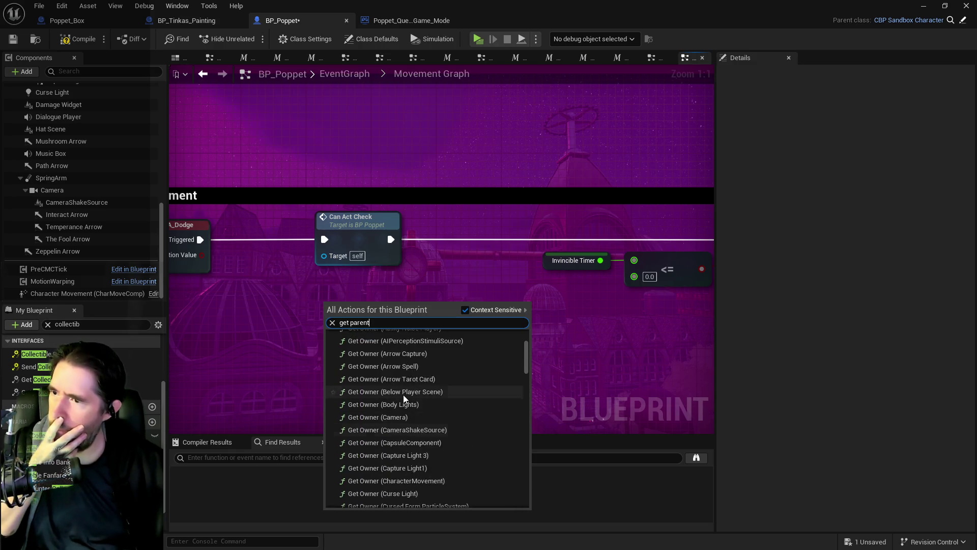
scroll(403, 395, "up", 3)
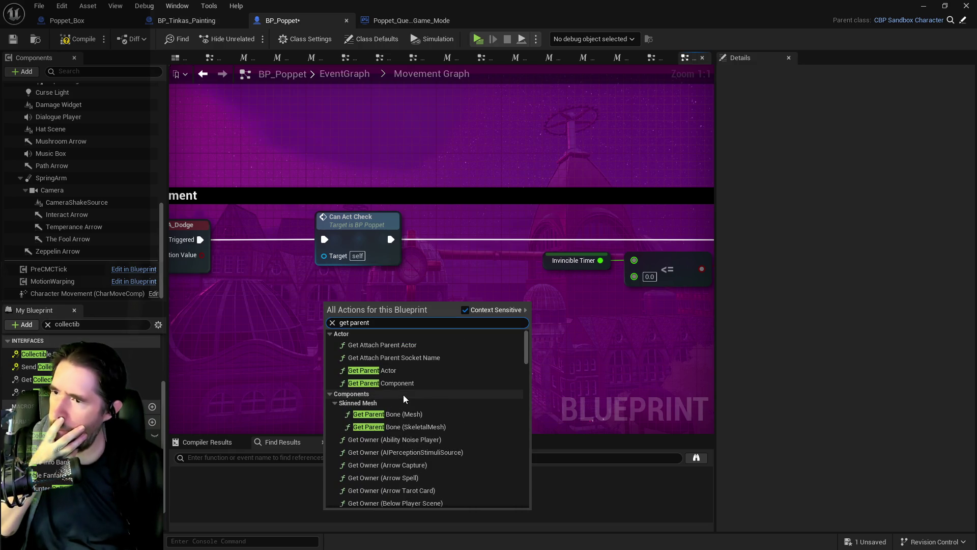
left_click(372, 375)
mouse_move(400, 321)
left_mouse_down()
mouse_move(371, 321)
mouse_move(374, 292)
mouse_move(285, 308)
left_mouse_up()
Step: Delete both Character Movement nodes and search Get Parent Actor's result for 'character movement', adding nothing
left_click_drag(378, 303, 414, 391)
key("Delete")
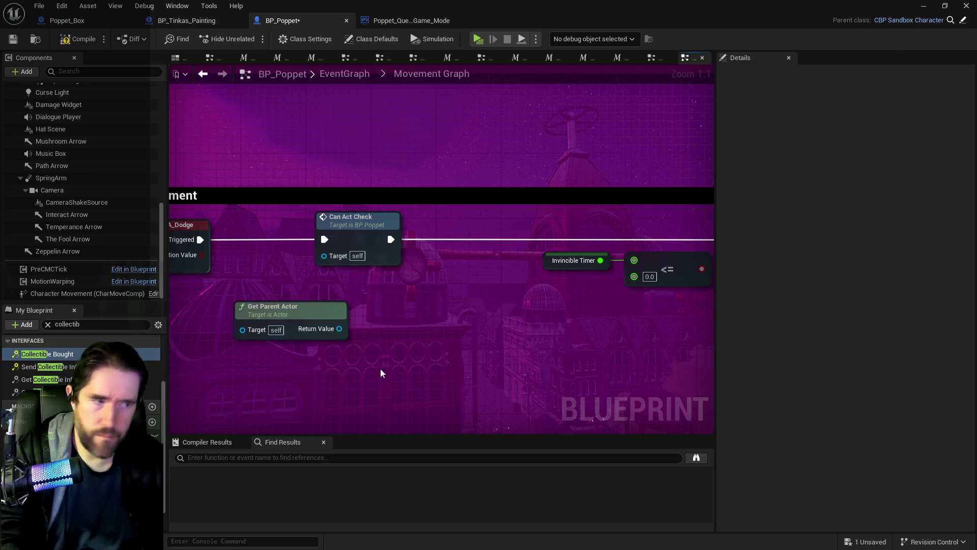
left_click_drag(339, 328, 386, 331)
type("get mo")
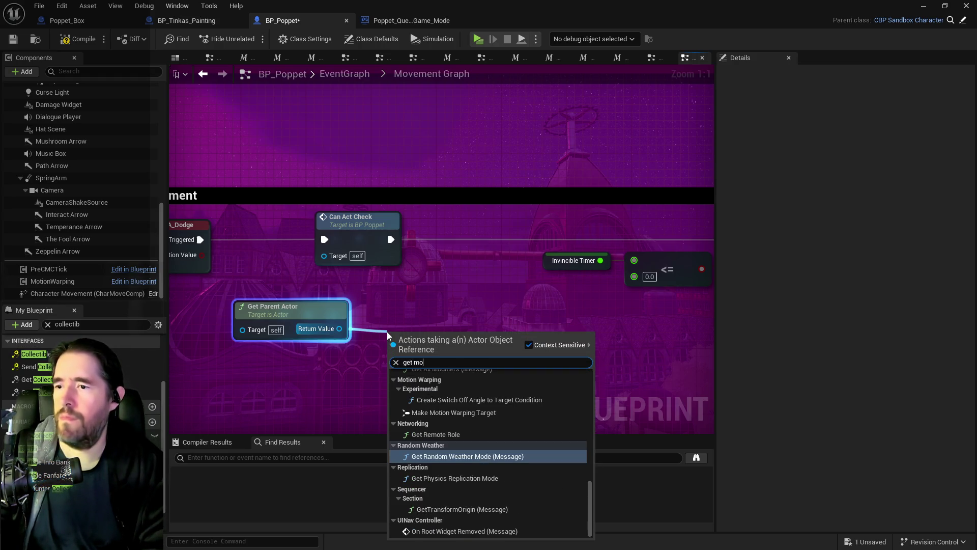
type("vement")
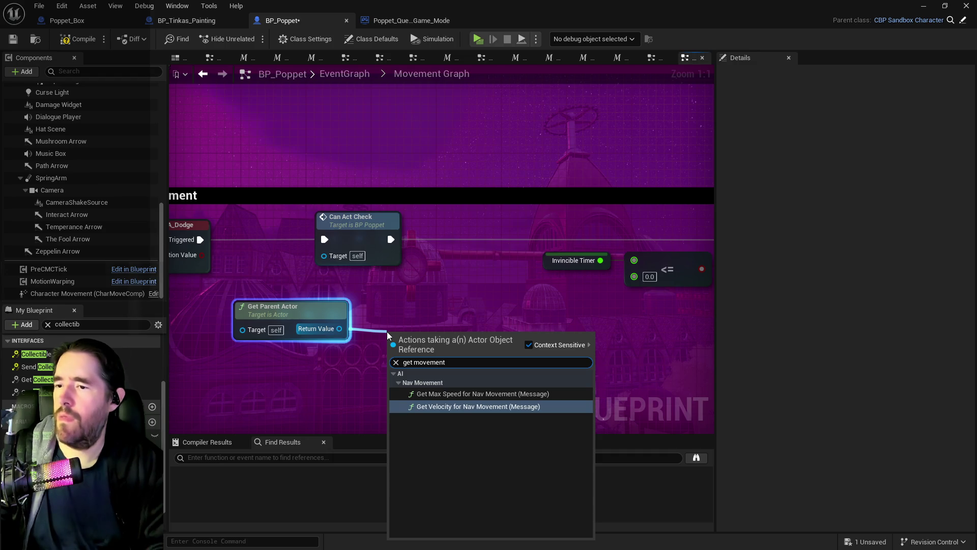
left_click(414, 362)
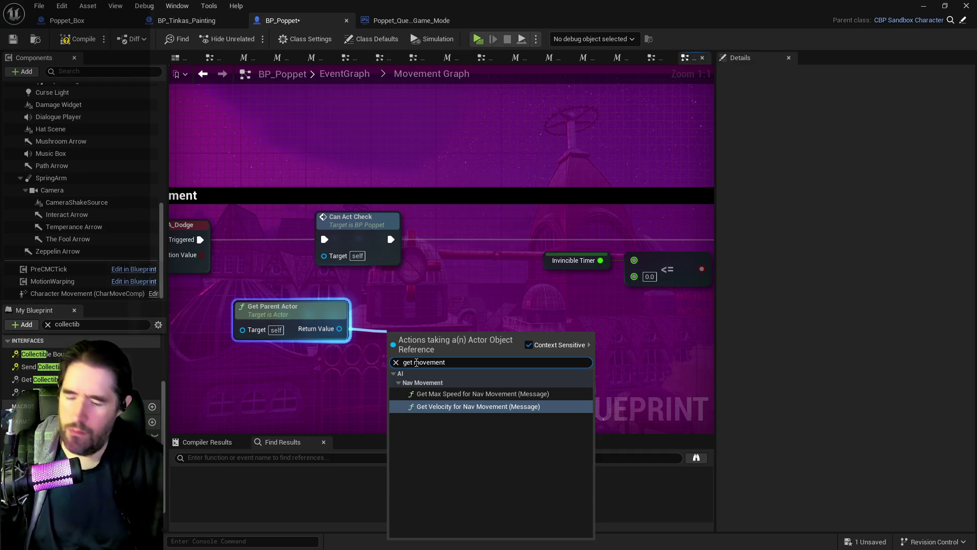
type("character")
double_click(408, 362)
key("BackSpace")
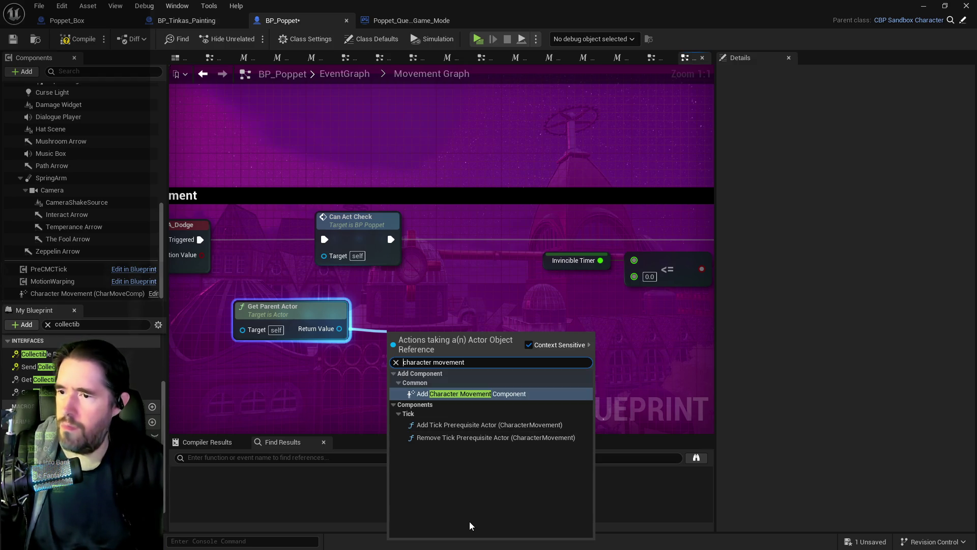
left_click(322, 397)
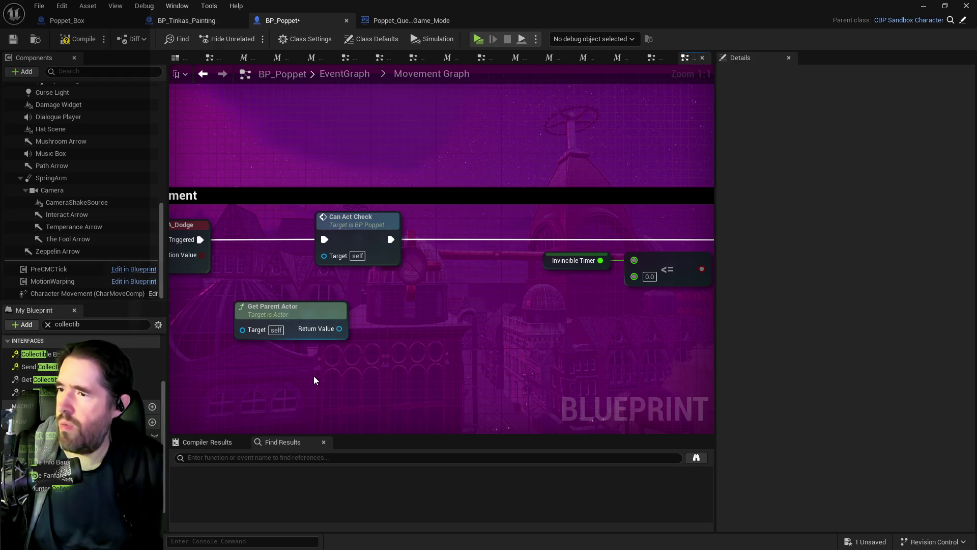
Step: Add a Self reference node wired into a new Get Character Movement node
right_click(314, 376)
type("get")
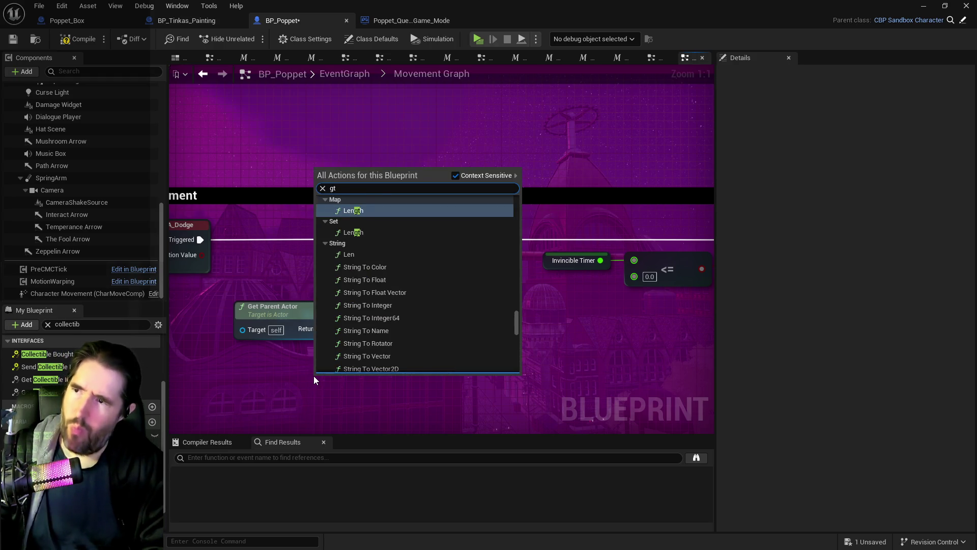
type(" self")
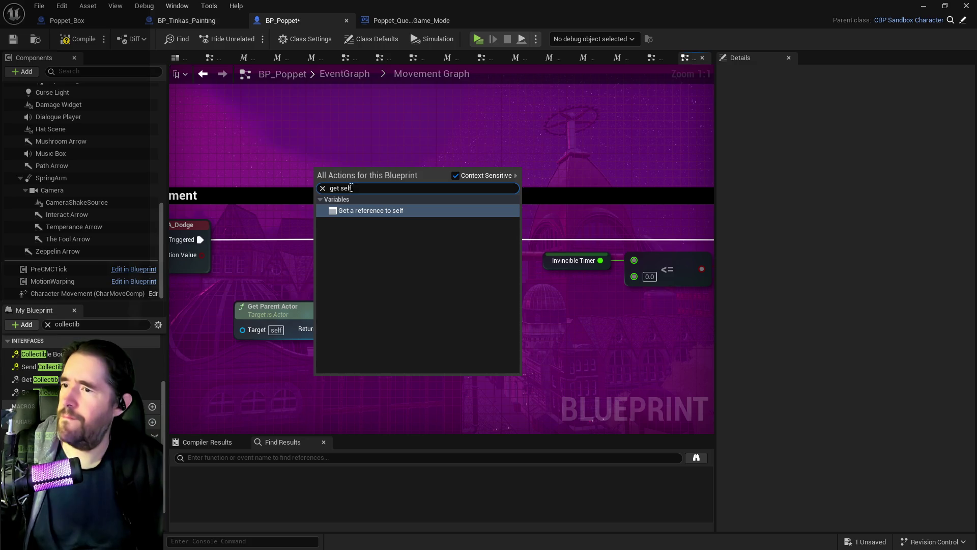
key("Return")
left_click_drag(331, 382, 396, 375)
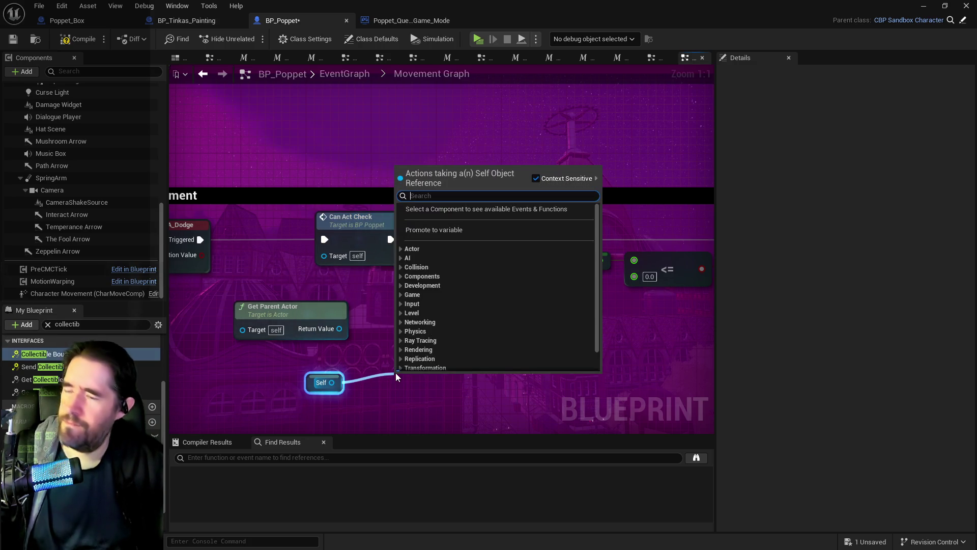
type("character movem")
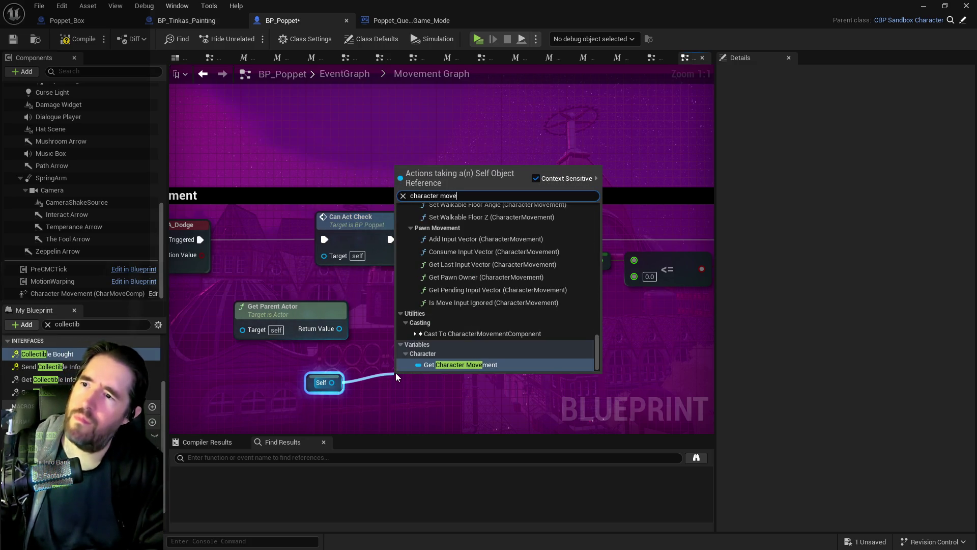
key("Return")
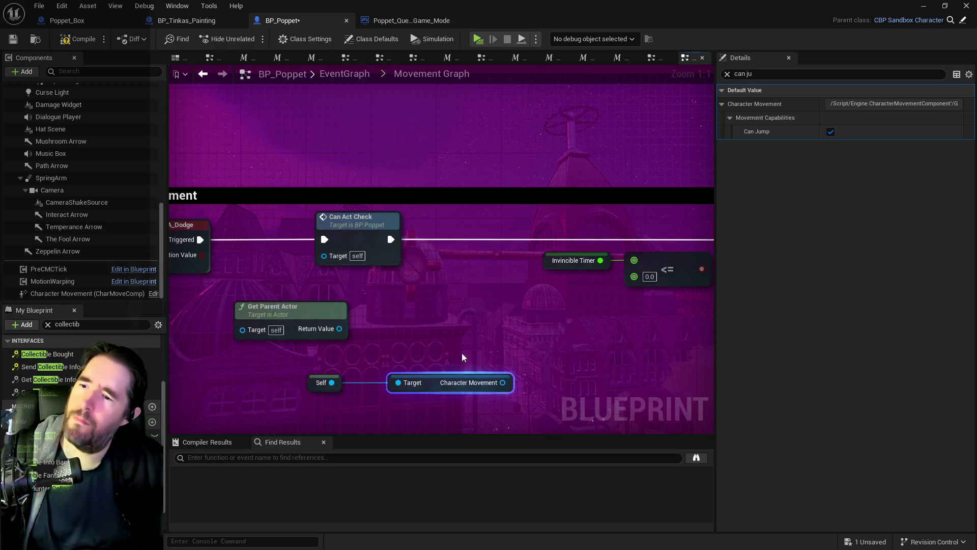
Step: Add a Can Jump node from Character Movement with Context Sensitive off, placed beside Get Parent Actor
left_click_drag(502, 382, 557, 368)
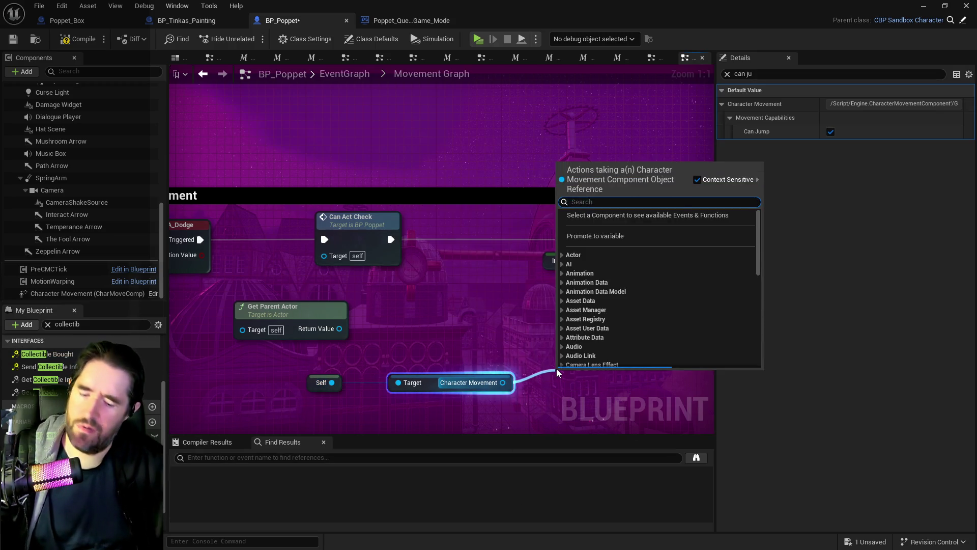
type("can ju")
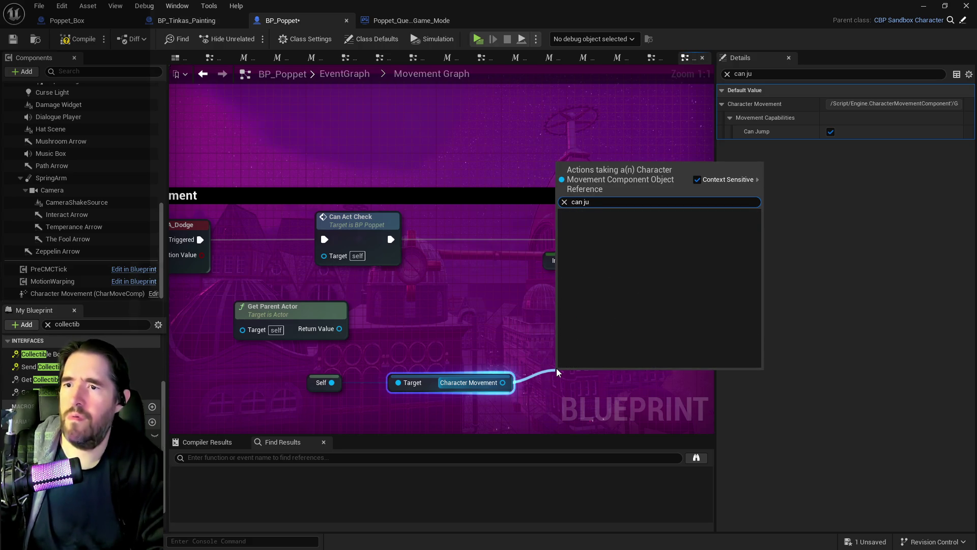
left_click(697, 180)
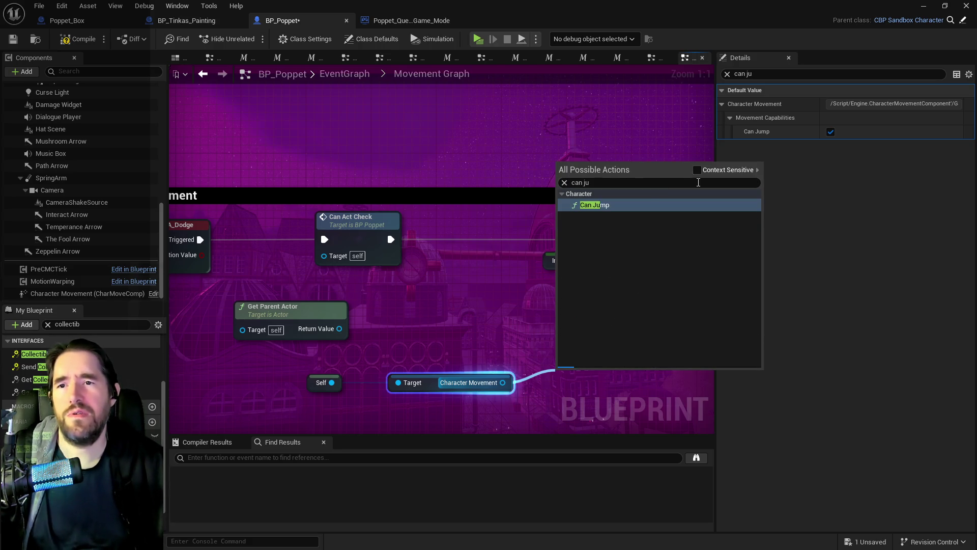
left_click(600, 206)
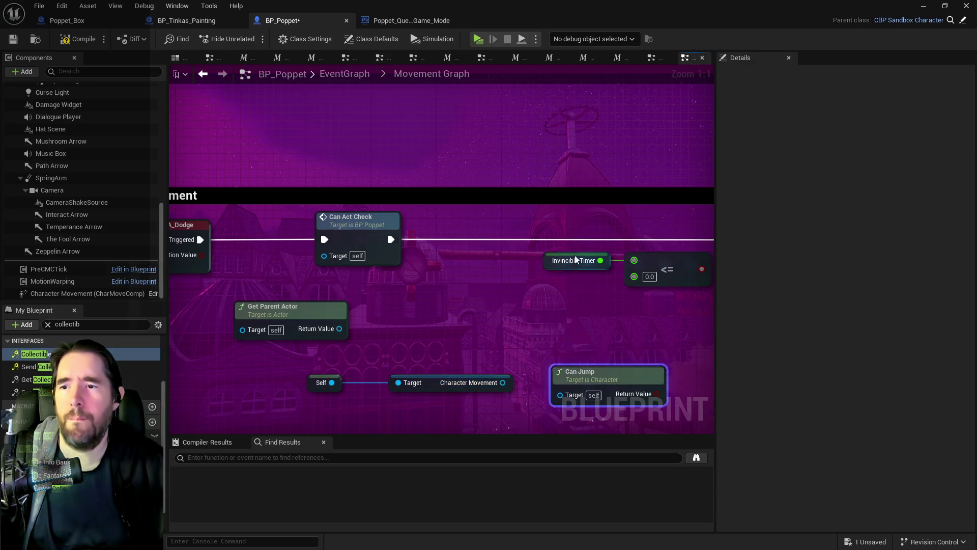
left_click_drag(594, 373, 445, 302)
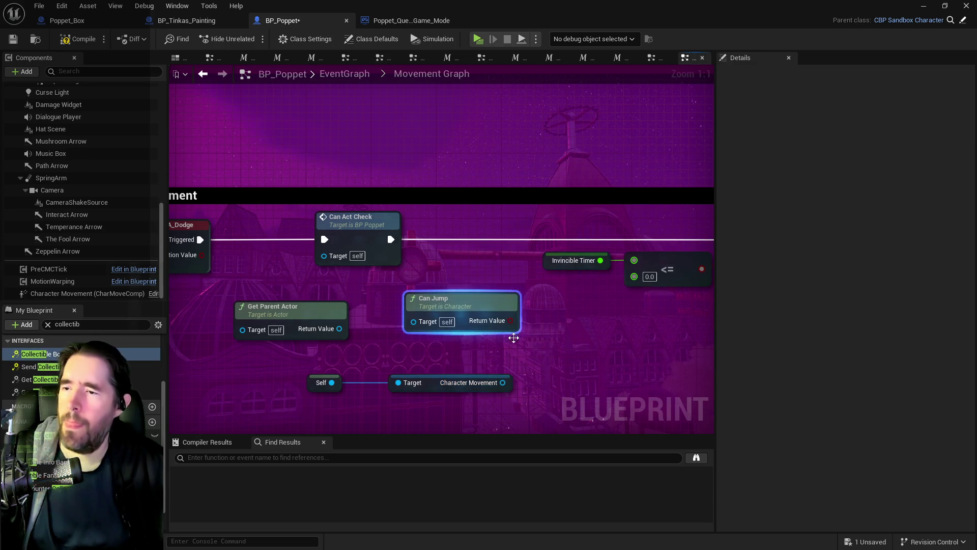
Step: Search the graph's actions for 'set can jump'
right_click(555, 364)
type("can jump")
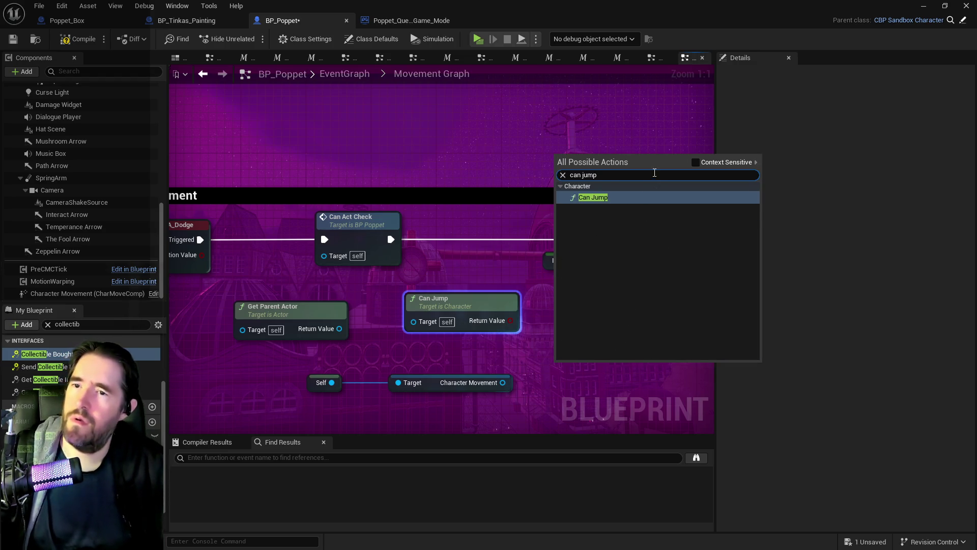
left_click(571, 175)
type("set")
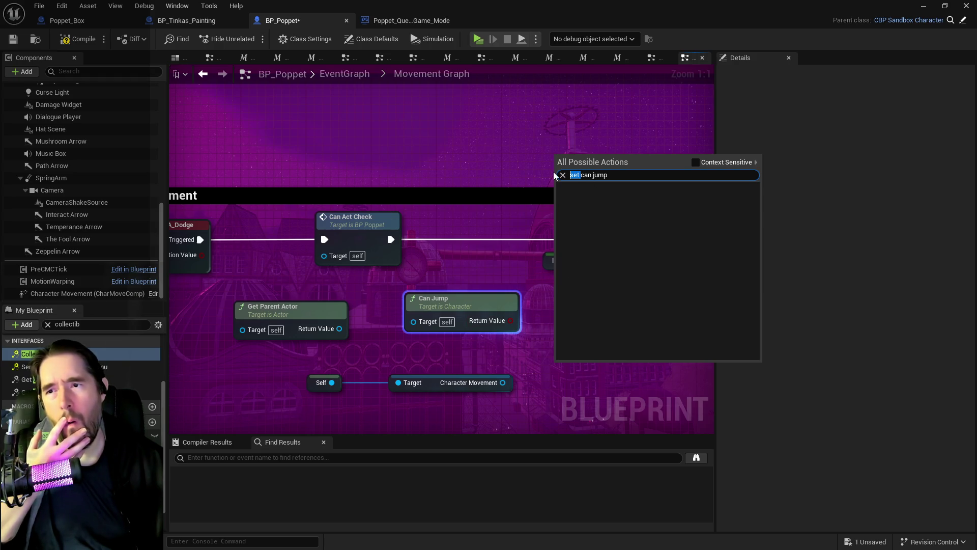
Step: Cancel the search and delete the four trial nodes: Get Parent Actor, Can Jump, Self, Character Movement
key("BackSpace")
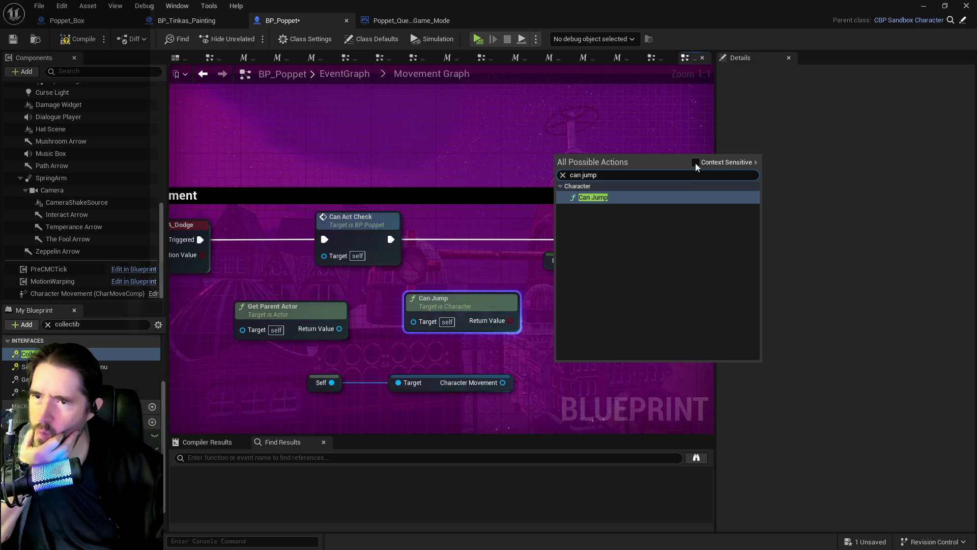
left_click(504, 356)
scroll(362, 353, "down", 4)
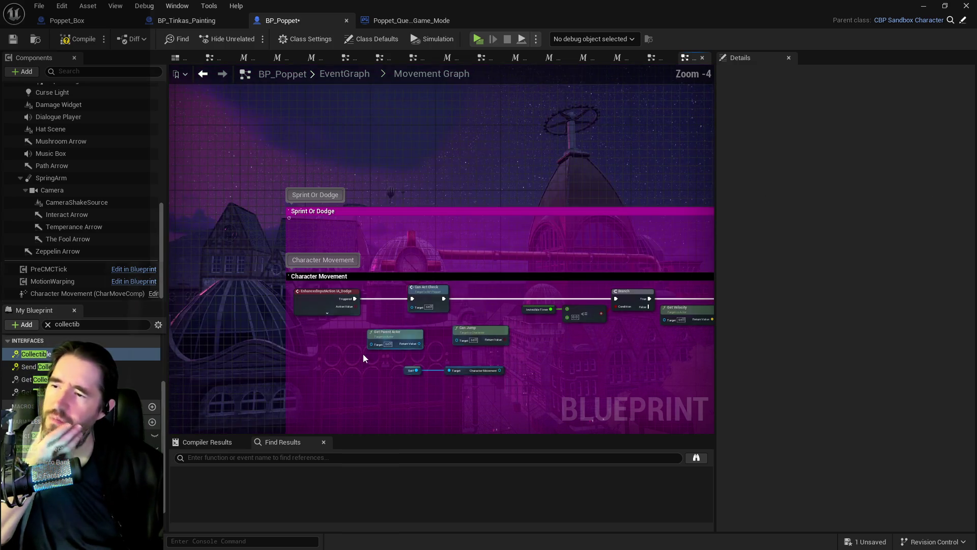
scroll(427, 347, "up", 2)
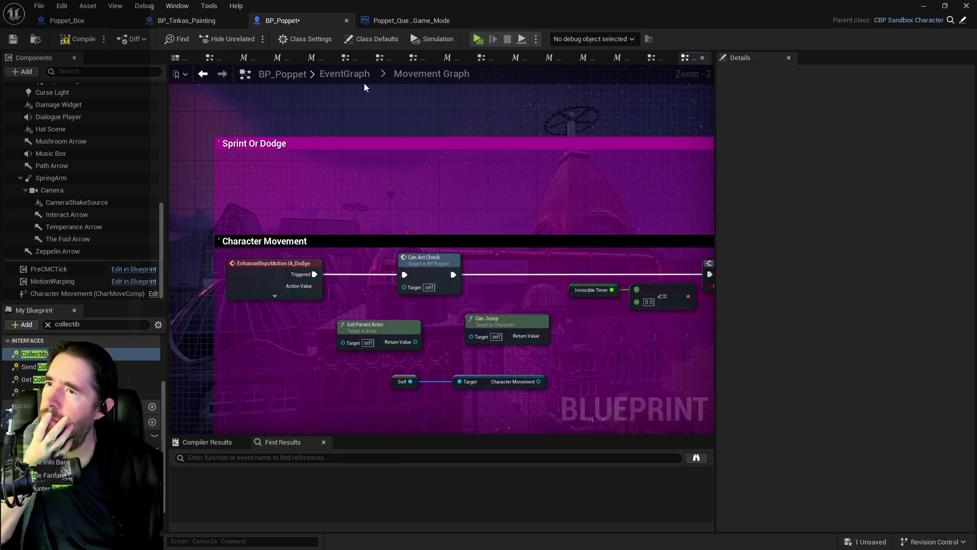
mouse_move(551, 415)
left_mouse_down()
mouse_move(534, 416)
mouse_move(383, 329)
left_mouse_up()
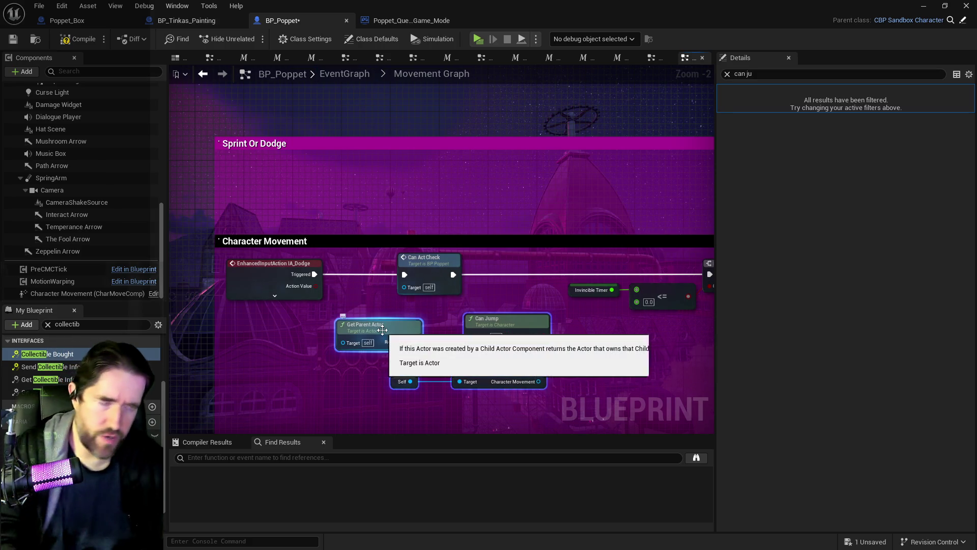
key("Delete")
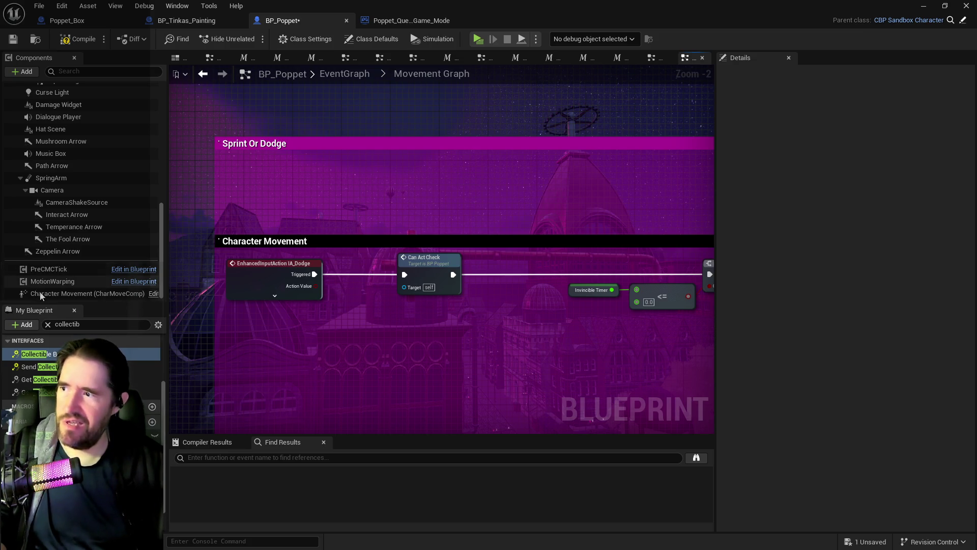
Step: Select CharMoveComp, clear the Details filter and scroll through all its Character Movement properties
left_click(71, 293)
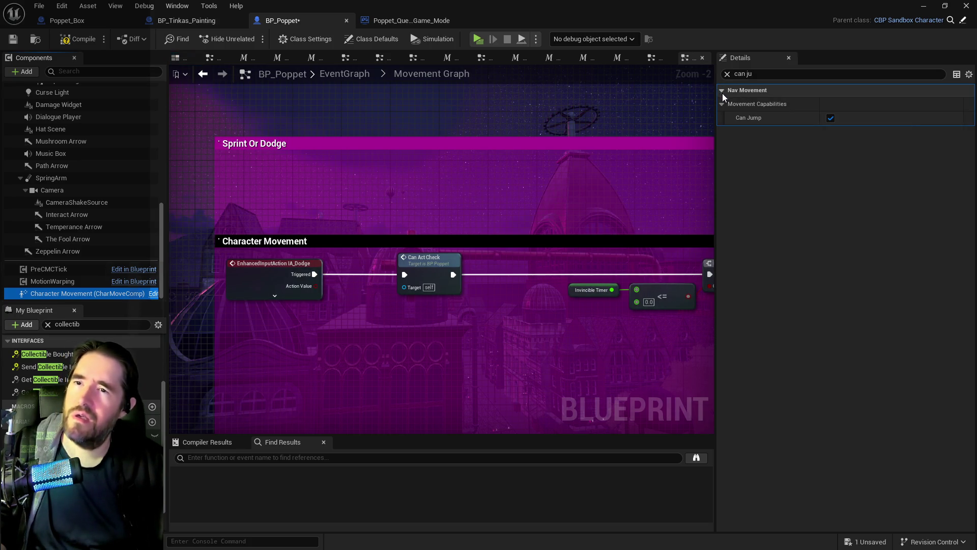
left_click(726, 74)
scroll(834, 336, "down", 2)
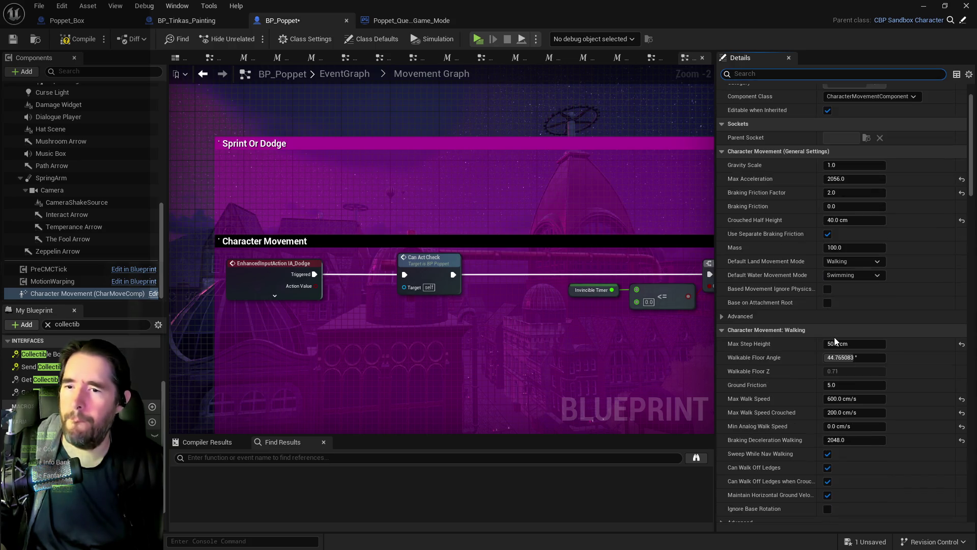
scroll(834, 337, "down", 5)
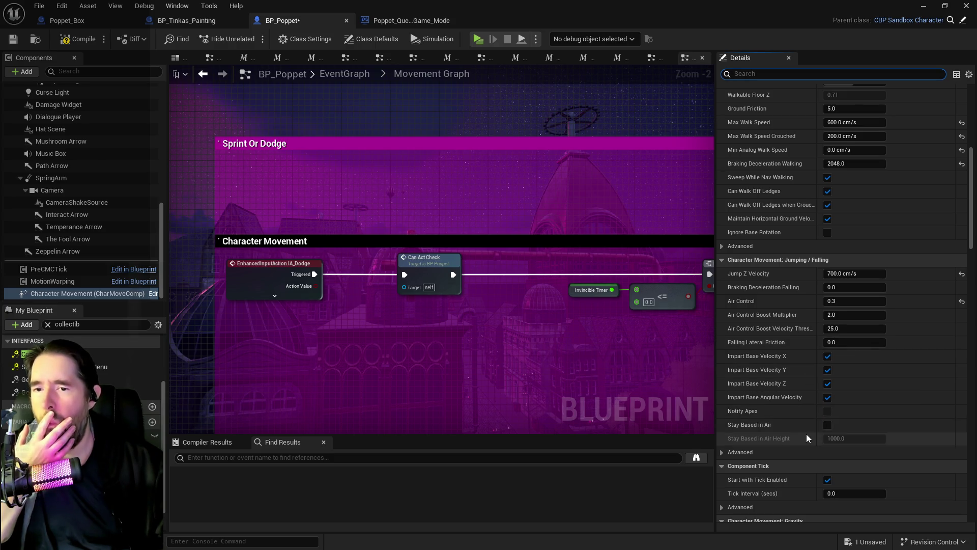
scroll(807, 432, "down", 1)
scroll(804, 430, "down", 2)
scroll(798, 409, "down", 3)
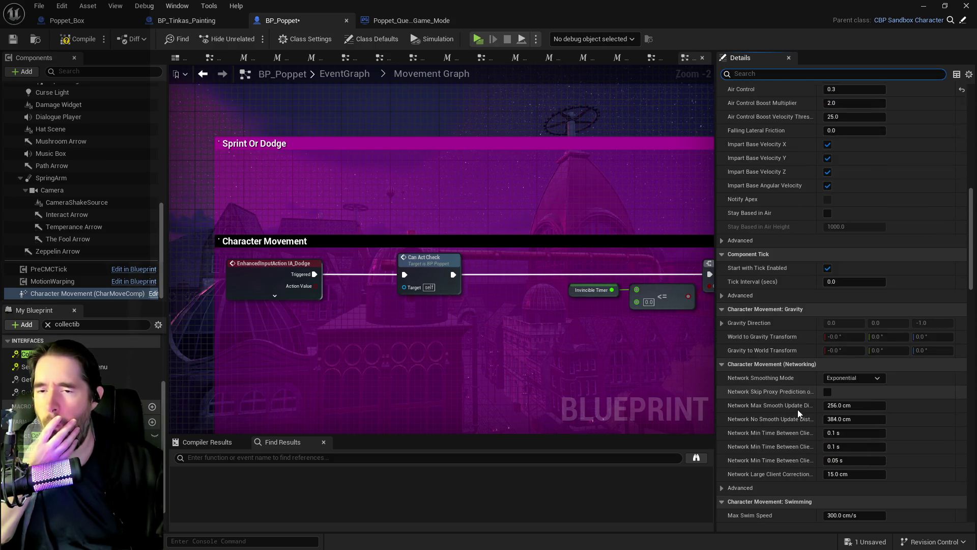
scroll(797, 409, "down", 3)
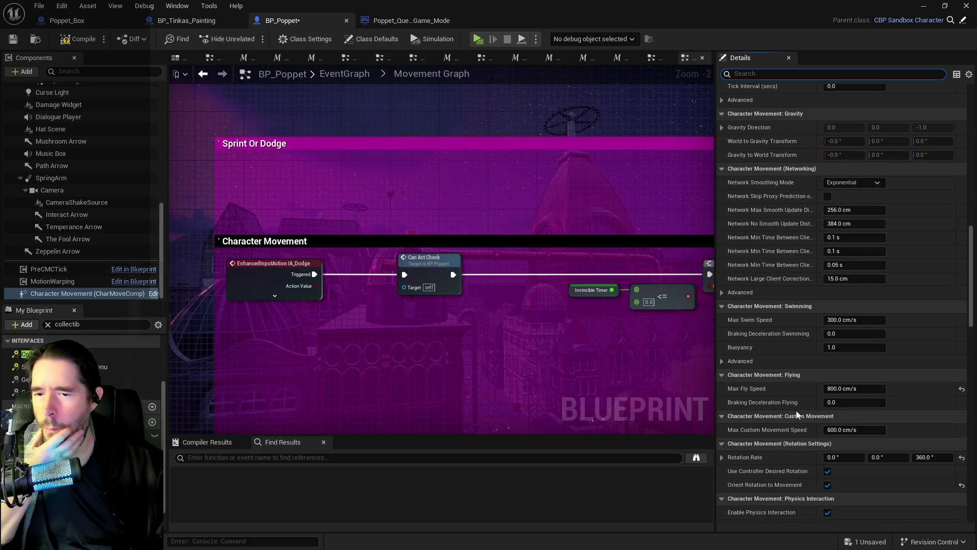
scroll(796, 410, "down", 1)
scroll(795, 410, "down", 2)
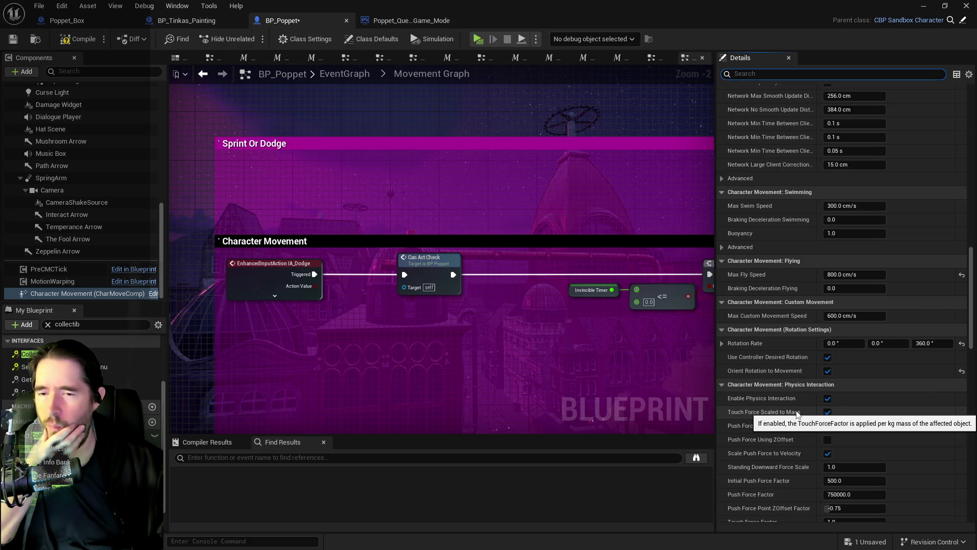
scroll(796, 410, "down", 6)
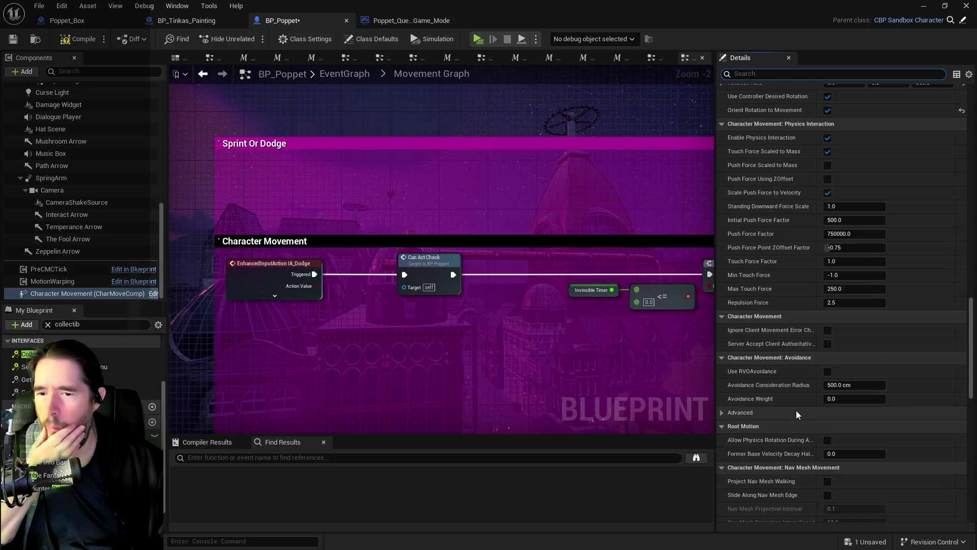
scroll(795, 413, "down", 2)
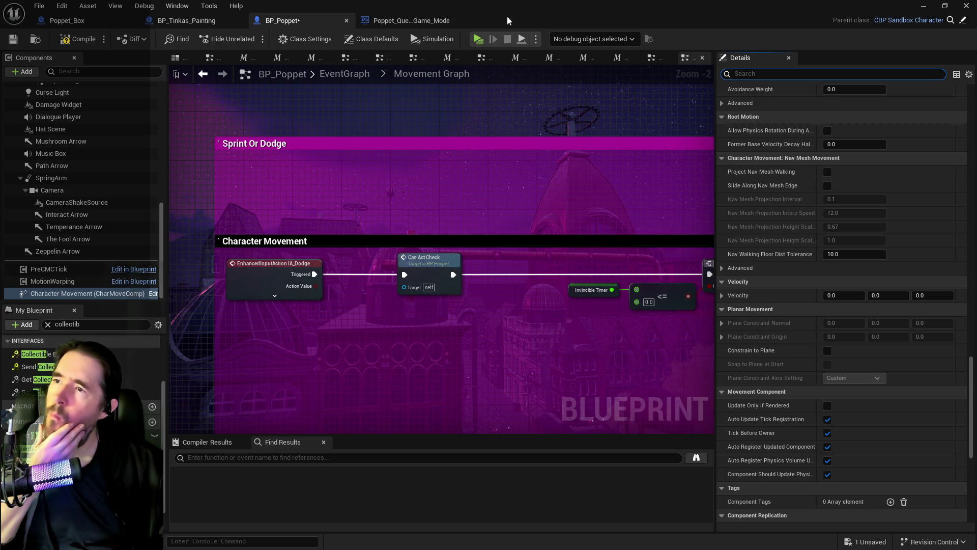
left_click(929, 91)
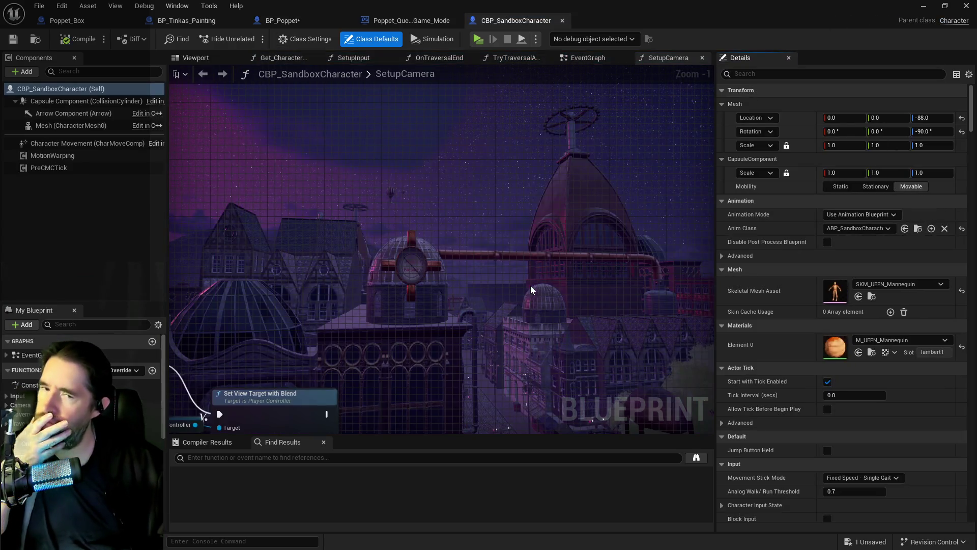
Step: Close the SetupCamera graph and bring the EventGraph's lower input groups into view
scroll(327, 211, "down", 3)
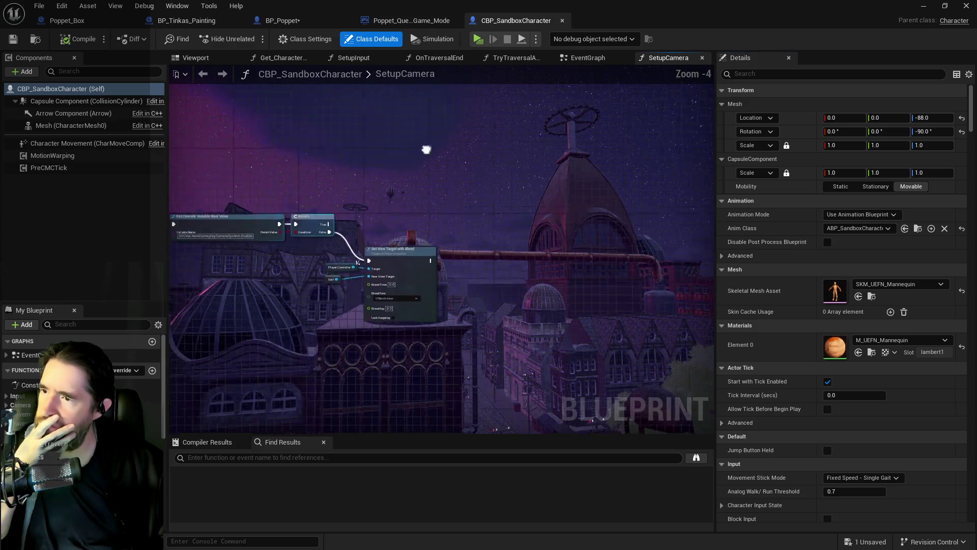
middle_click(670, 60)
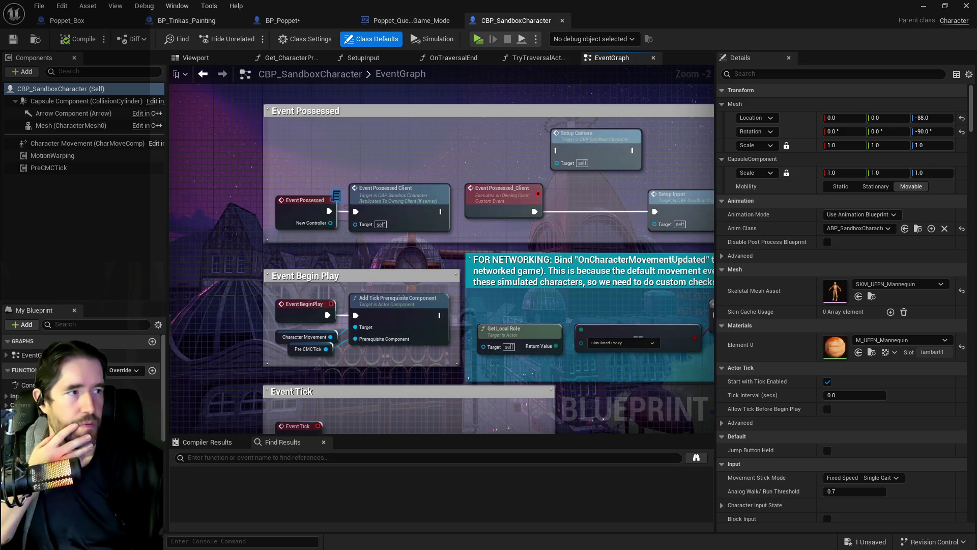
scroll(400, 263, "down", 3)
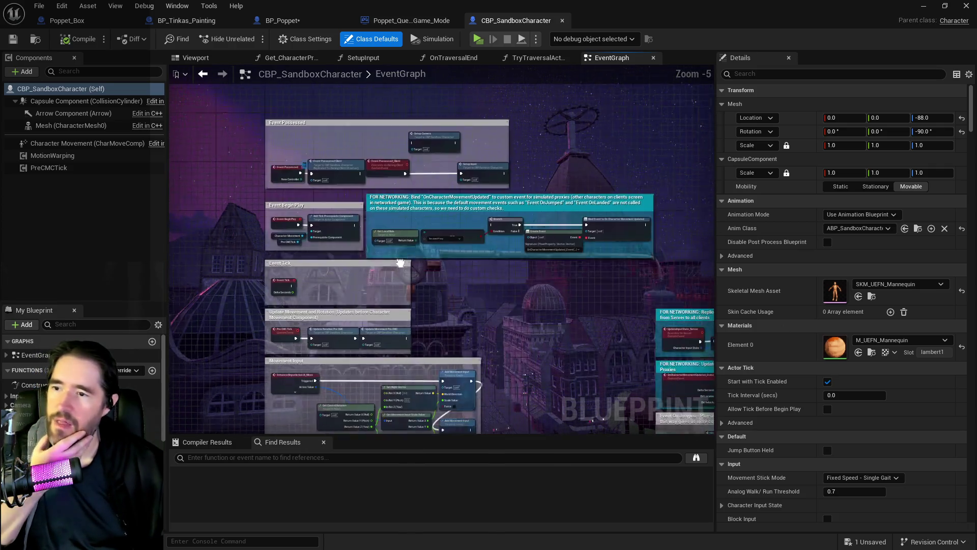
scroll(401, 263, "down", 1)
left_click_drag(400, 263, 476, 235)
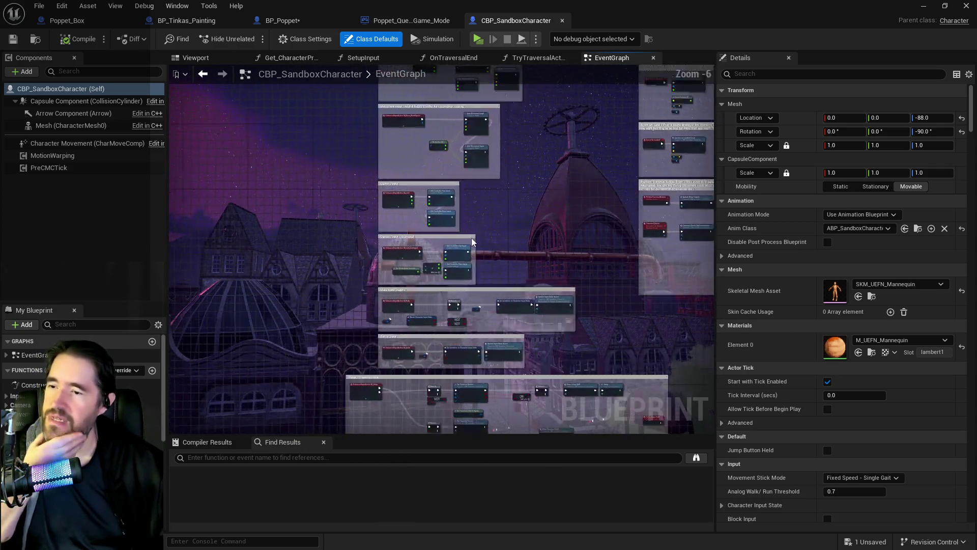
scroll(475, 235, "up", 3)
scroll(375, 357, "up", 2)
Step: Pan across the Branch, Try Traversal Action, Extra Traversal Stuff and Jump nodes
mouse_move(358, 348)
left_mouse_down()
mouse_move(264, 326)
mouse_move(200, 277)
mouse_move(400, 316)
mouse_move(258, 290)
left_mouse_up()
mouse_move(505, 284)
left_mouse_down()
mouse_move(525, 260)
mouse_move(337, 255)
left_mouse_up()
mouse_move(601, 265)
left_mouse_down()
mouse_move(284, 267)
mouse_move(537, 255)
left_mouse_up()
left_click_drag(407, 313, 626, 249)
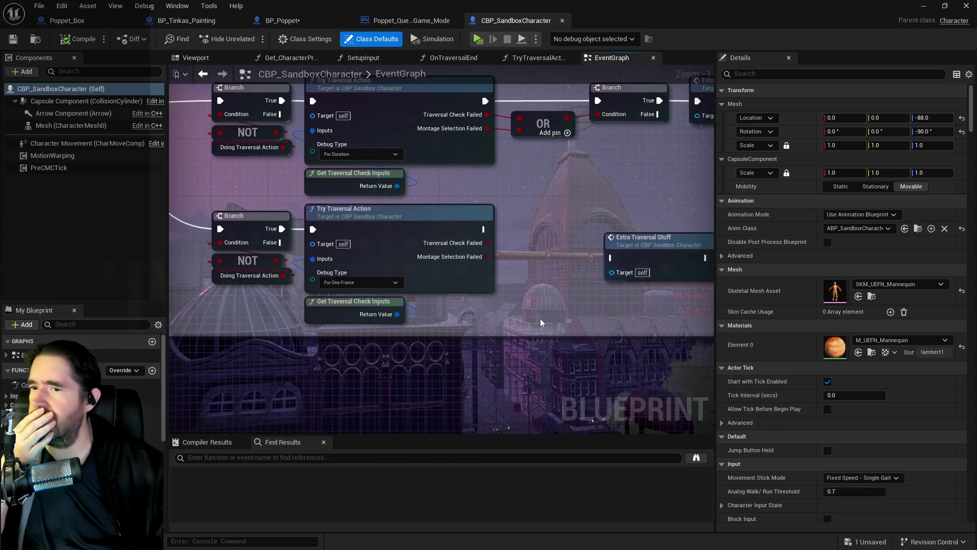
scroll(542, 322, "down", 3)
left_click_drag(527, 300, 199, 283)
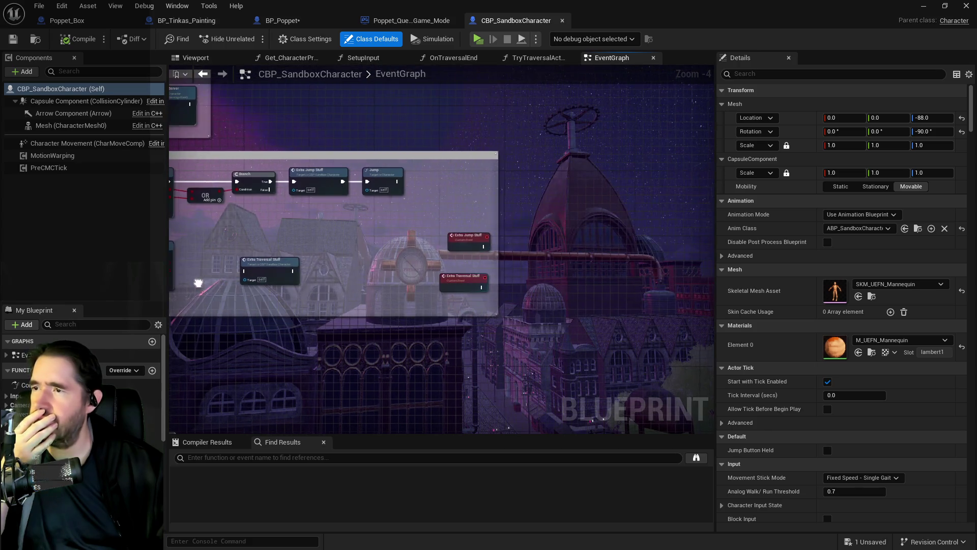
scroll(417, 275, "up", 3)
mouse_move(424, 262)
left_mouse_down()
mouse_move(484, 261)
mouse_move(529, 344)
left_mouse_up()
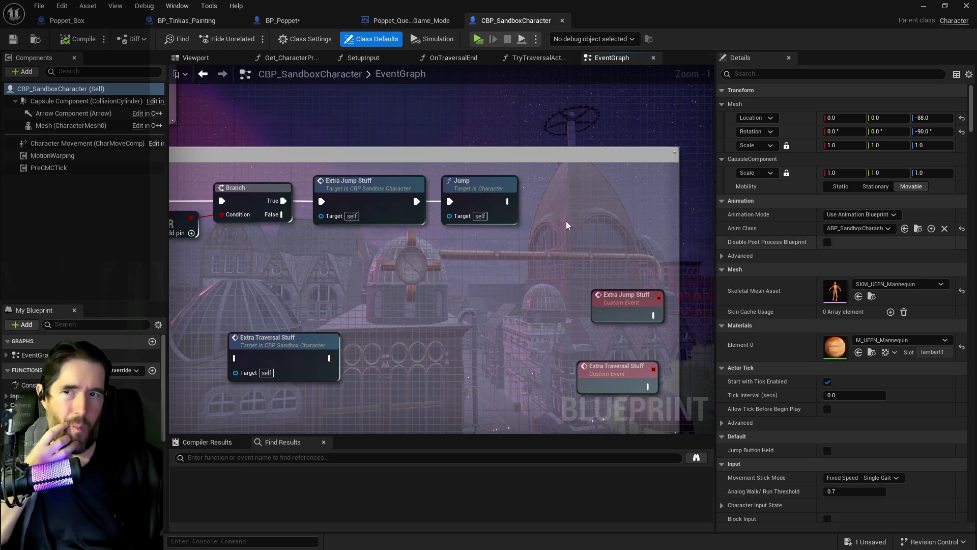
scroll(585, 227, "down", 3)
scroll(529, 309, "up", 3)
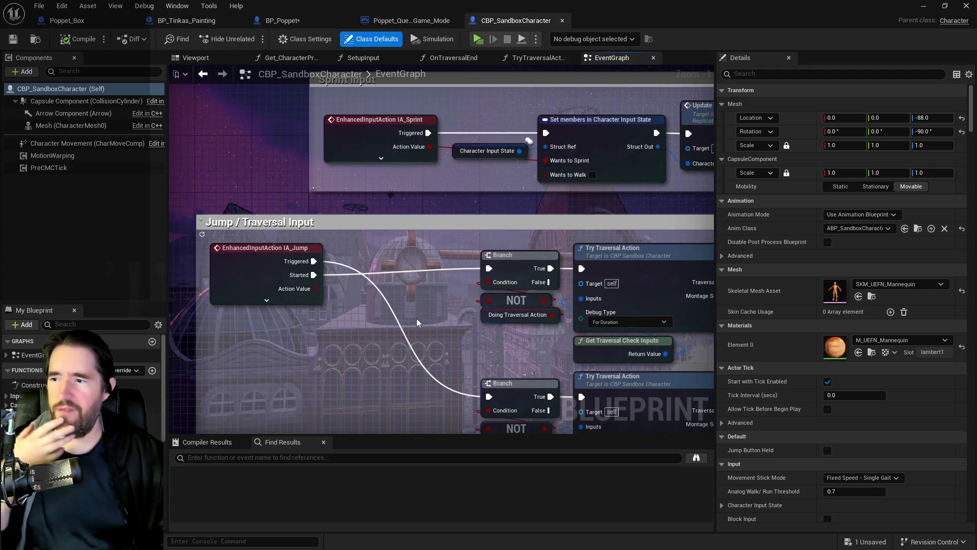
Step: Look over the Jump / Traversal Input nodes, then filter My Blueprint members by 'gameplay'
mouse_move(416, 318)
left_mouse_down()
mouse_move(353, 292)
mouse_move(400, 295)
left_mouse_up()
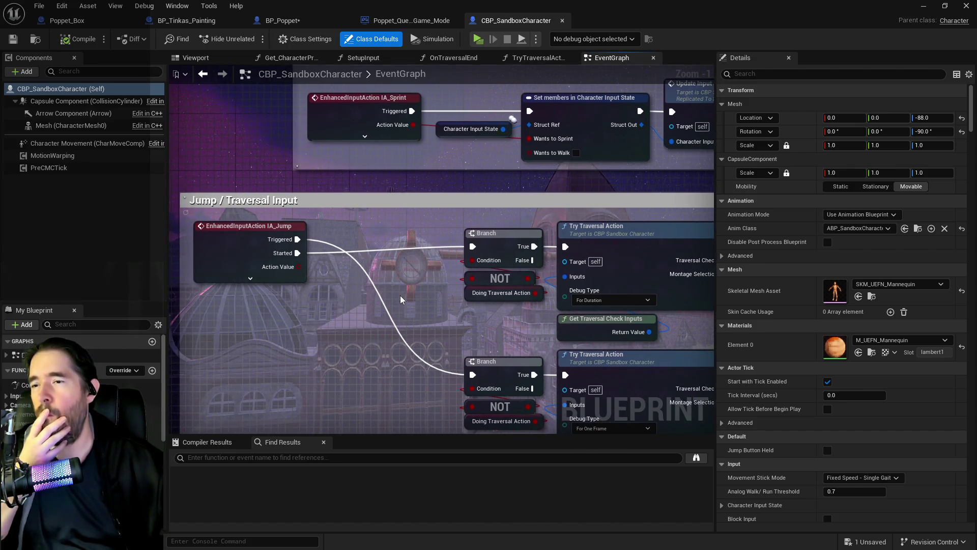
scroll(400, 300, "down", 1)
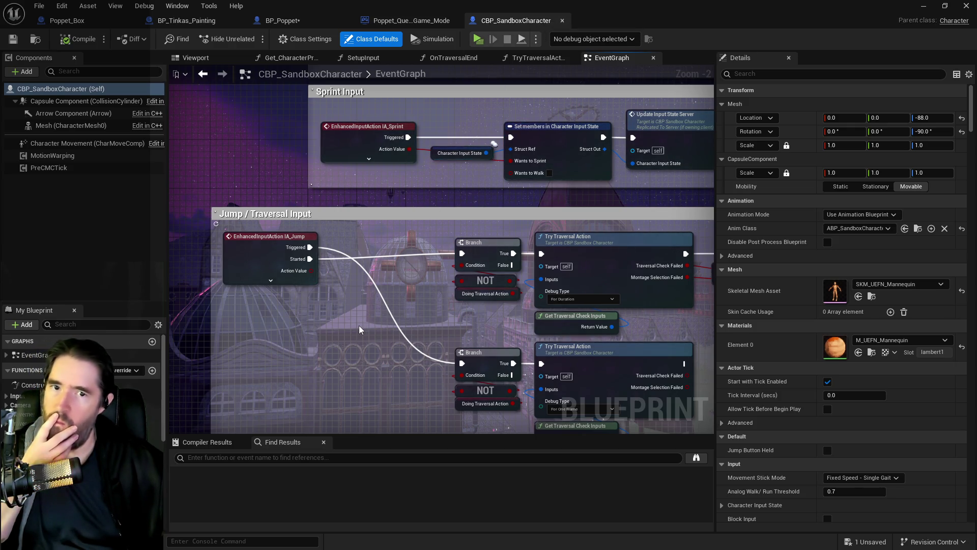
mouse_move(420, 307)
left_mouse_down()
mouse_move(377, 262)
mouse_move(246, 249)
left_mouse_up()
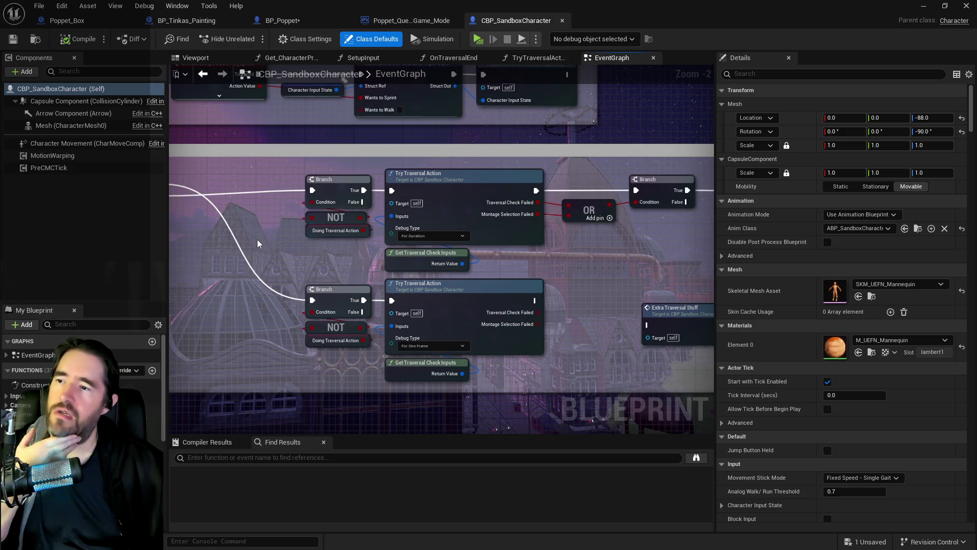
mouse_move(323, 252)
left_mouse_down()
mouse_move(163, 240)
mouse_move(509, 250)
mouse_move(195, 277)
left_mouse_up()
mouse_move(643, 255)
left_mouse_down()
mouse_move(507, 257)
mouse_move(663, 258)
left_mouse_up()
left_click_drag(219, 246, 457, 251)
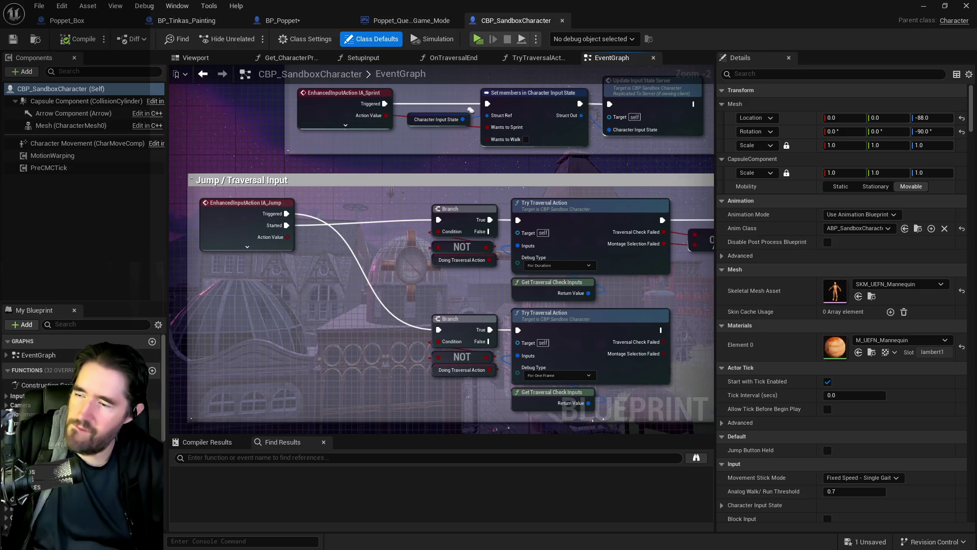
left_click(112, 325)
type("gameplay")
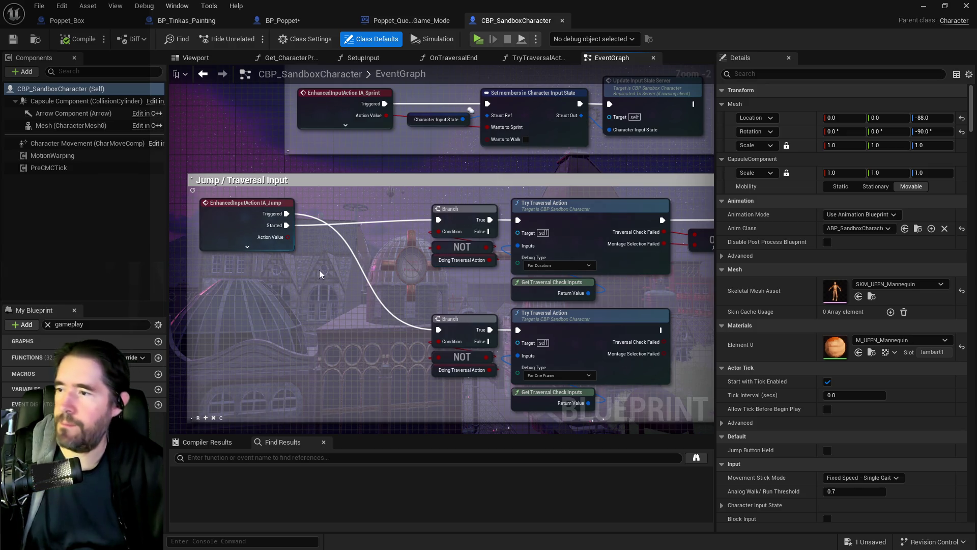
Step: Create a Boolean variable named Can Jump? and place a getter for it in the graph
left_click(22, 324)
left_click(41, 363)
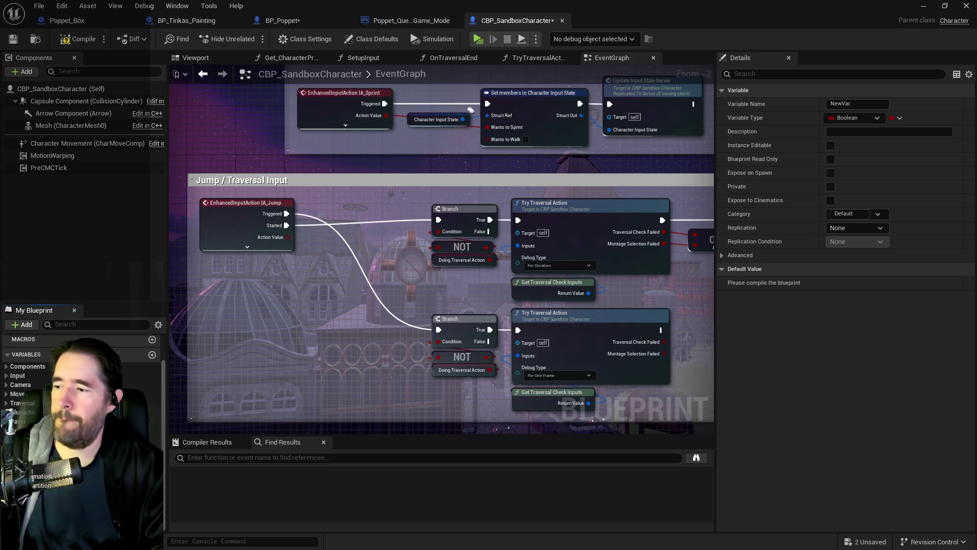
type("Can Jump?")
key("Return")
mouse_move(30, 438)
left_mouse_down()
mouse_move(307, 291)
mouse_move(297, 287)
left_mouse_up()
left_click(317, 291)
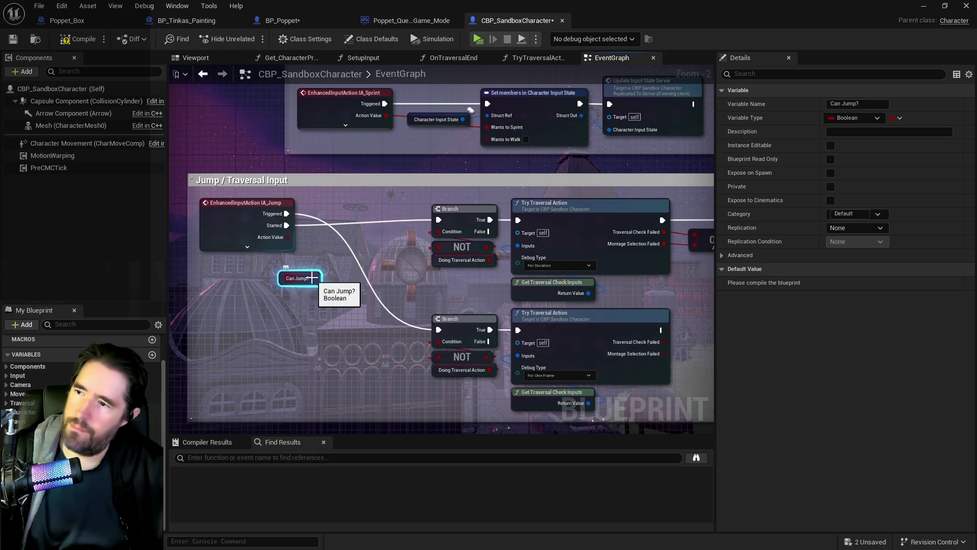
Step: Route IA_Jump Started through a Can Jump? Branch into the traversal Branch, then compile
left_click_drag(242, 224, 194, 218)
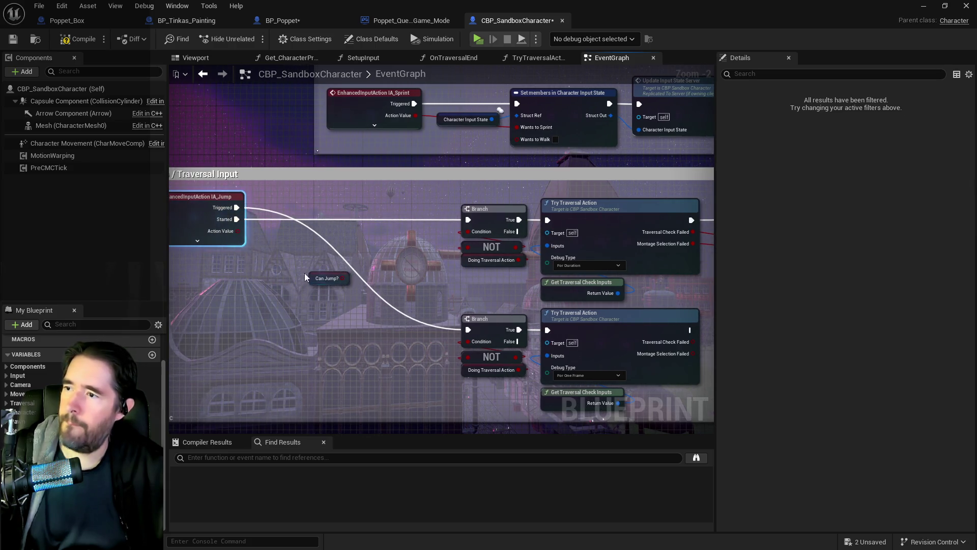
left_click_drag(408, 295, 249, 287)
left_click_drag(307, 270, 331, 266)
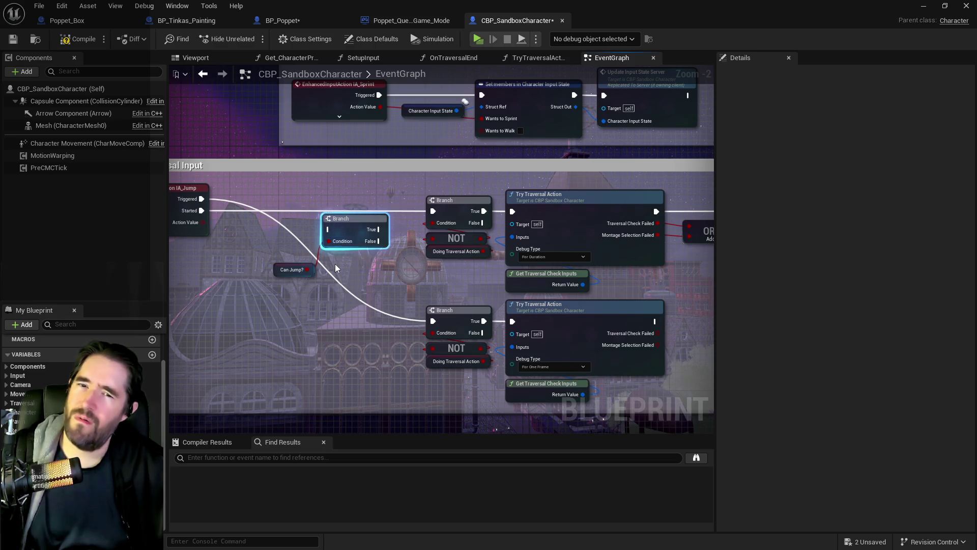
left_click_drag(347, 215, 338, 196)
left_click_drag(201, 210, 317, 210)
left_click_drag(380, 216, 443, 216)
mouse_move(289, 279)
left_mouse_down()
mouse_move(279, 242)
mouse_move(194, 291)
mouse_move(327, 316)
mouse_move(349, 283)
mouse_move(293, 305)
mouse_move(377, 298)
mouse_move(300, 303)
left_mouse_up()
left_click(265, 271)
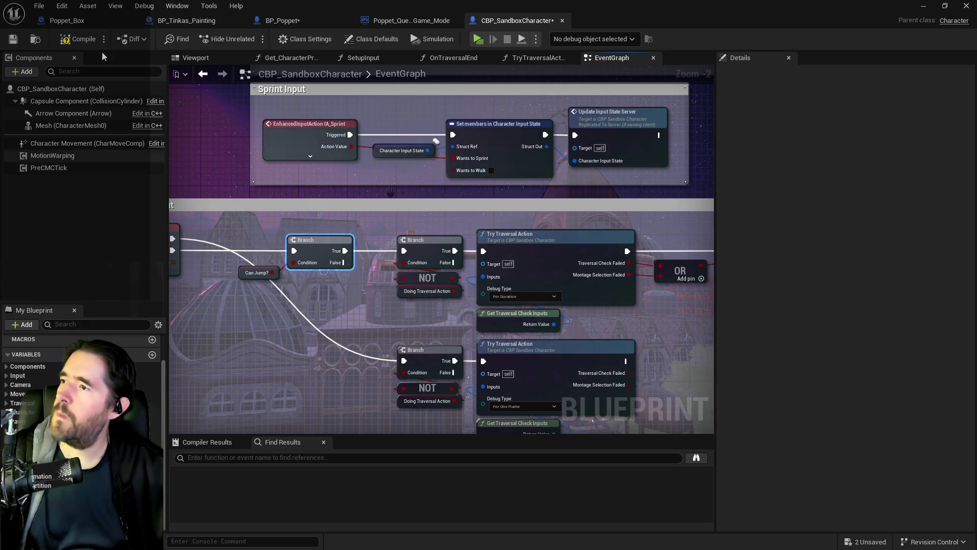
left_click(12, 43)
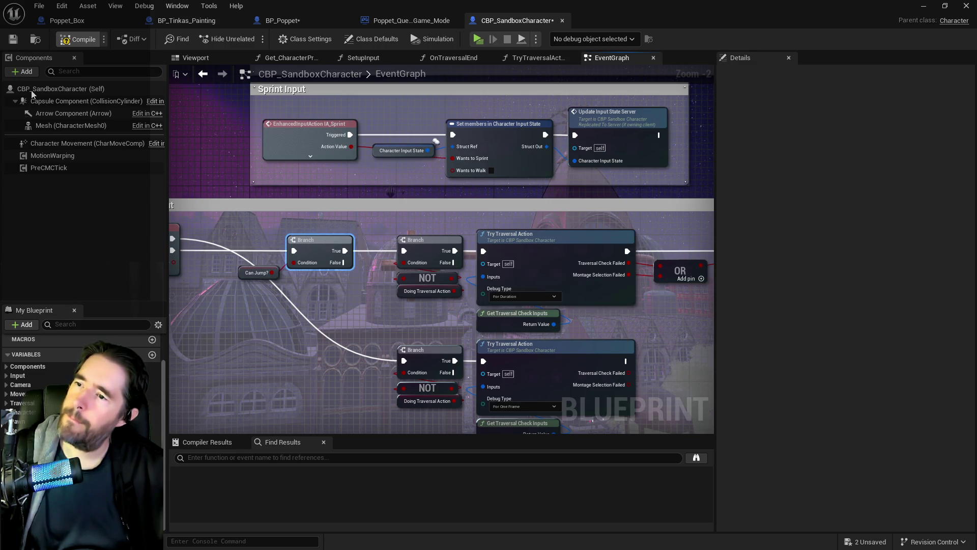
Step: Save CBP_SandboxCharacter and confirm Can Jump? defaults to true, then recompile, save and switch to BP_Tinkas_Painting
left_click(12, 43)
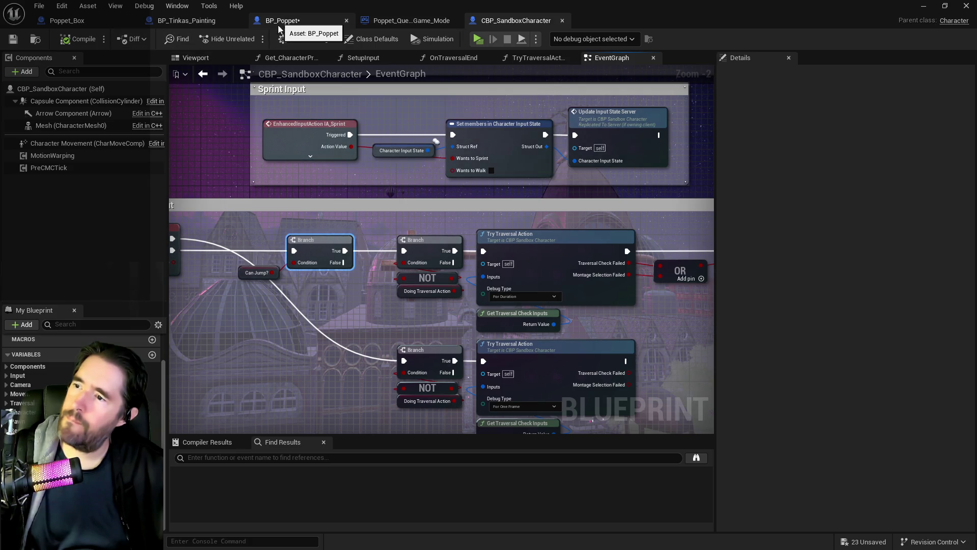
left_click(256, 272)
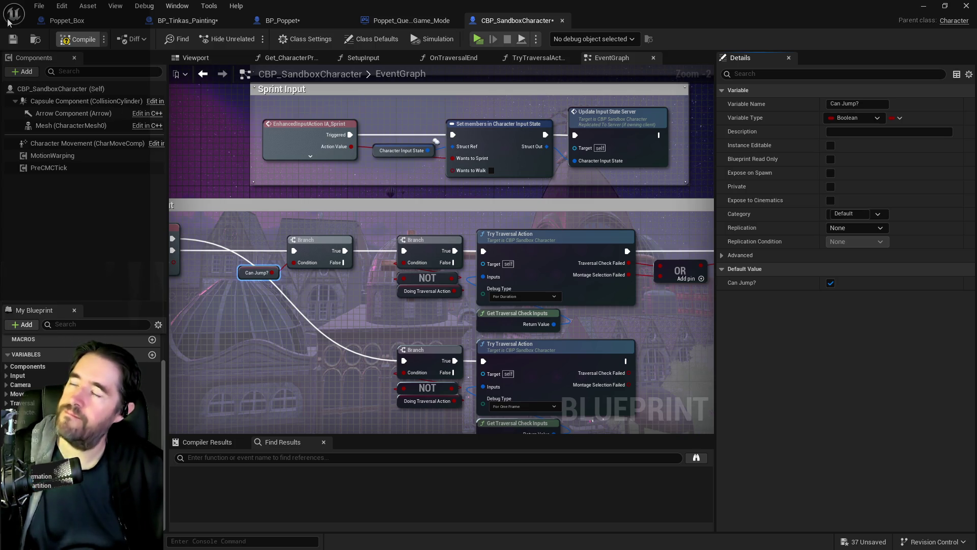
left_click(12, 39)
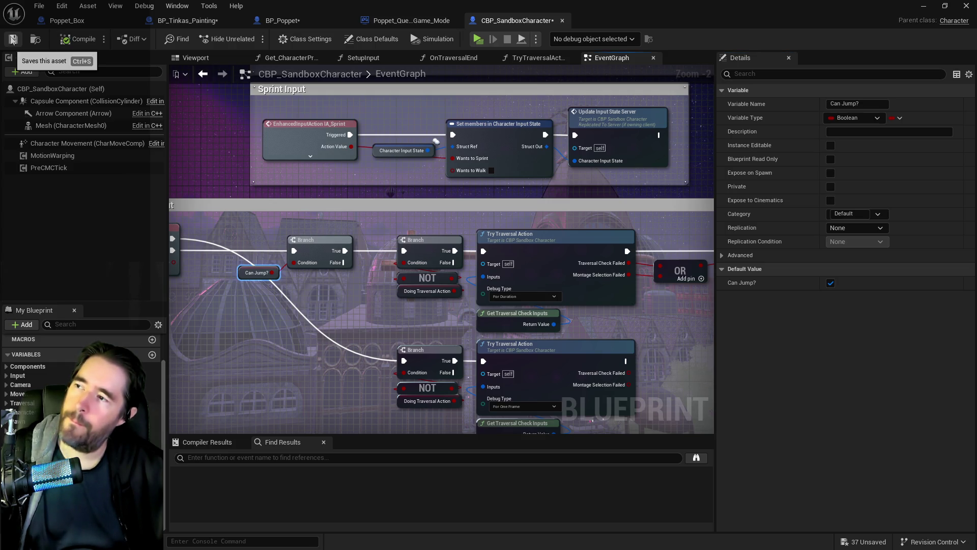
left_click(12, 40)
left_click(195, 22)
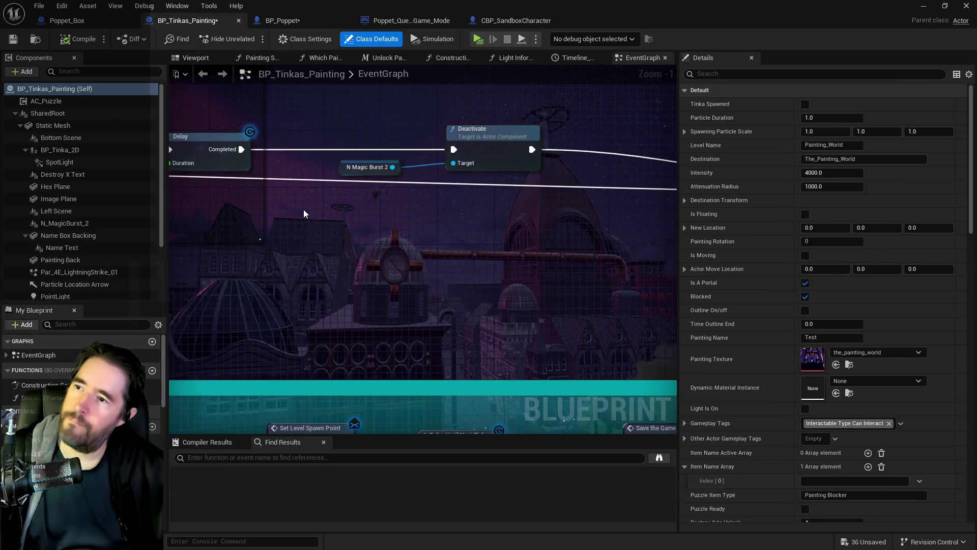
Step: Look over BP_Tinkas_Painting's nodes, then bring BP_Poppet's Movement Graph dodge nodes into view
scroll(303, 210, "down", 9)
mouse_move(377, 252)
left_mouse_down()
mouse_move(382, 319)
mouse_move(365, 330)
left_mouse_up()
left_click_drag(514, 124, 512, 50)
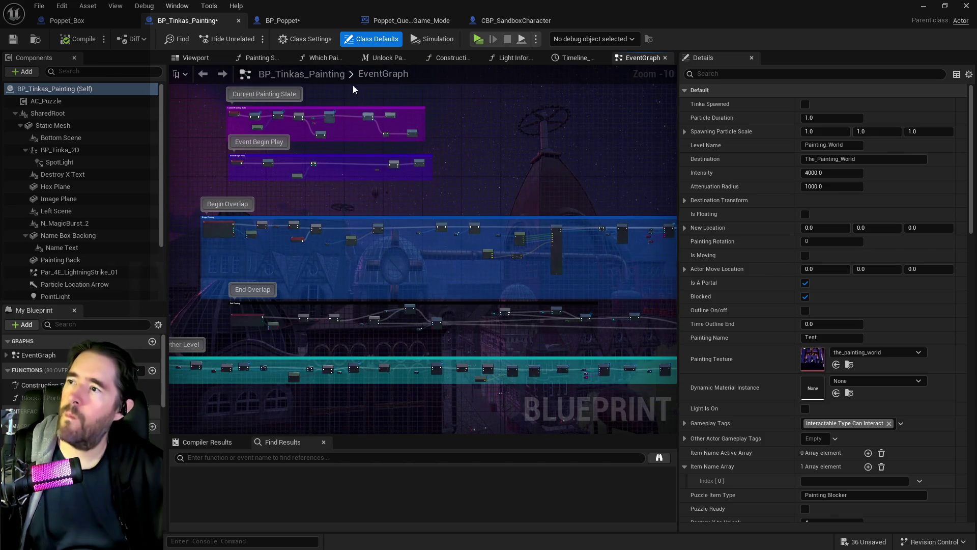
left_click(280, 21)
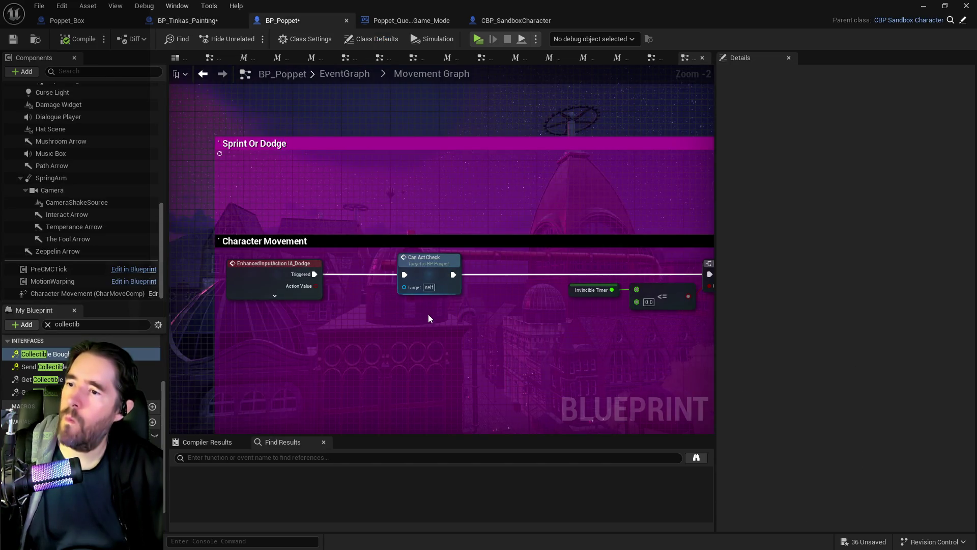
left_click_drag(429, 318, 287, 248)
Step: Add a SET Can Jump? node and place it in the dodge chain after Can Act Check
right_click(328, 244)
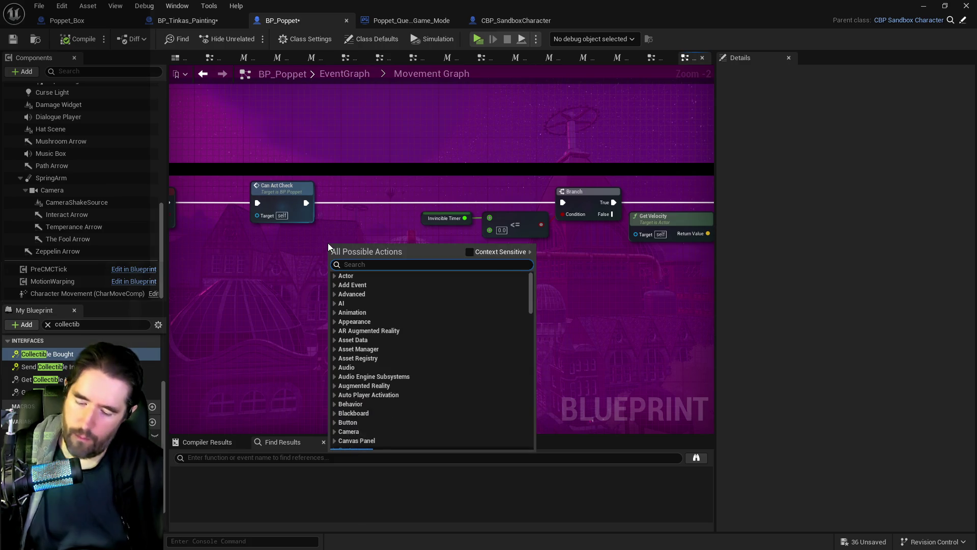
type("get can jump")
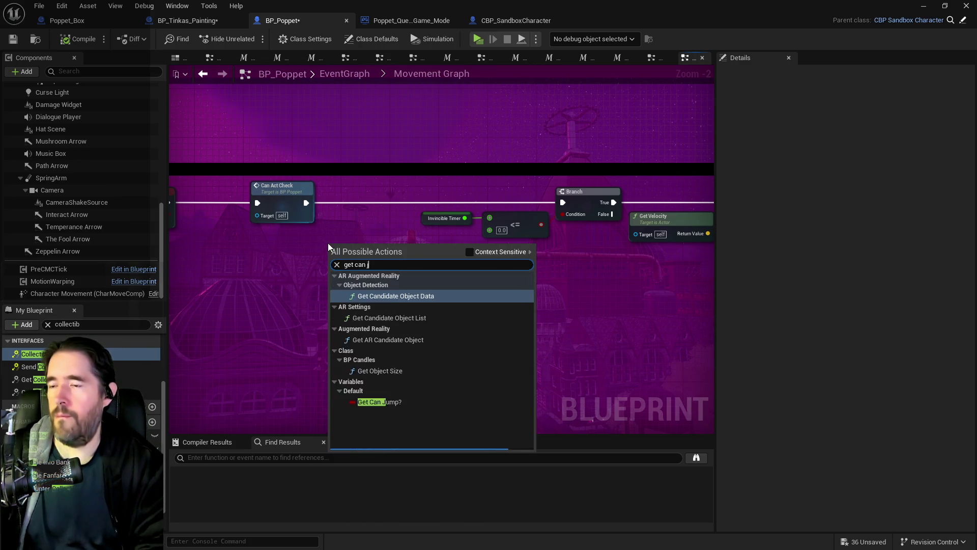
left_click(379, 296)
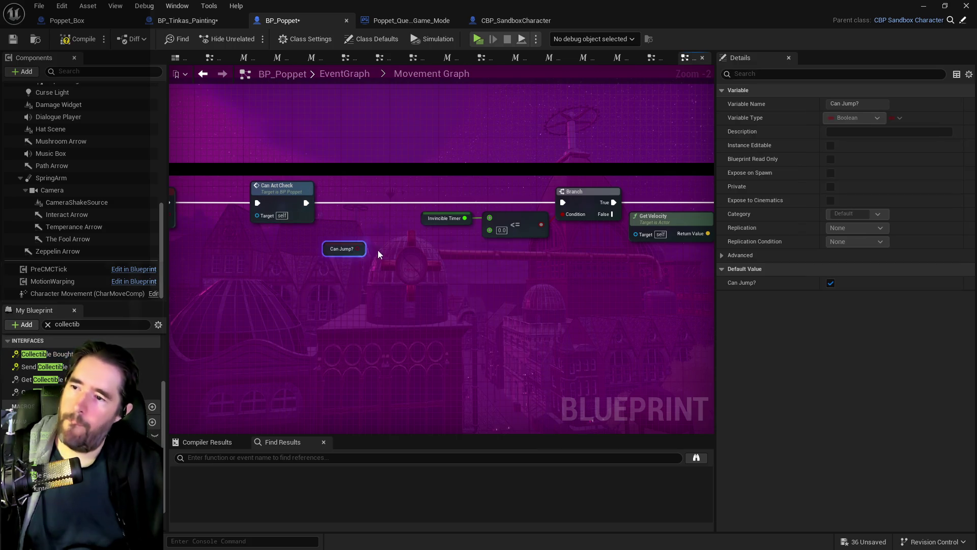
mouse_move(360, 251)
left_mouse_down()
mouse_move(368, 214)
mouse_move(351, 221)
mouse_move(346, 205)
left_mouse_up()
type("set can jum")
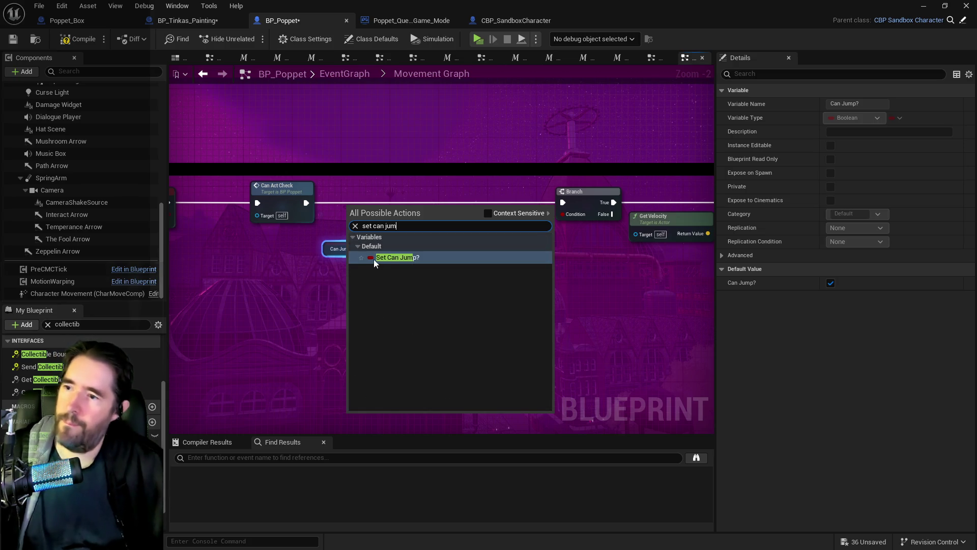
left_click(397, 257)
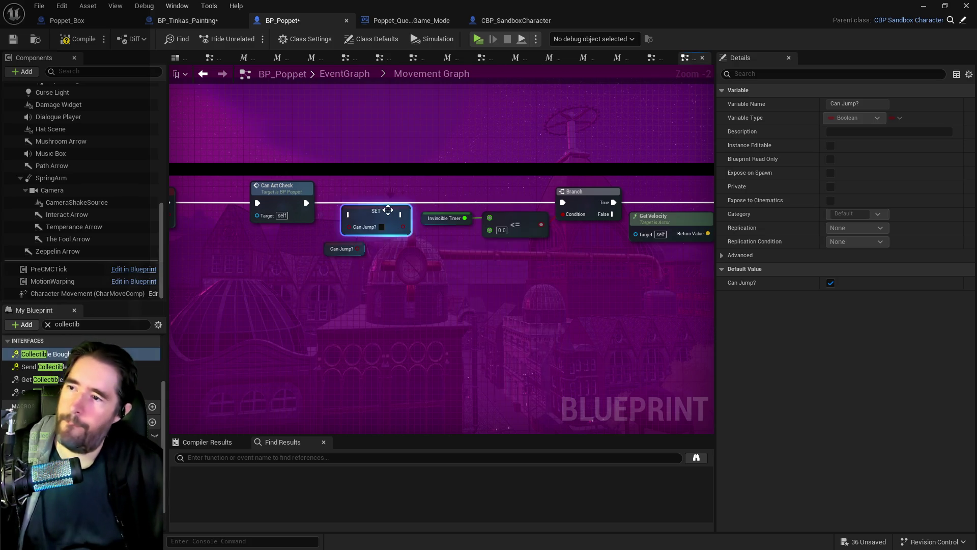
mouse_move(350, 216)
left_mouse_down()
mouse_move(341, 202)
mouse_move(353, 204)
left_mouse_up()
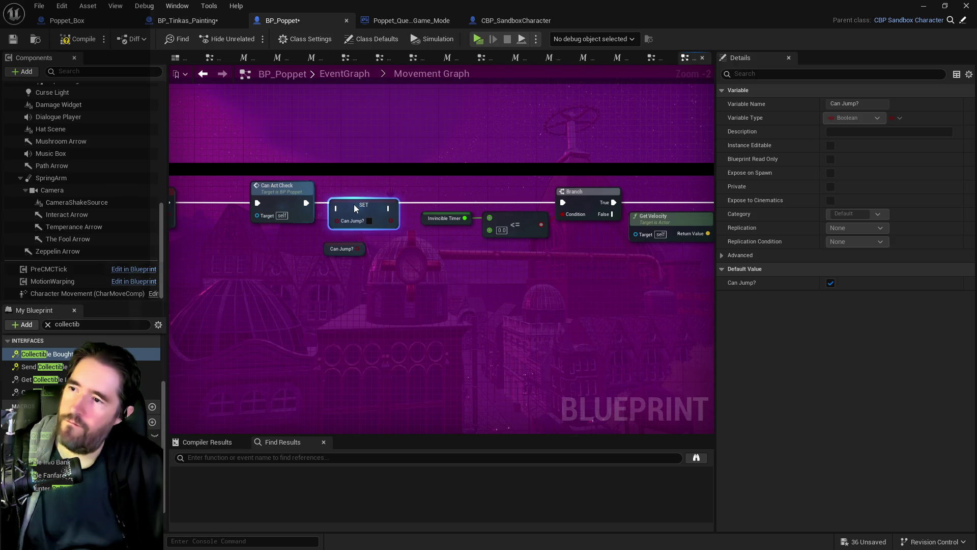
left_click(308, 205)
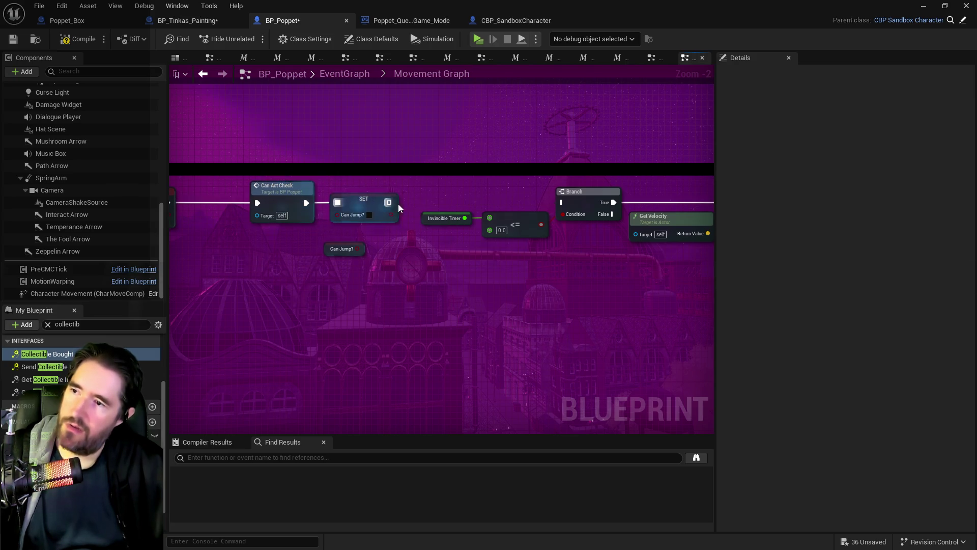
mouse_move(400, 205)
left_mouse_down()
mouse_move(548, 204)
mouse_move(373, 202)
mouse_move(563, 202)
left_mouse_up()
Step: Delete the stray Can Jump? getter and nudge the Unblock Actions and Reset Dodge Do Once nodes
left_click(344, 248)
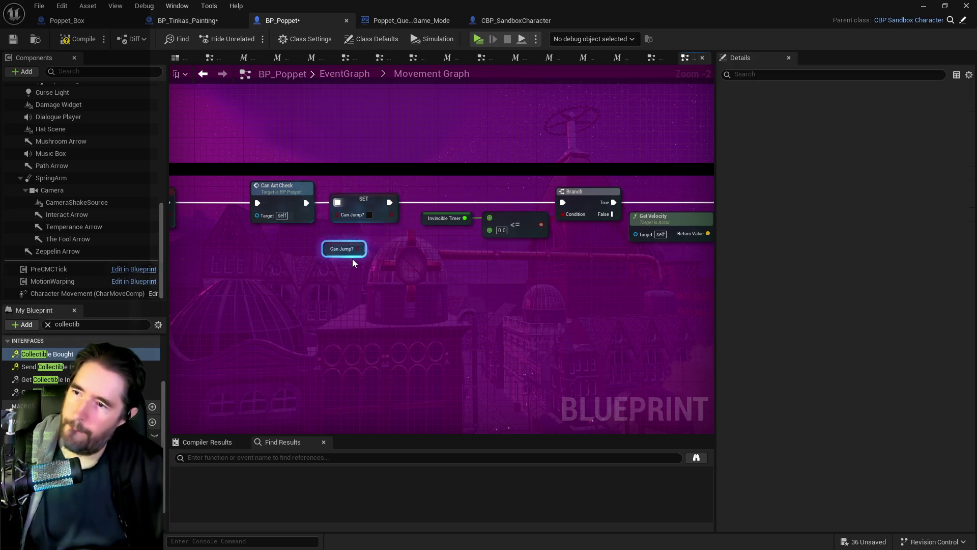
key("Delete")
left_click(356, 204)
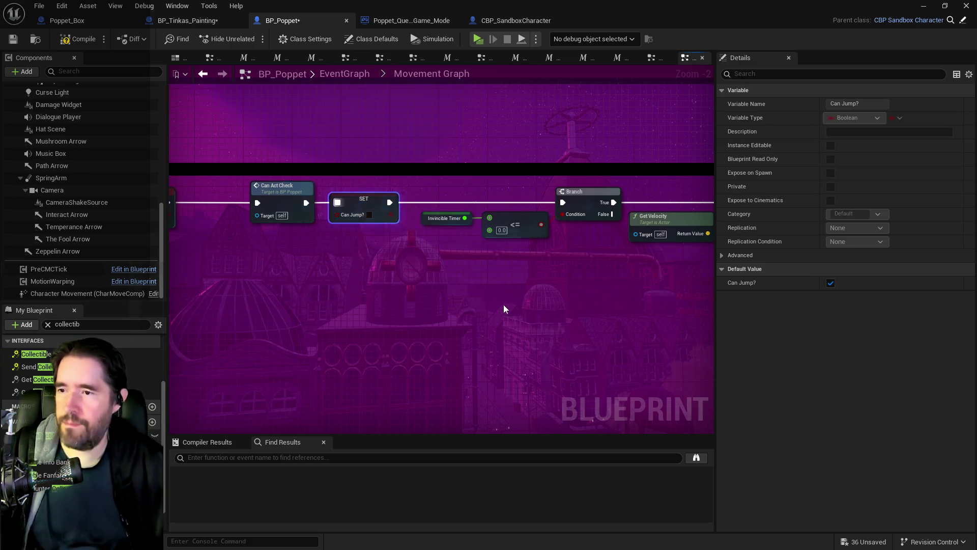
scroll(503, 303, "down", 4)
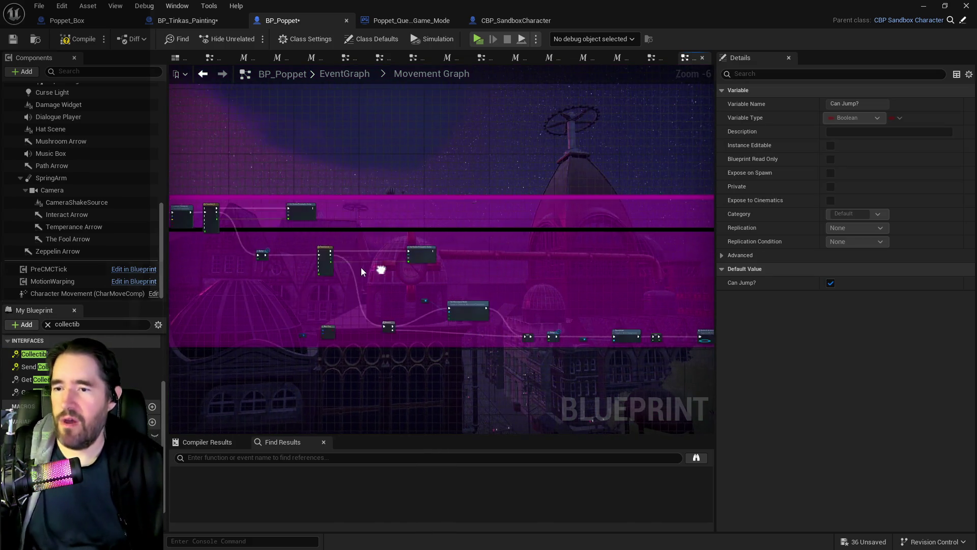
scroll(476, 341, "up", 2)
scroll(476, 341, "up", 2)
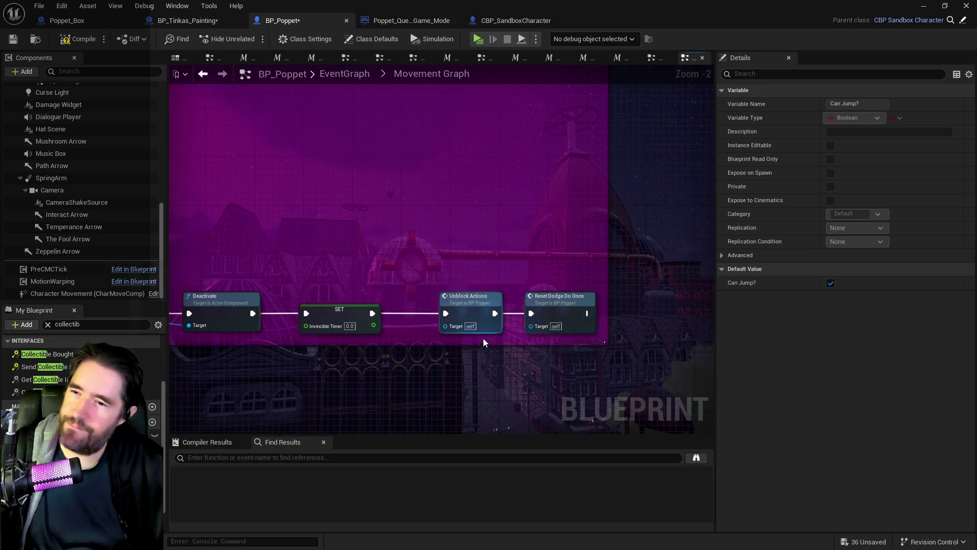
left_click_drag(458, 273, 553, 310)
left_click(474, 311)
mouse_move(473, 312)
left_mouse_down()
mouse_move(496, 312)
mouse_move(479, 311)
left_mouse_up()
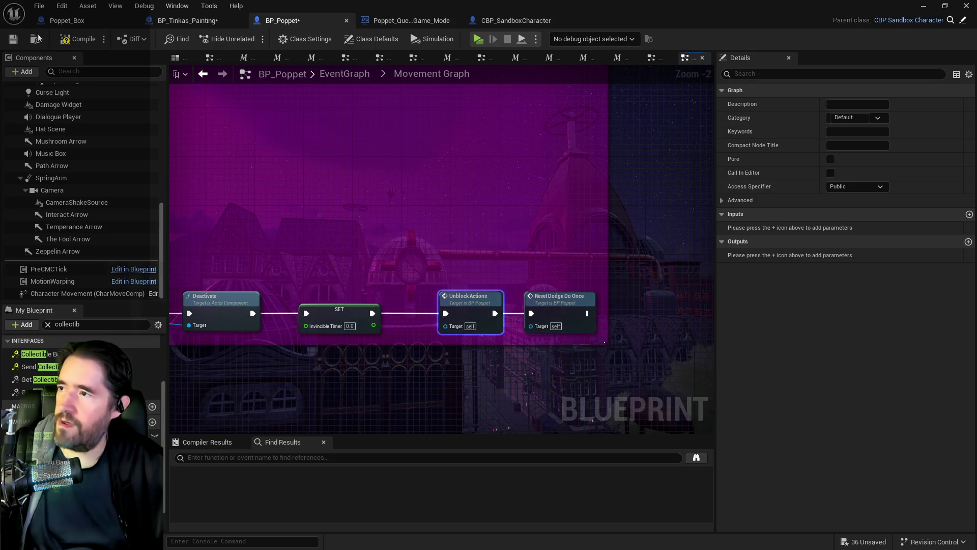
Step: Insert a SET Can Jump? node set to true between the Invincible Timer SET and Unblock Actions
left_click(12, 41)
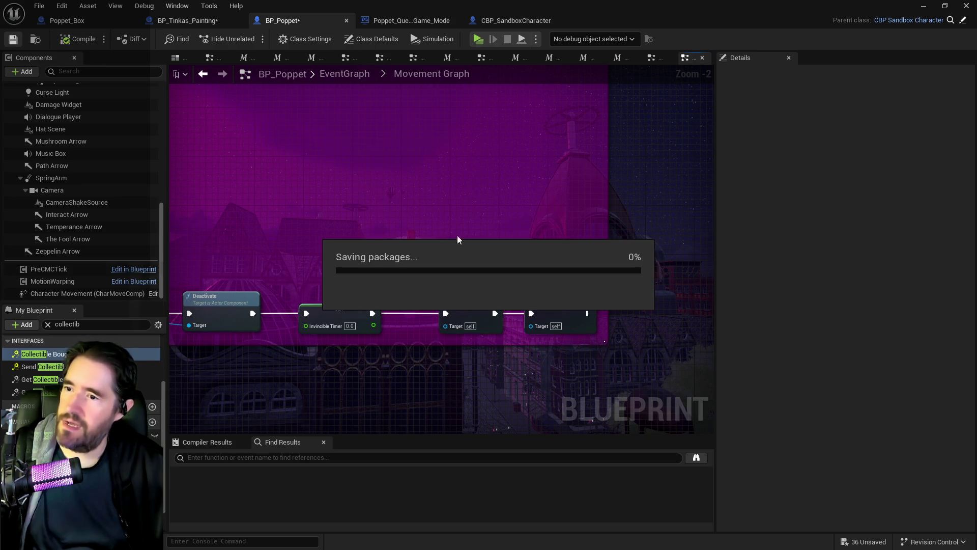
left_click_drag(490, 276, 600, 337)
left_click_drag(569, 307, 688, 307)
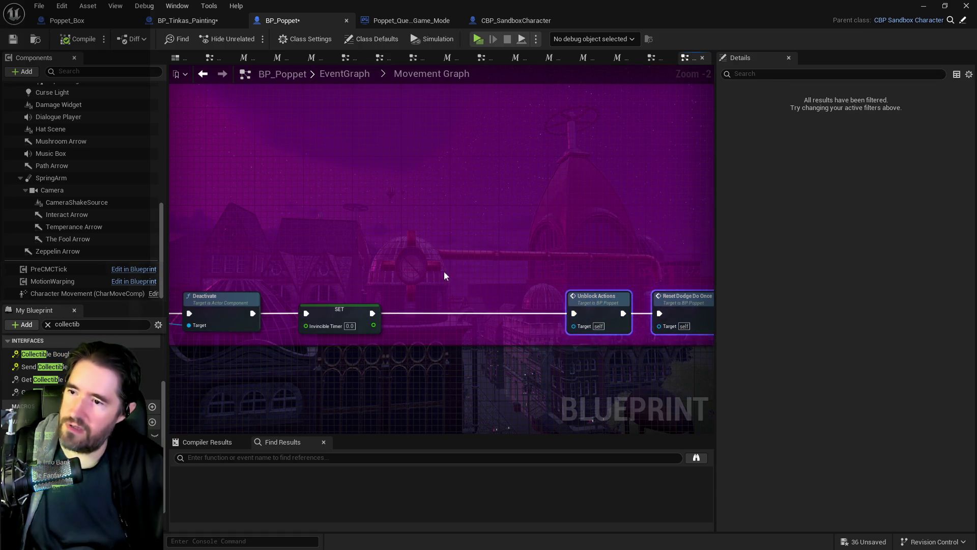
key("ctrl+v")
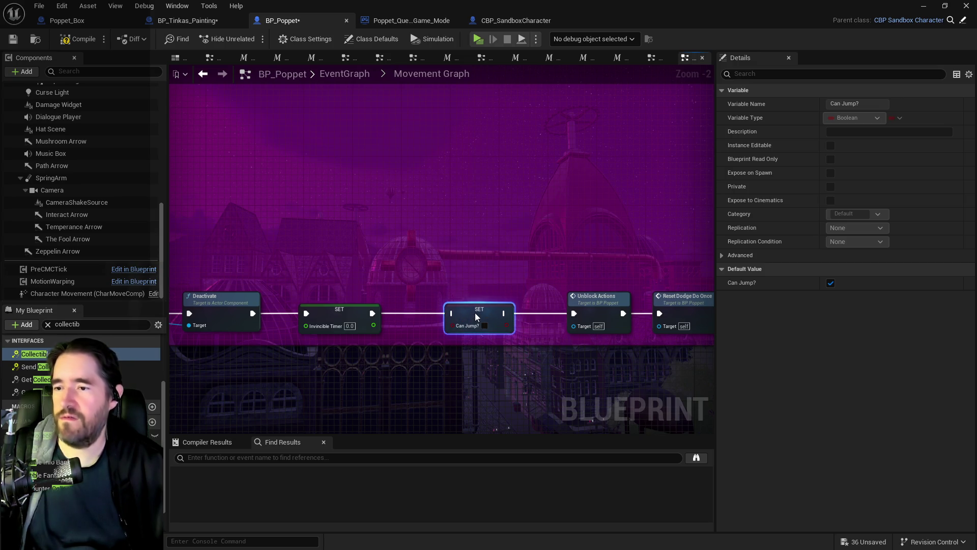
left_click(484, 326)
left_click(417, 300)
left_click_drag(395, 314, 571, 314)
left_click(541, 312)
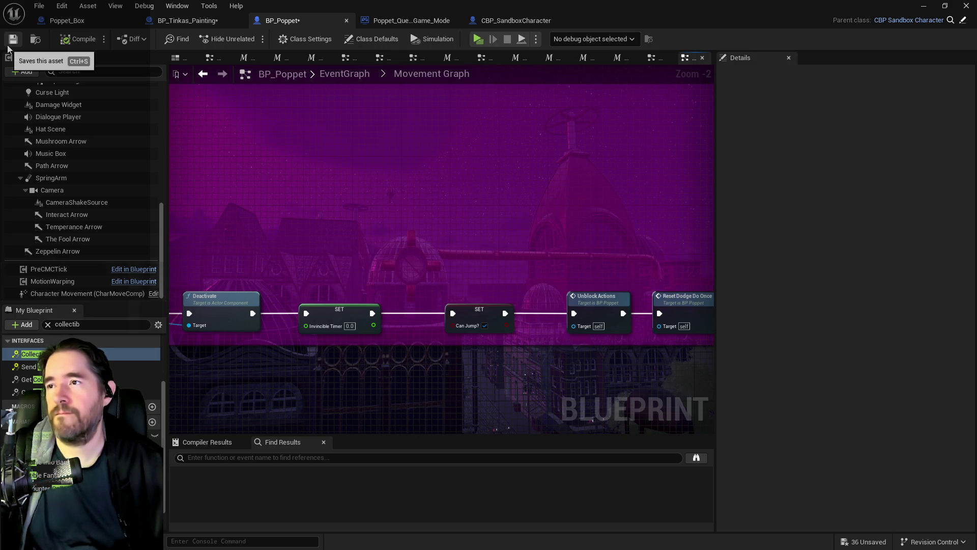
Step: Save BP_Poppet via File > Save and return to the level editor
left_click(12, 39)
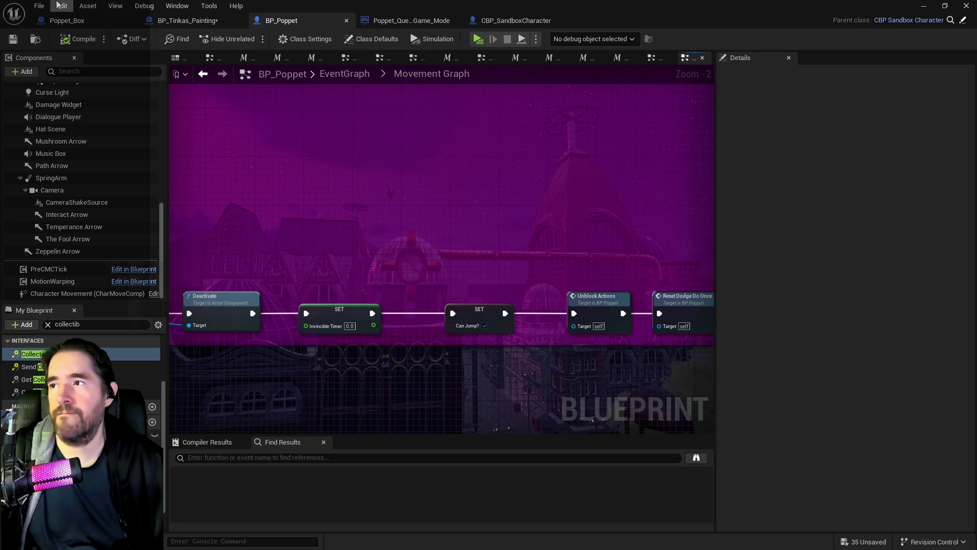
left_click(39, 6)
left_click(54, 76)
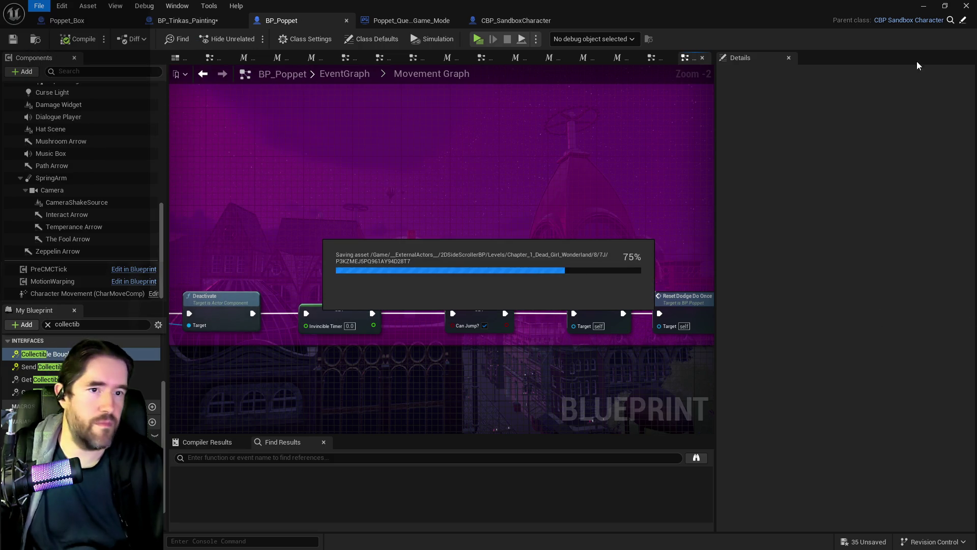
key("alt+Tab")
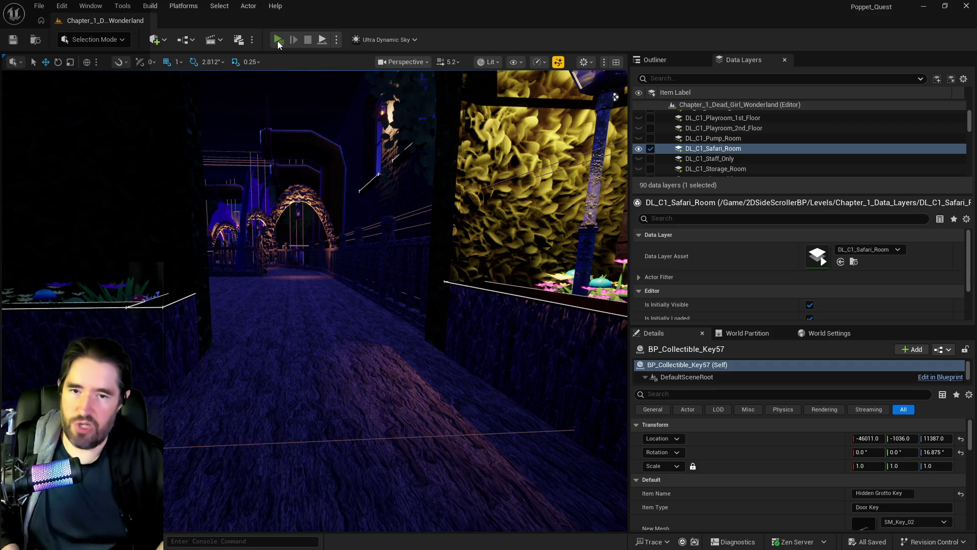
Step: Playtest the Moonlit Garden by running forward to try the dodge and jump, then return to the editor
left_click(277, 41)
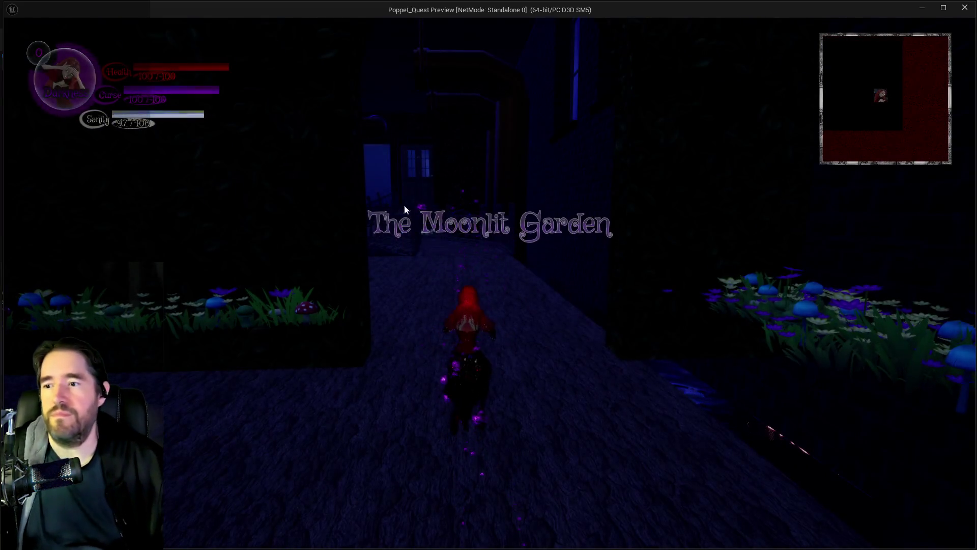
key("w")
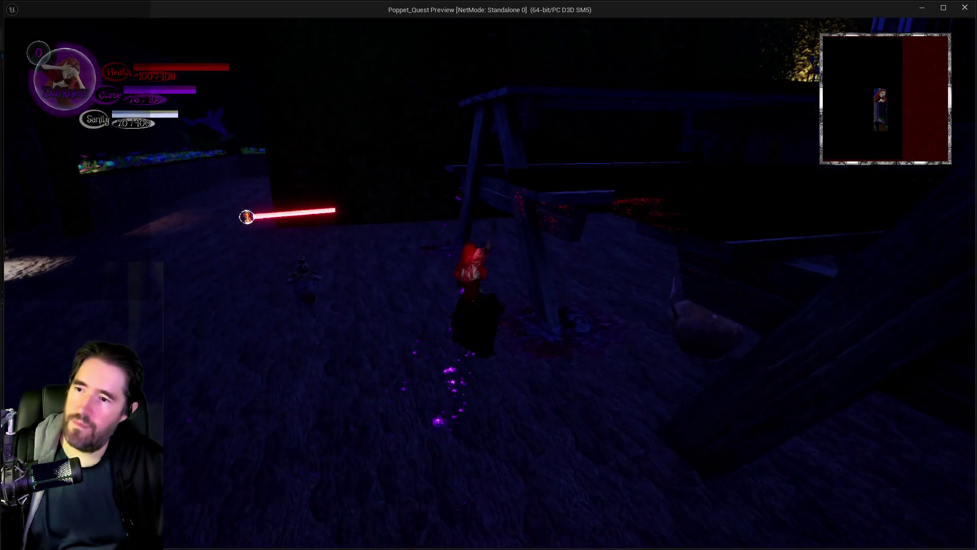
key("alt+Tab")
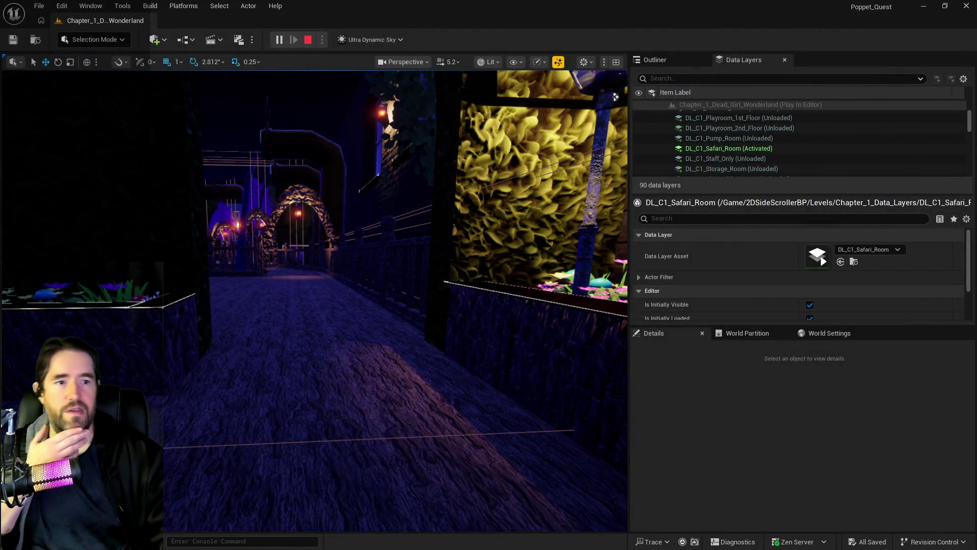
Step: Stop the playtest, change the Clamp Vector Size Max in BP_Poppet from 1500 to 1700, and compile
key("Escape")
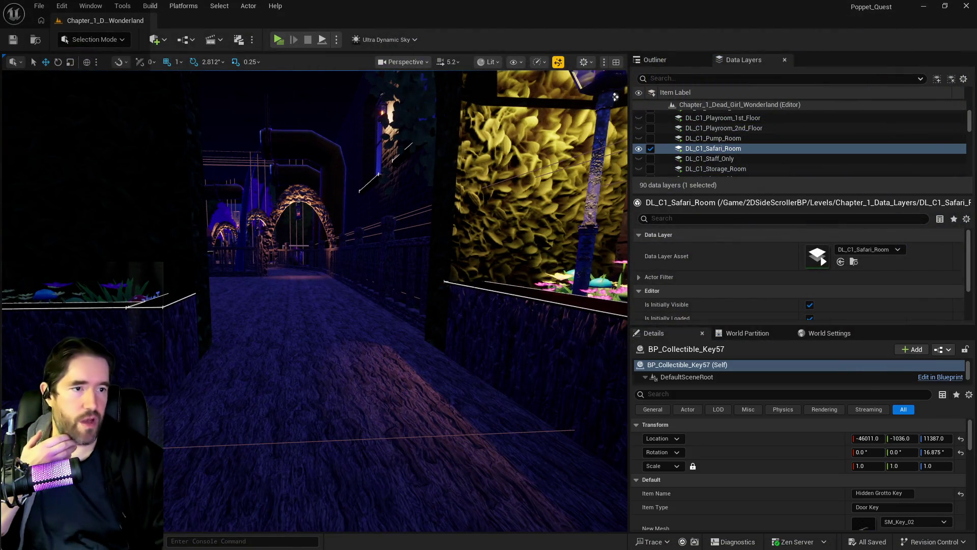
key("alt+Tab")
double_click(572, 160)
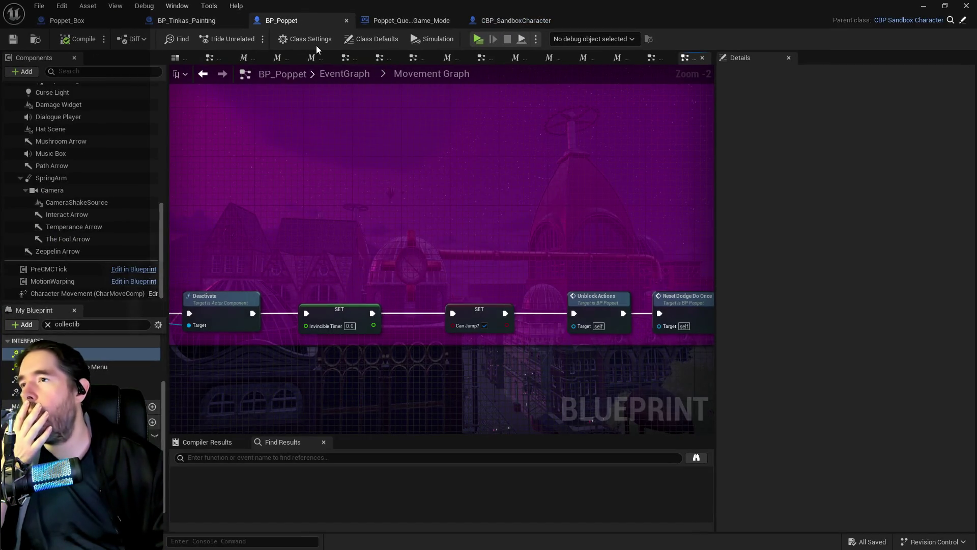
scroll(376, 175, "down", 2)
scroll(479, 194, "up", 3)
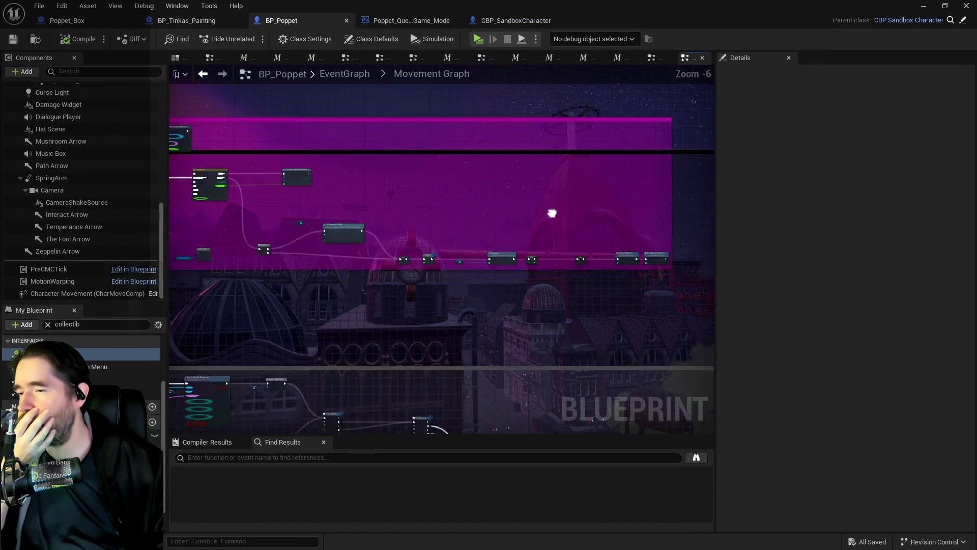
scroll(395, 260, "down", 3)
scroll(488, 239, "up", 4)
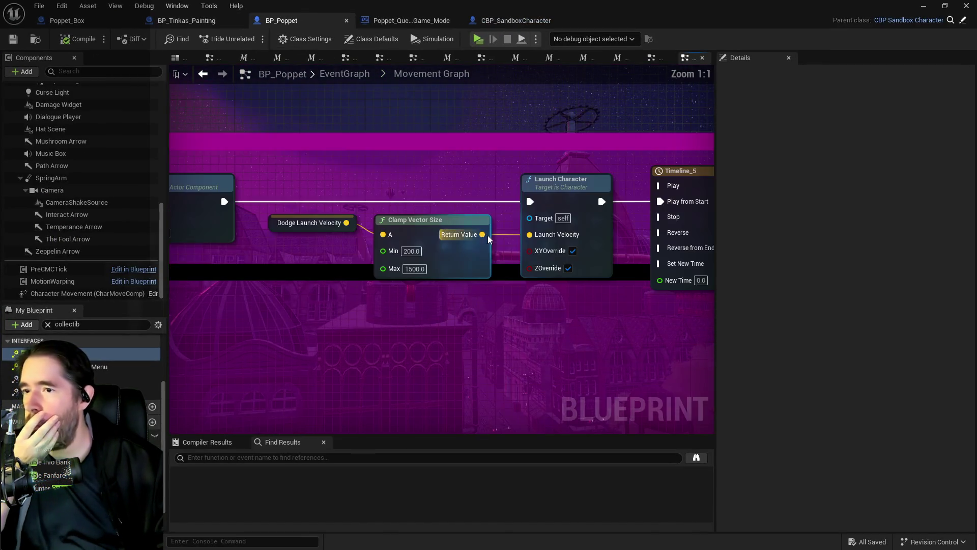
left_click(411, 268)
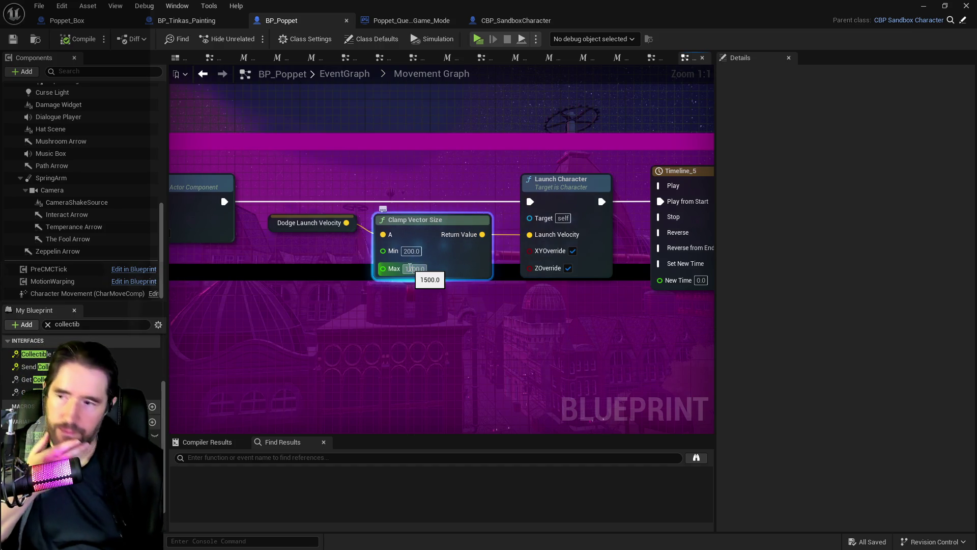
type("1700")
key("Return")
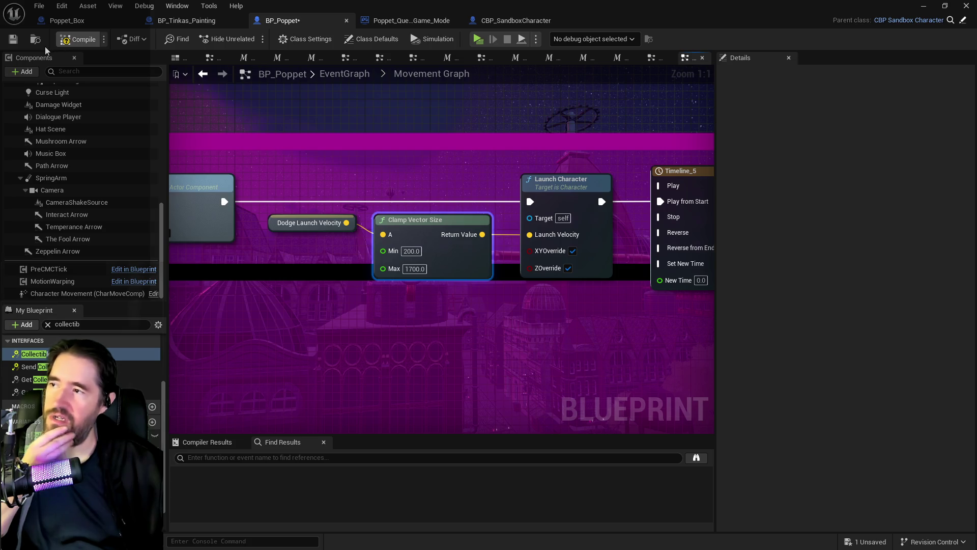
left_click(20, 39)
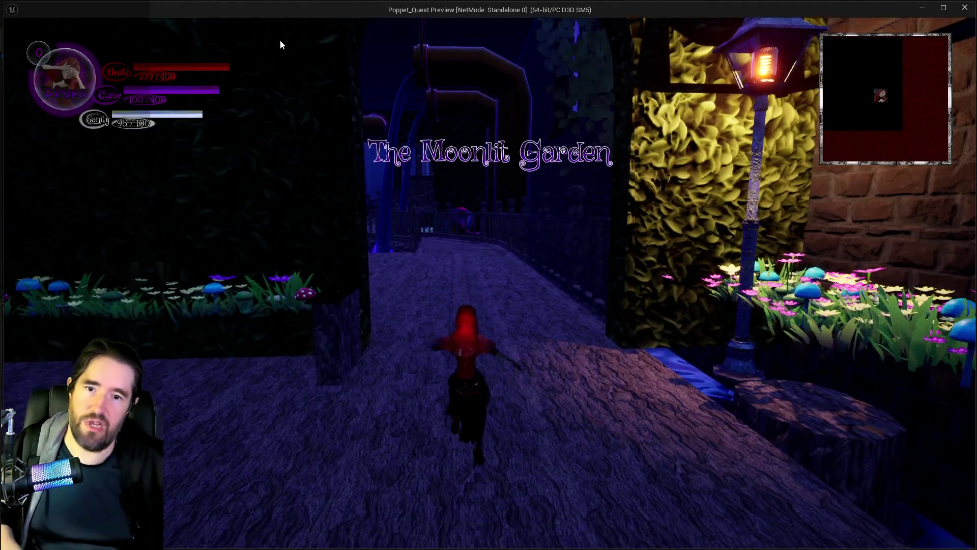
Step: Run toward the arches, switching between Light and Darkness forms several times with Q
key("w")
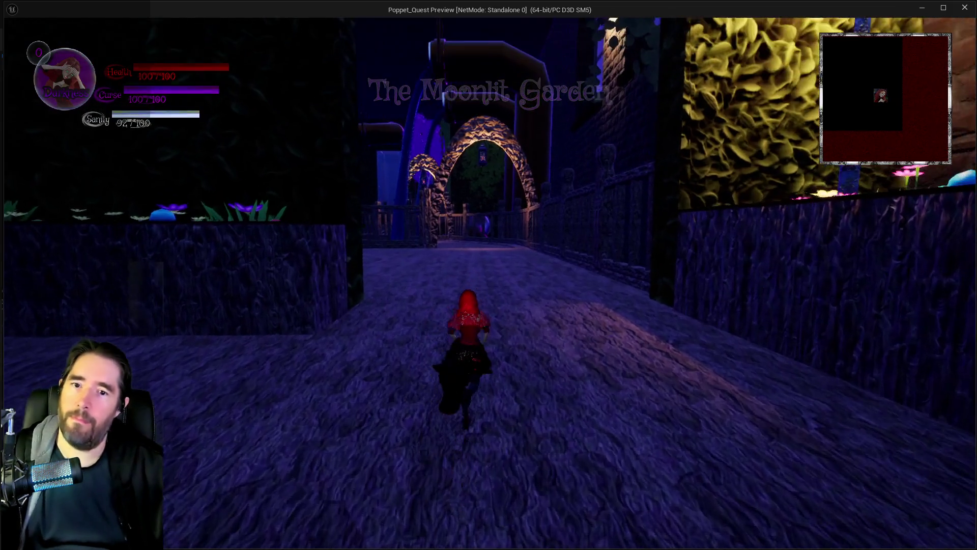
key("q")
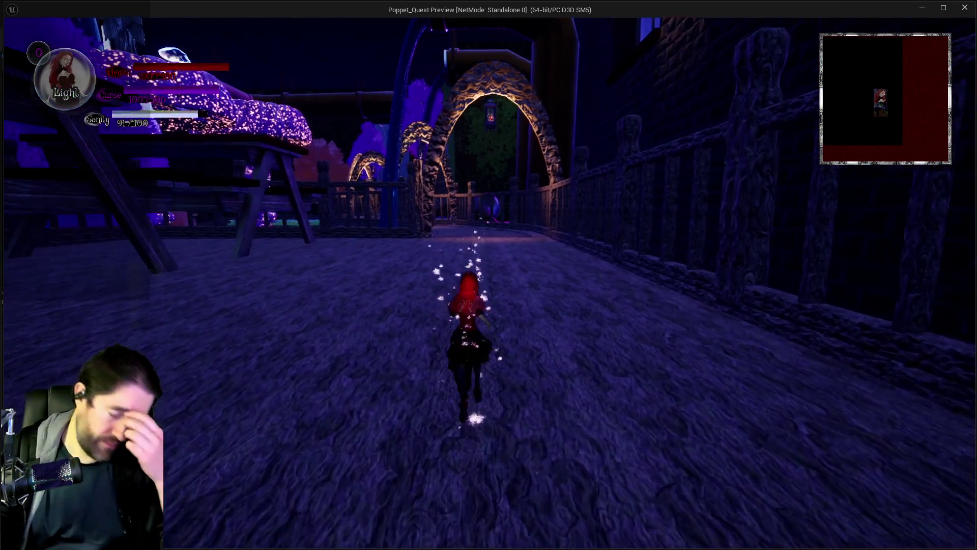
key("q")
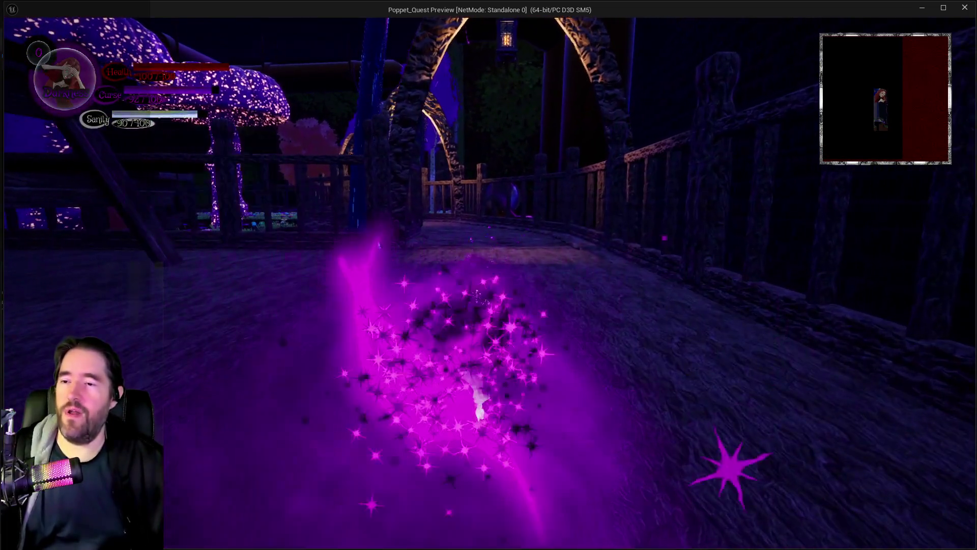
key("q")
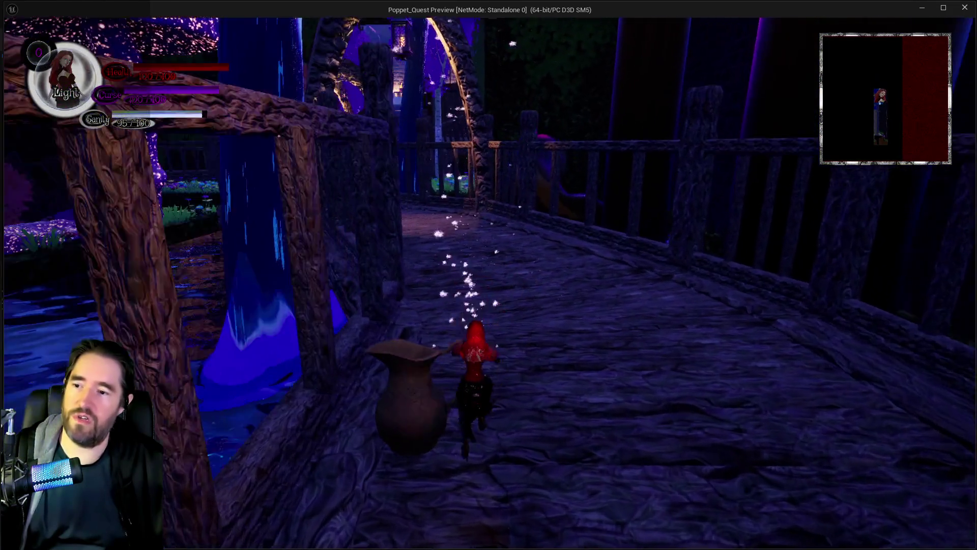
key("q")
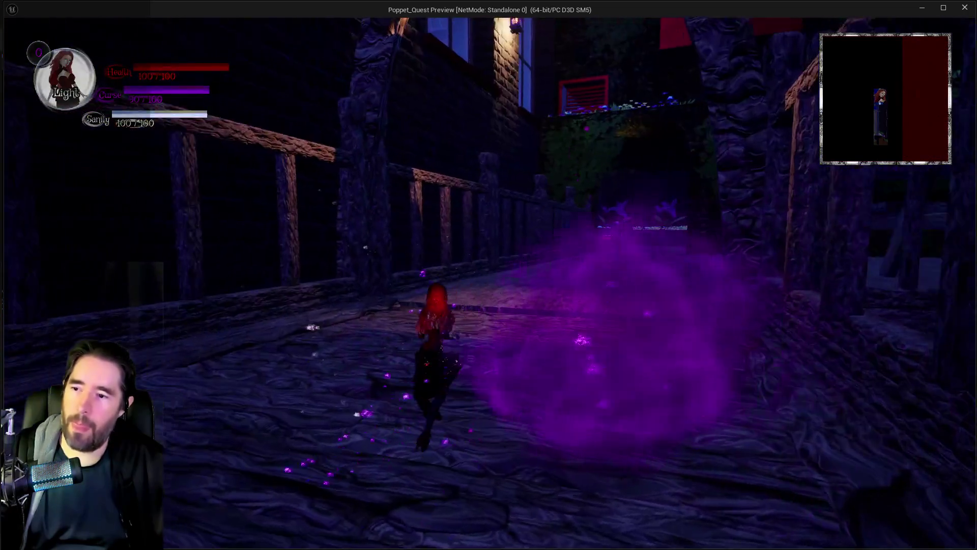
key("q")
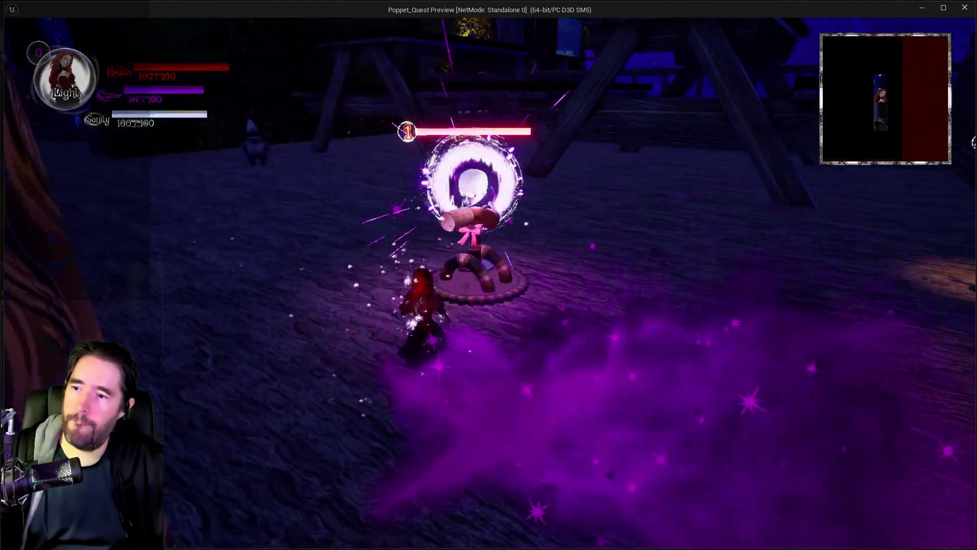
key("q")
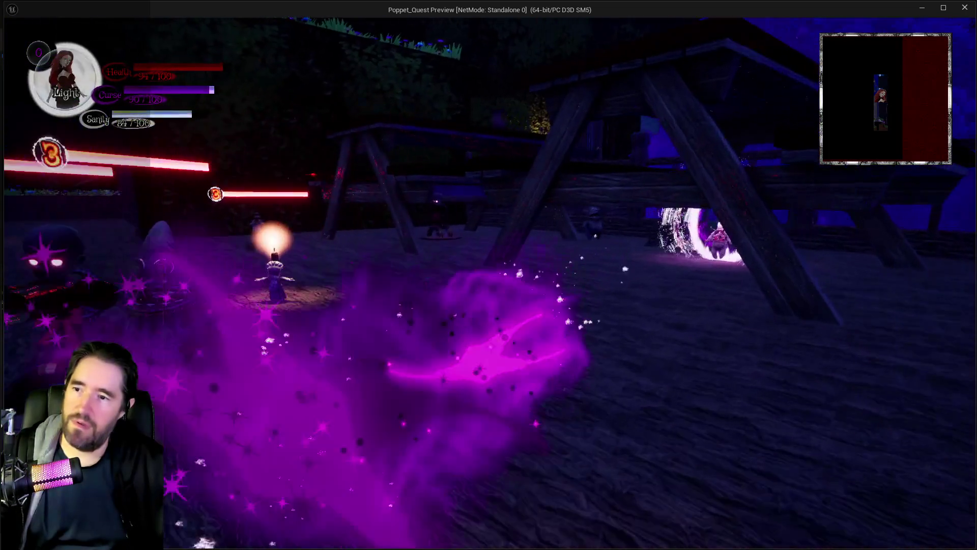
Step: Return to the editor, stop the playtest, and put away the BP_Poppet Blueprint window
key("alt+Tab")
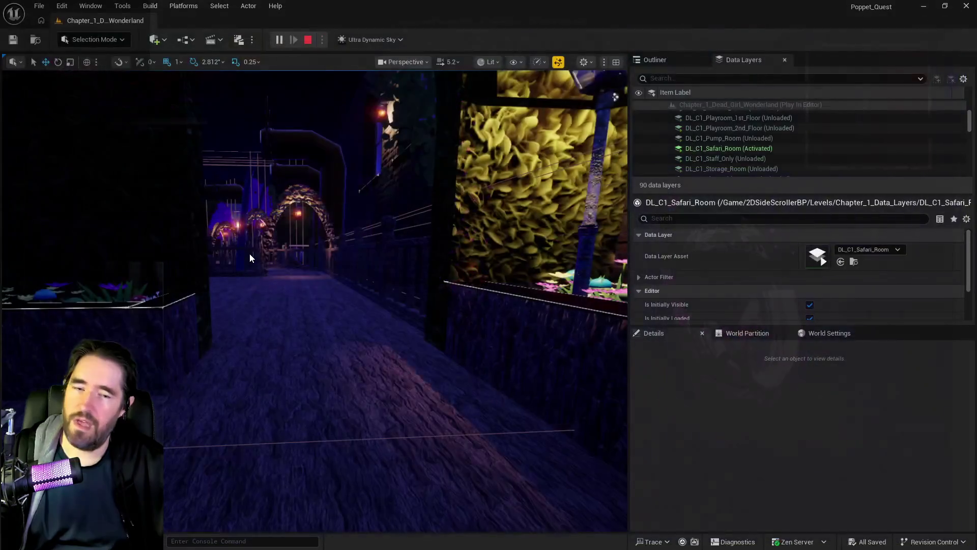
key("Escape")
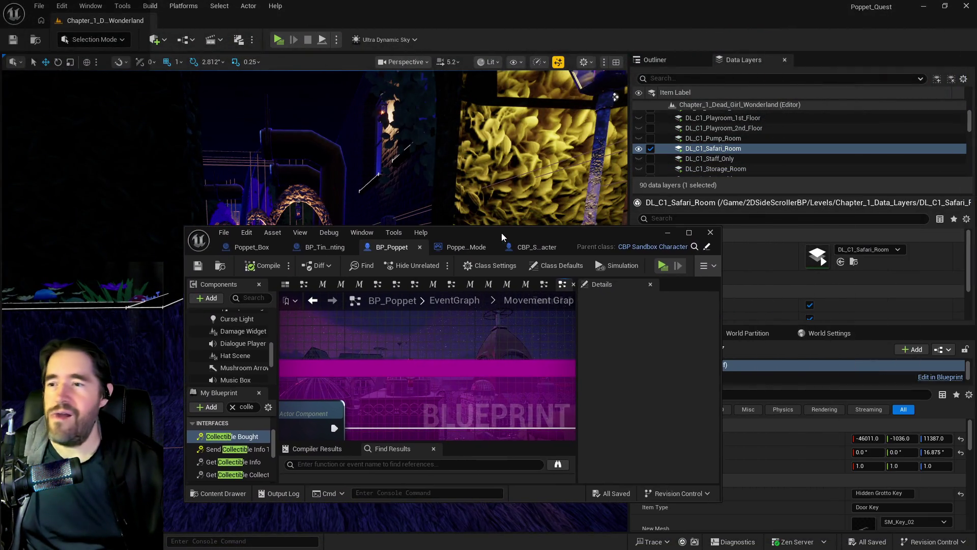
key("alt+Tab")
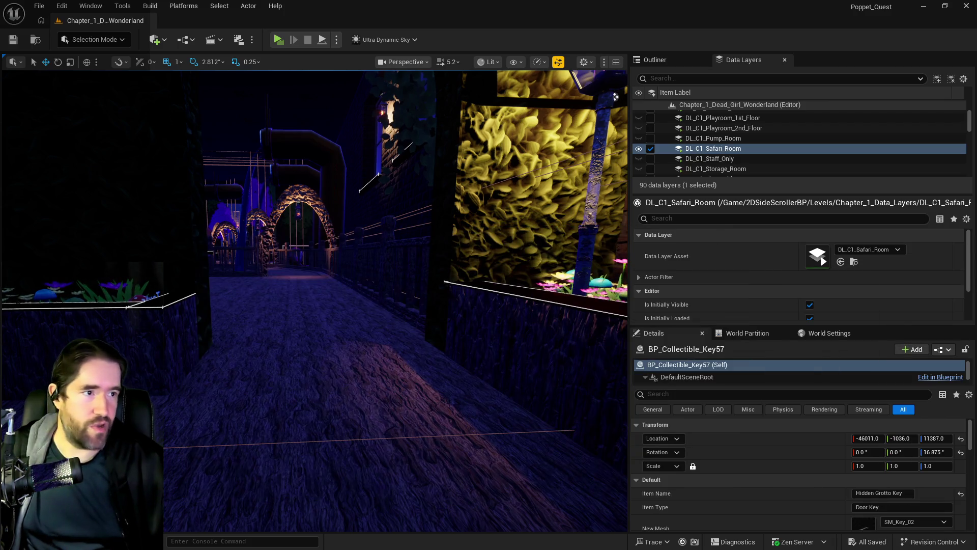
Step: Bring the PQ To Do List document forward and maximize its window
key("alt+Tab")
left_click_drag(746, 72, 730, 74)
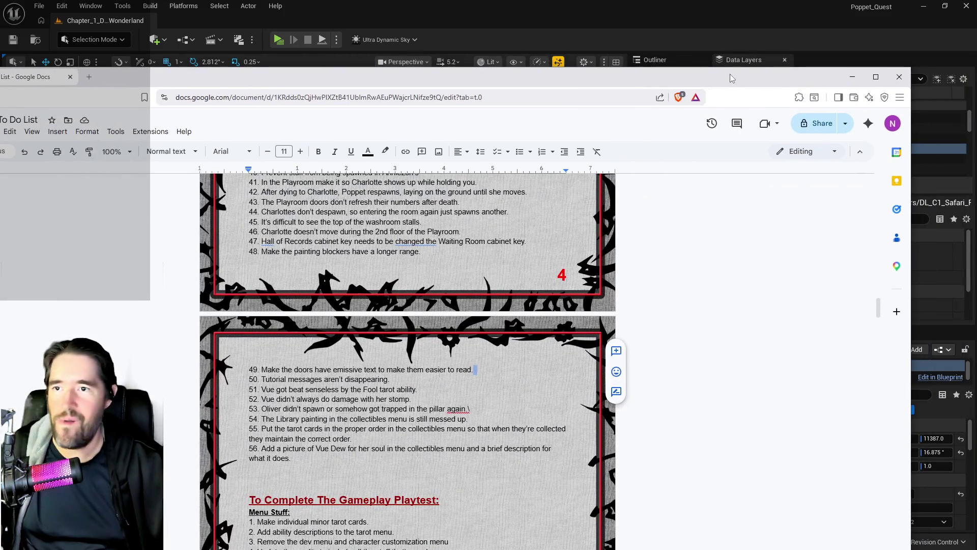
double_click(730, 74)
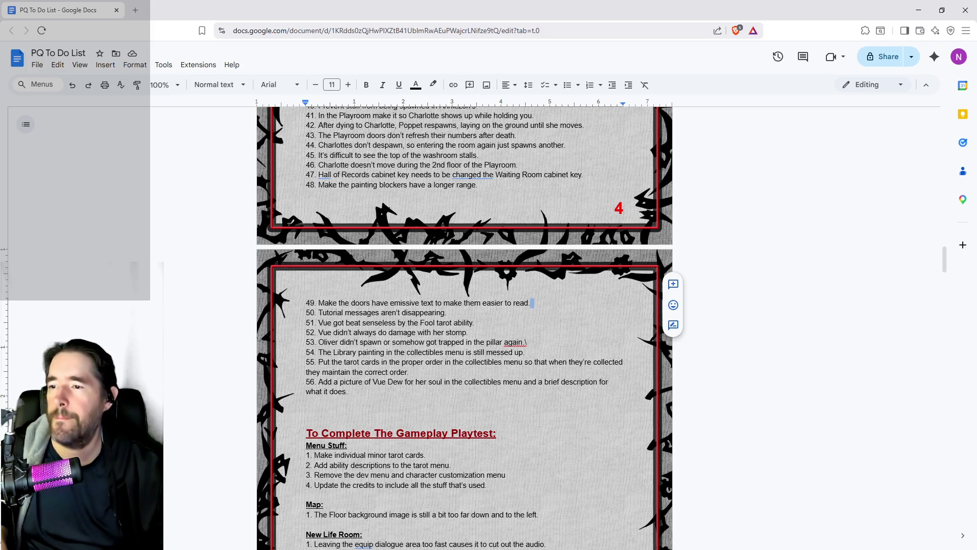
Step: Scroll up through the numbered notes, briefly selecting item 46, and start a find-in-document search
scroll(437, 386, "up", 3)
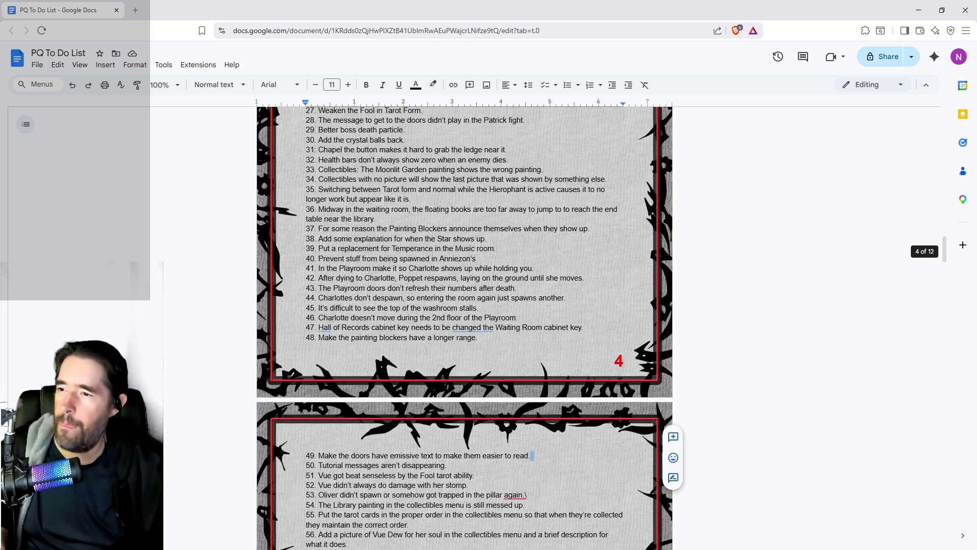
scroll(426, 339, "up", 1)
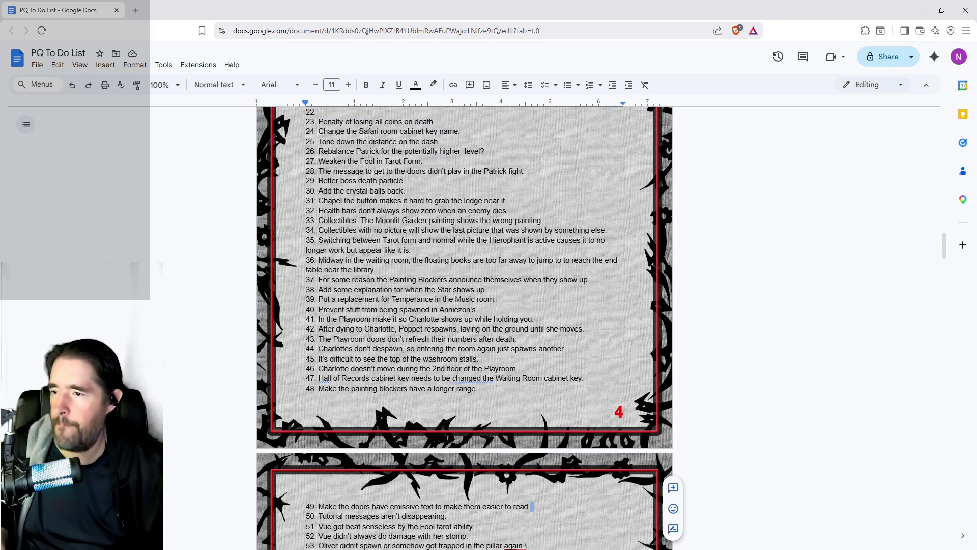
scroll(361, 421, "up", 1)
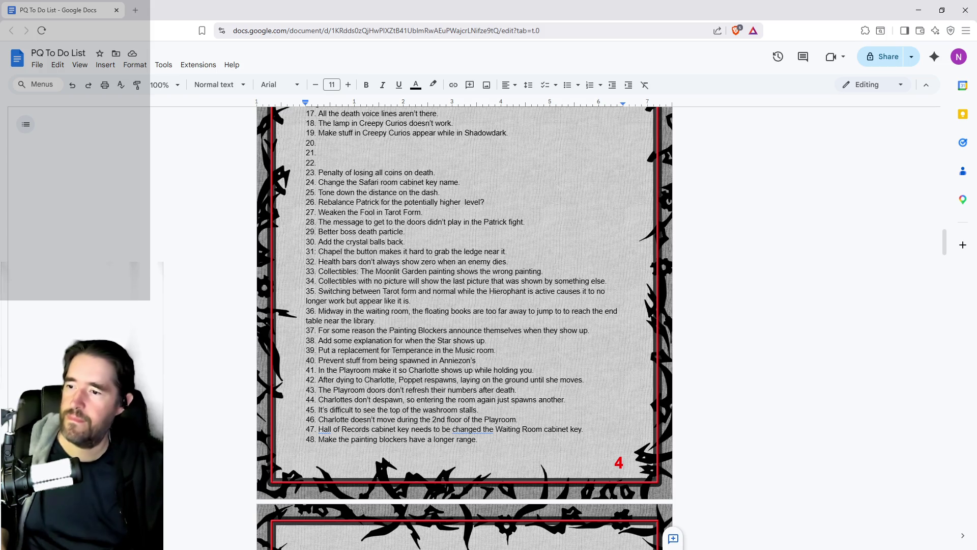
left_click_drag(518, 420, 325, 419)
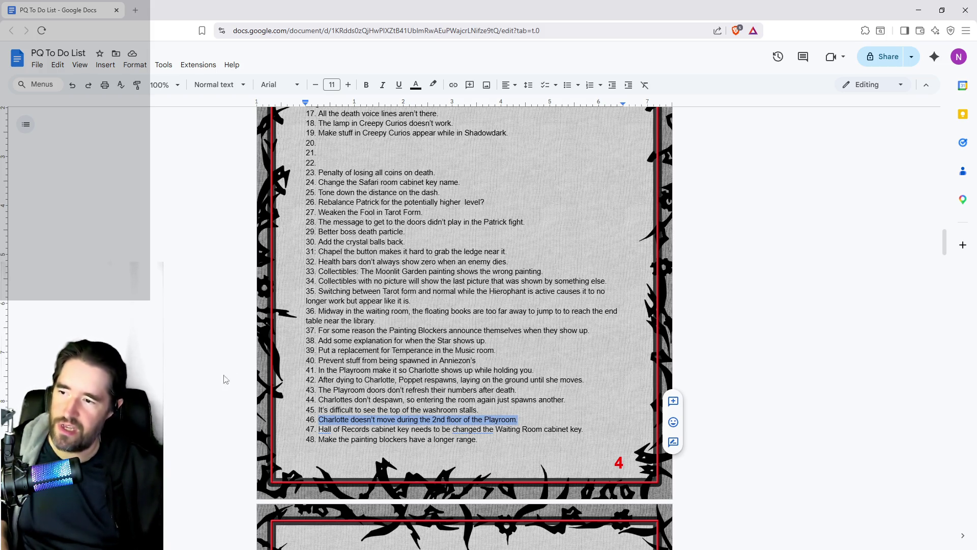
left_click(482, 409)
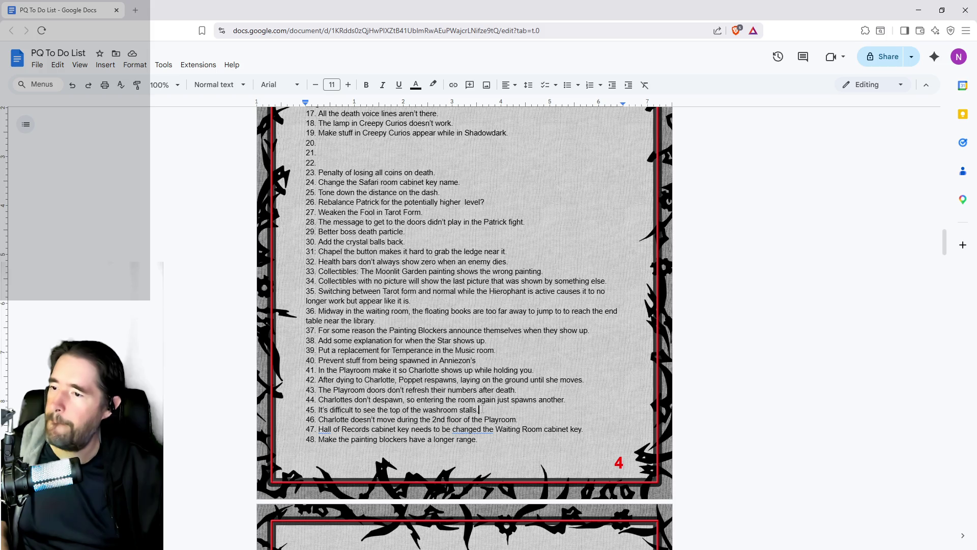
scroll(402, 400, "up", 1)
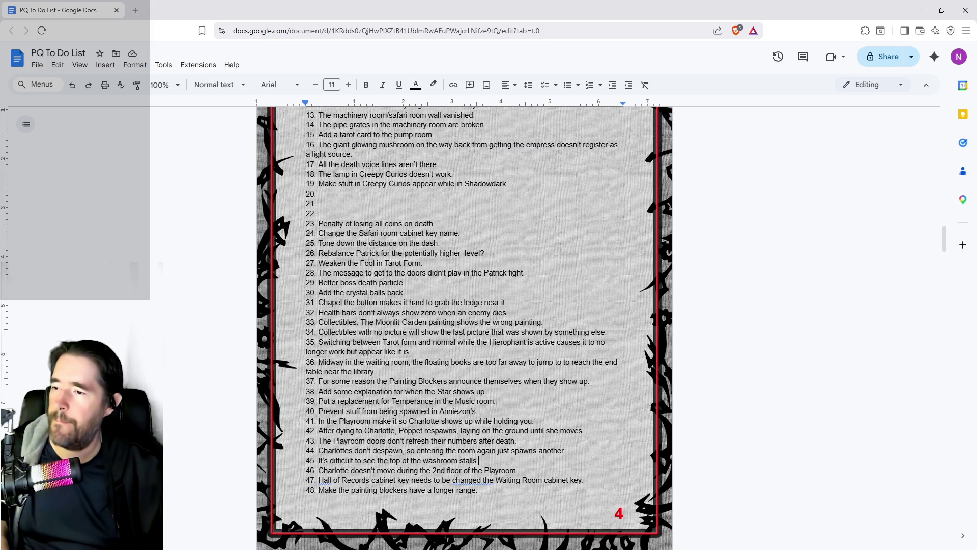
scroll(389, 449, "up", 3)
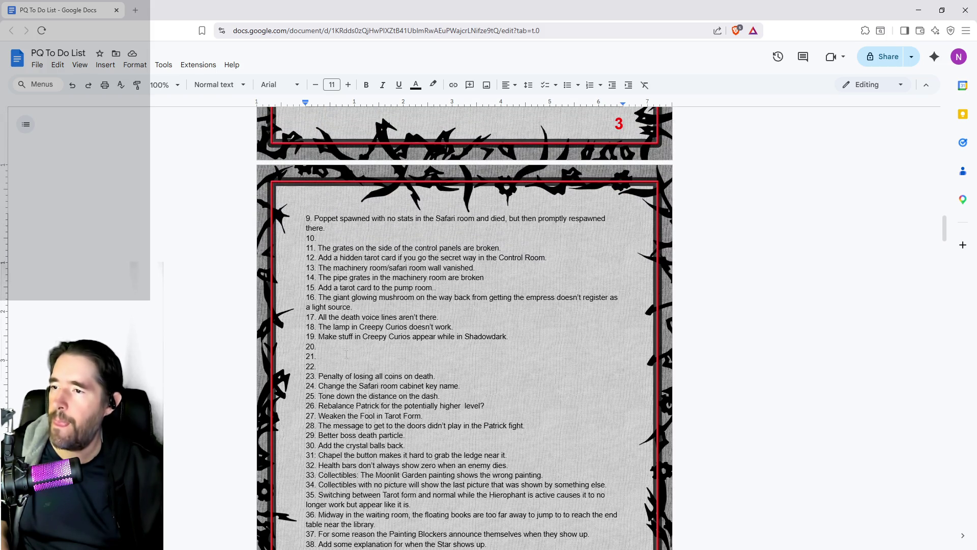
key("ctrl+f")
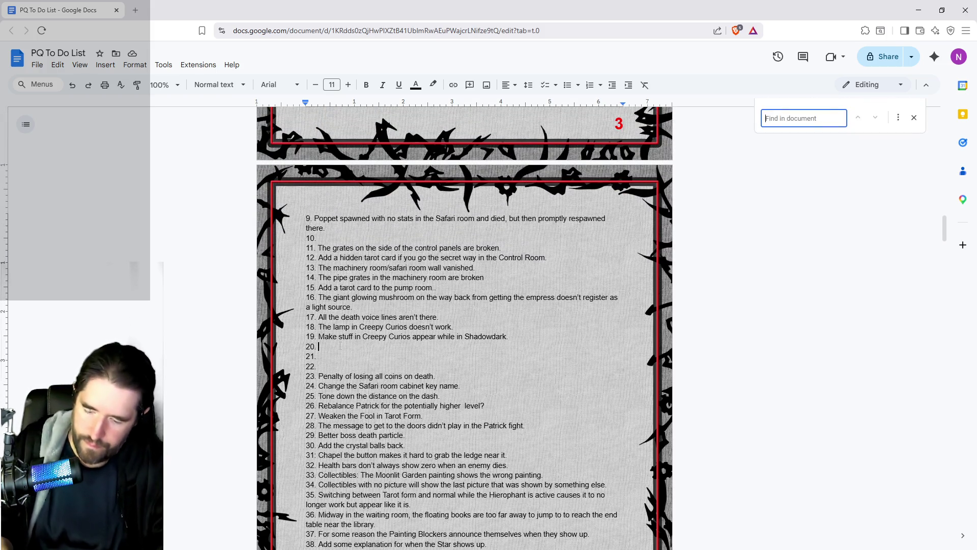
Step: Search the document for 'movement' and then 'dodge' to locate the relevant items
type("movement")
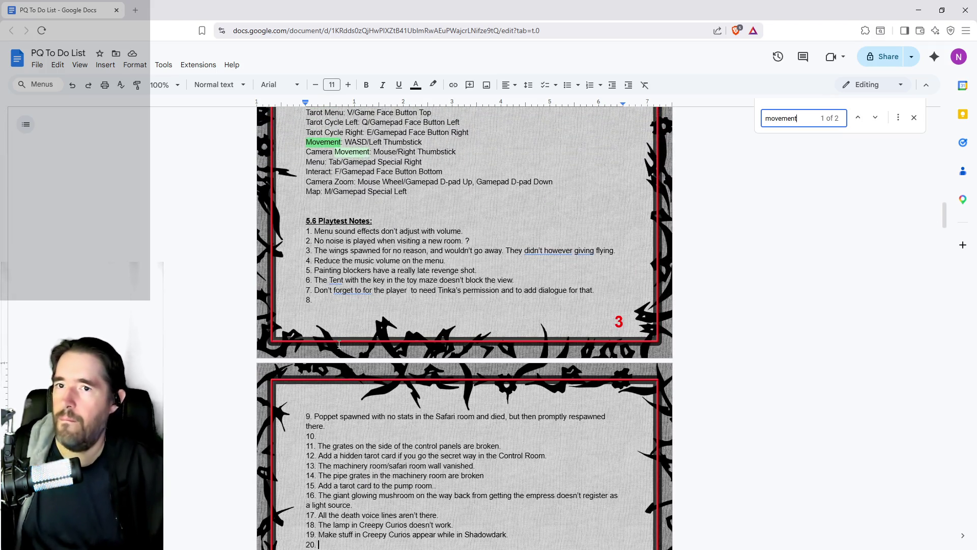
key("Return")
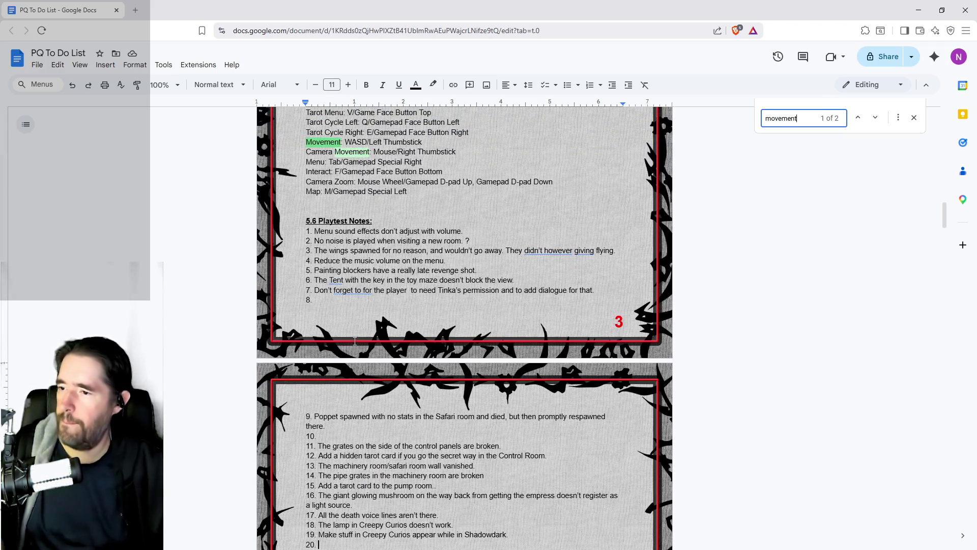
scroll(355, 340, "down", 2)
double_click(807, 125)
type("dodge")
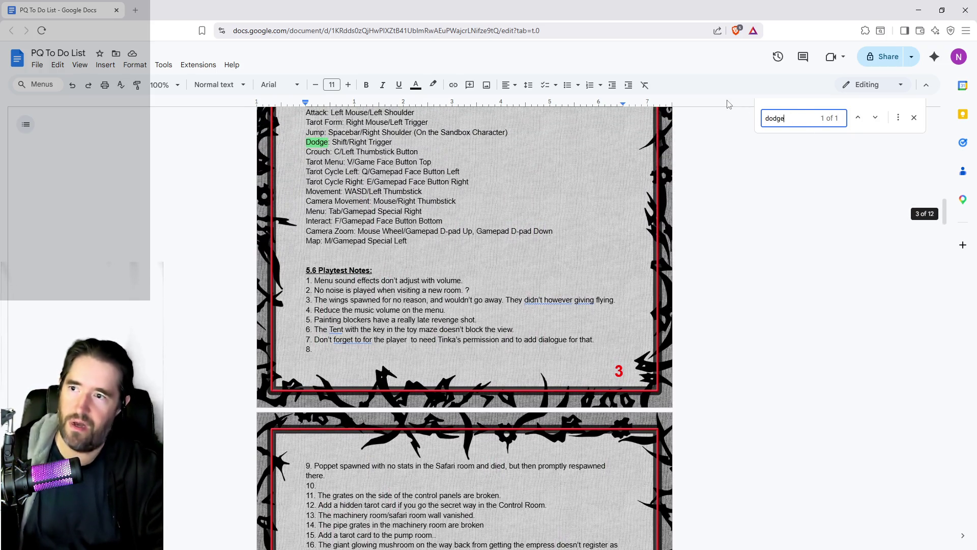
scroll(429, 189, "down", 2)
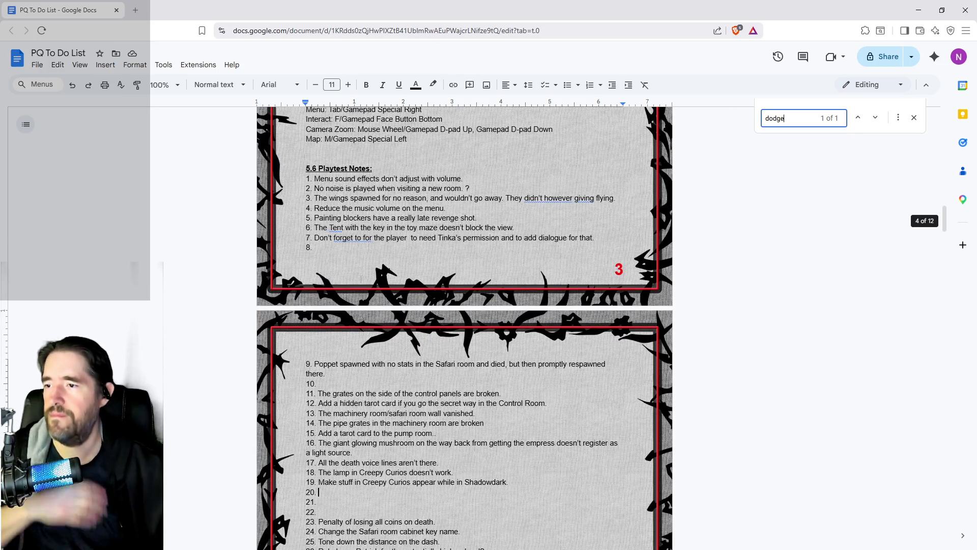
left_click(428, 189)
scroll(412, 235, "down", 2)
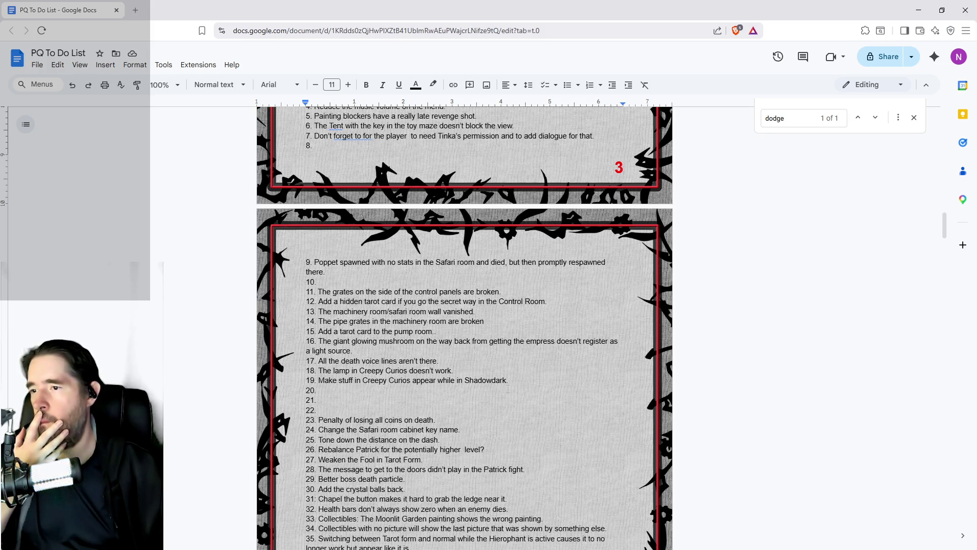
scroll(507, 390, "down", 2)
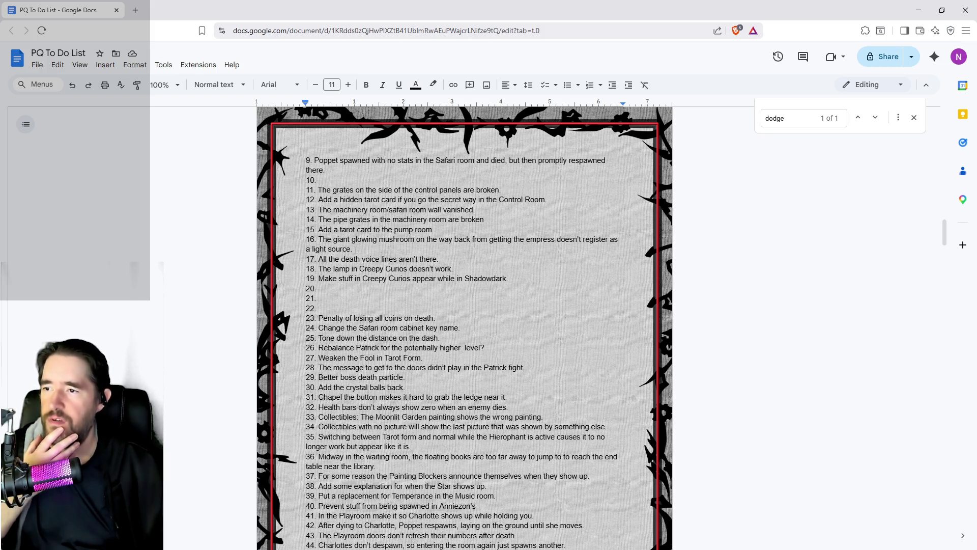
Step: Delete item 16's mushroom light source text and return to Unreal, framing the flower bed
left_click_drag(355, 249, 320, 240)
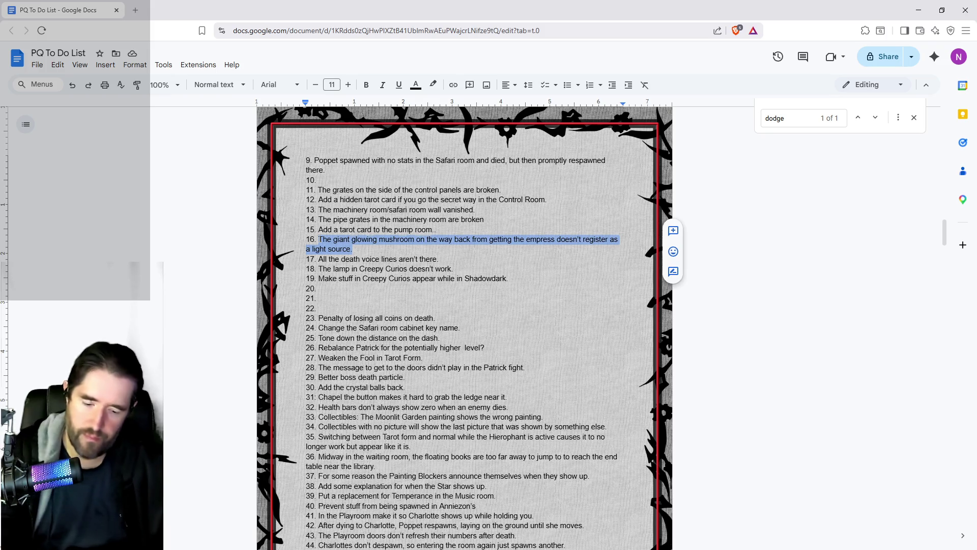
key("BackSpace")
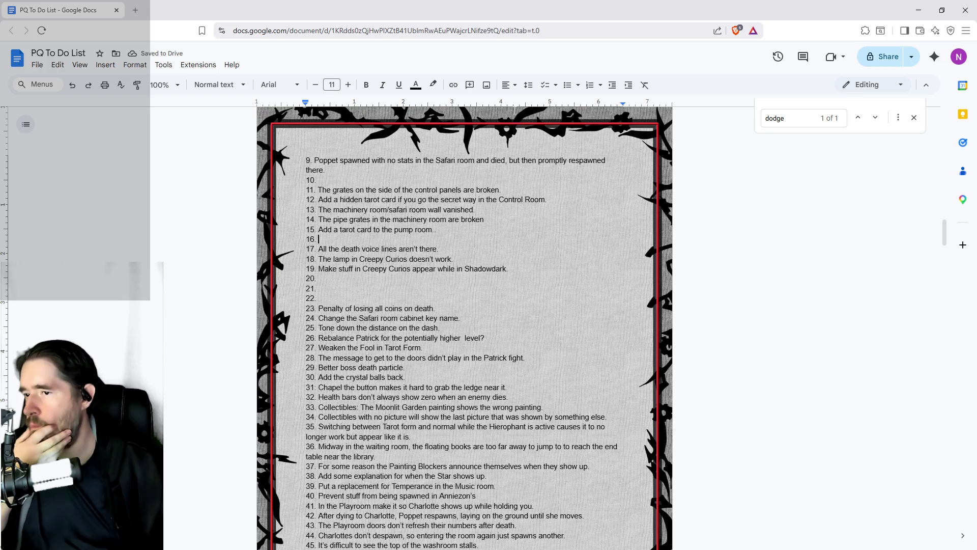
key("alt+Tab")
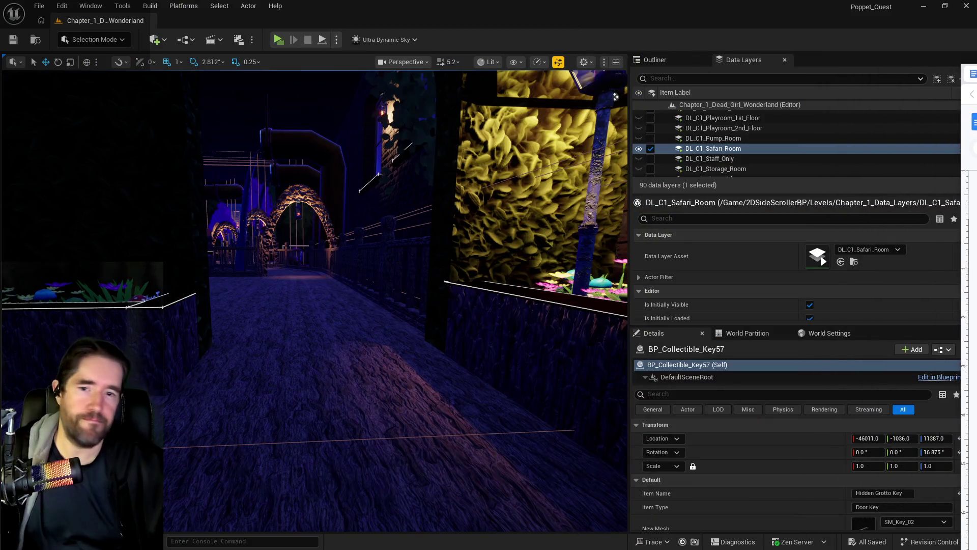
key("f")
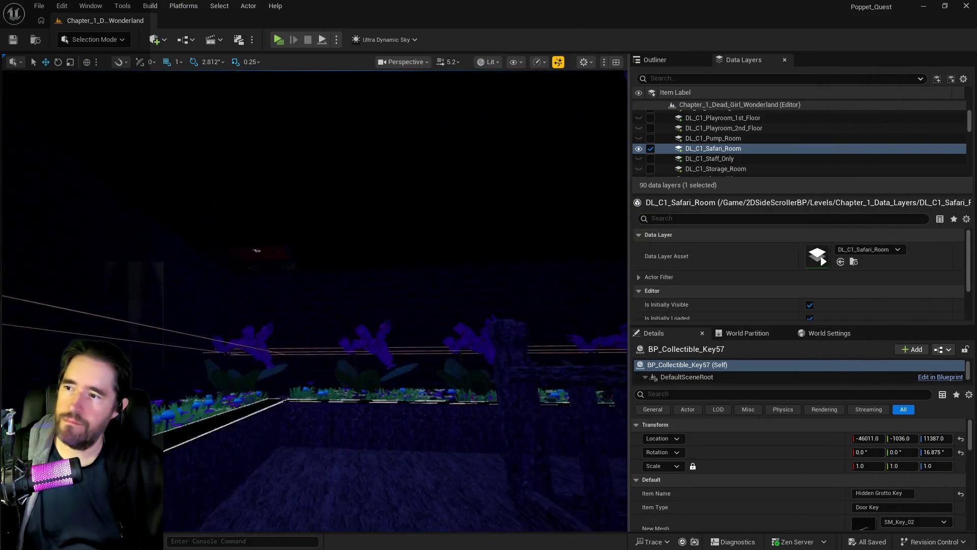
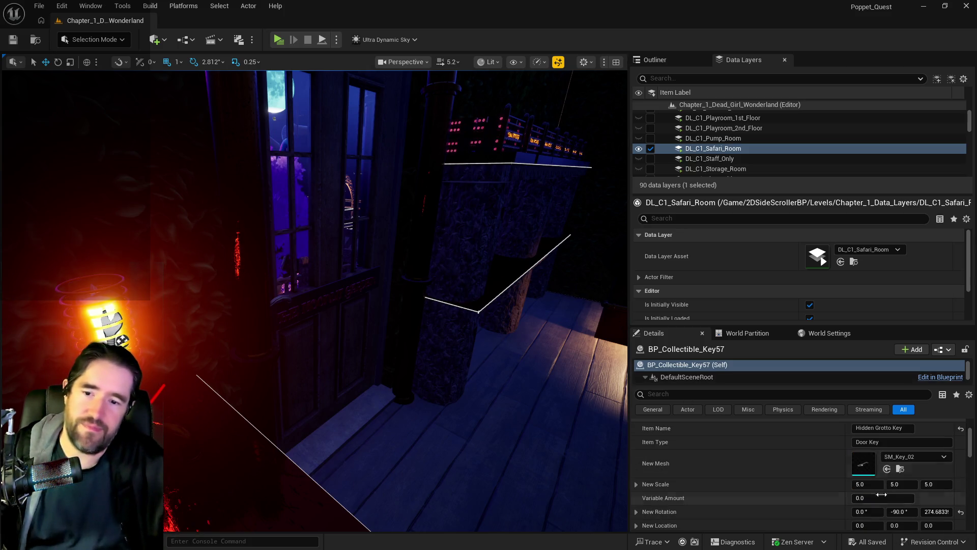
Step: Change the steampunk lamp's Room Located In value to 'Creepy Curios'
left_click(326, 460)
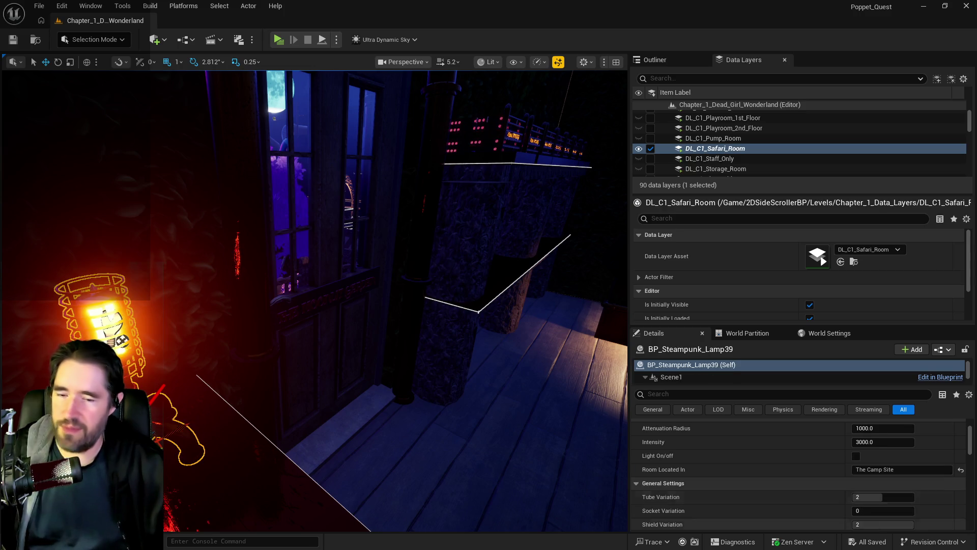
left_click(876, 469)
type("C")
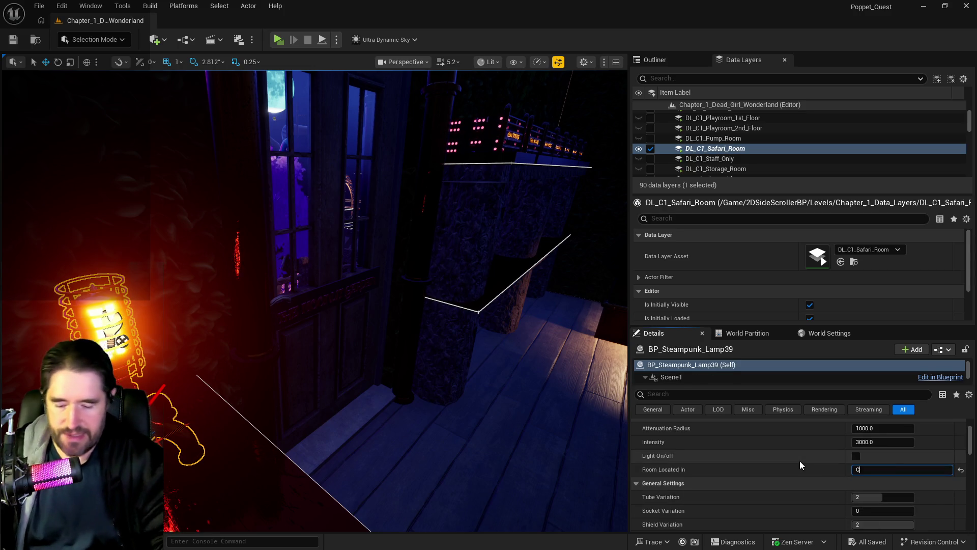
type("reepy Curios")
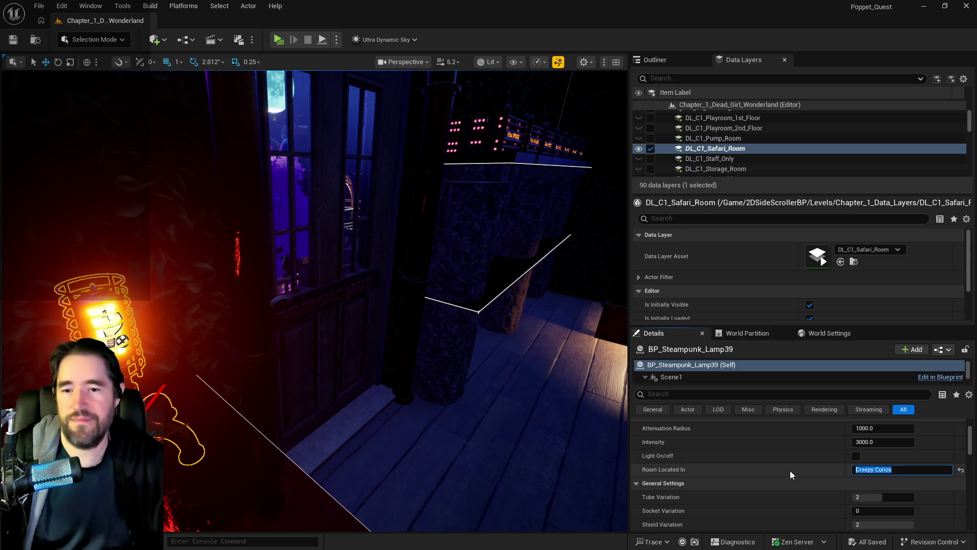
Step: Inspect the L_Anniezons shop level instance's properties, then fly back to the lamp
left_click_drag(579, 460, 579, 460)
scroll(326, 305, "up", 5)
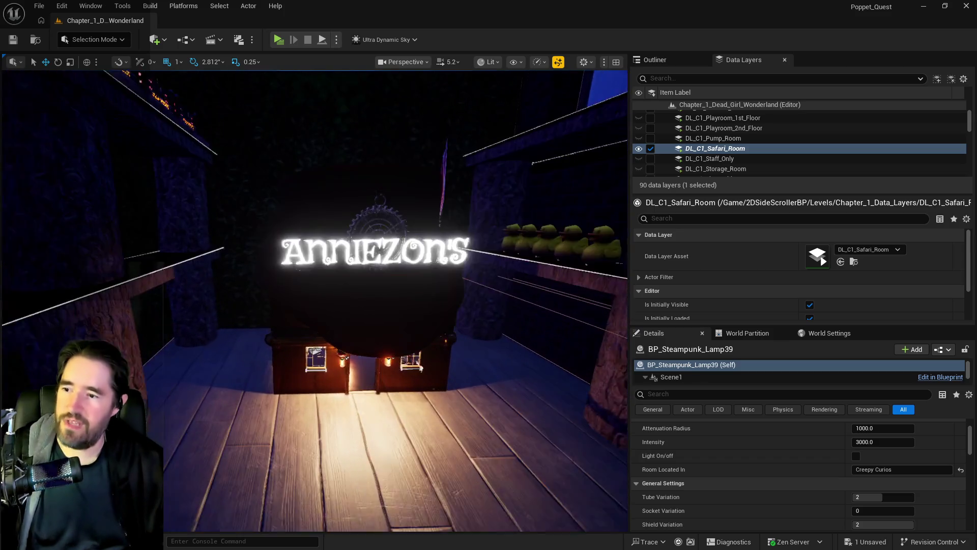
left_click(367, 306)
scroll(818, 478, "up", 3)
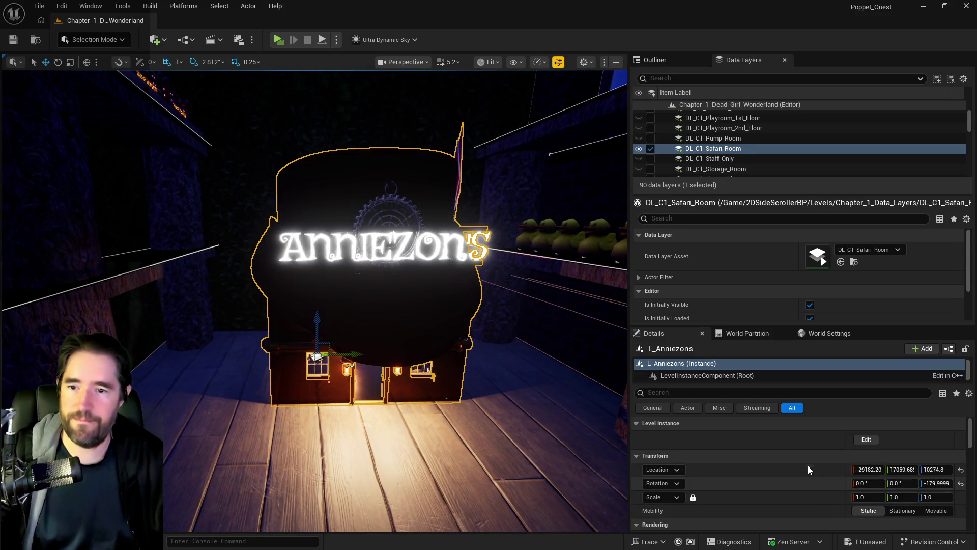
left_click(725, 365)
scroll(774, 448, "down", 3)
scroll(789, 473, "down", 5)
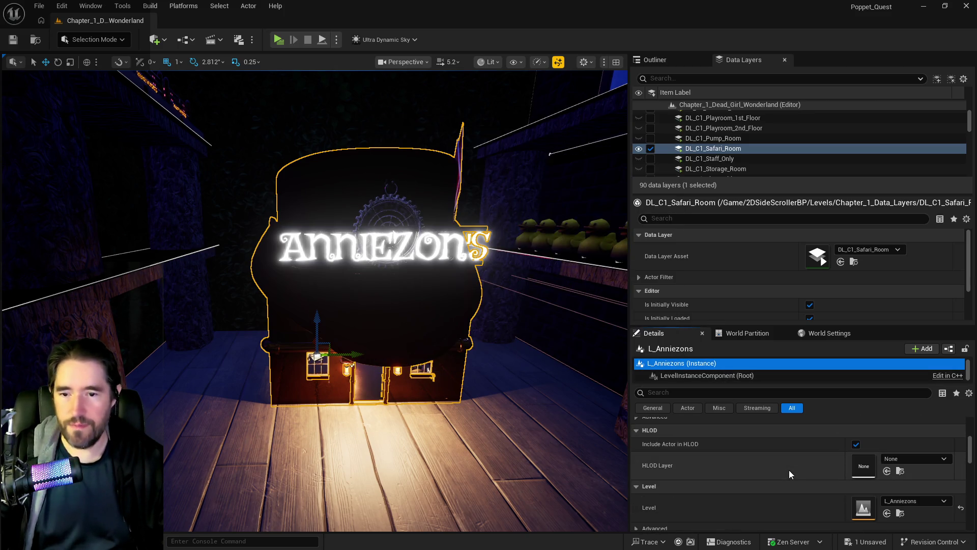
scroll(789, 469, "down", 5)
mouse_move(454, 499)
left_mouse_down()
mouse_move(438, 478)
mouse_move(448, 458)
mouse_move(454, 499)
left_mouse_up()
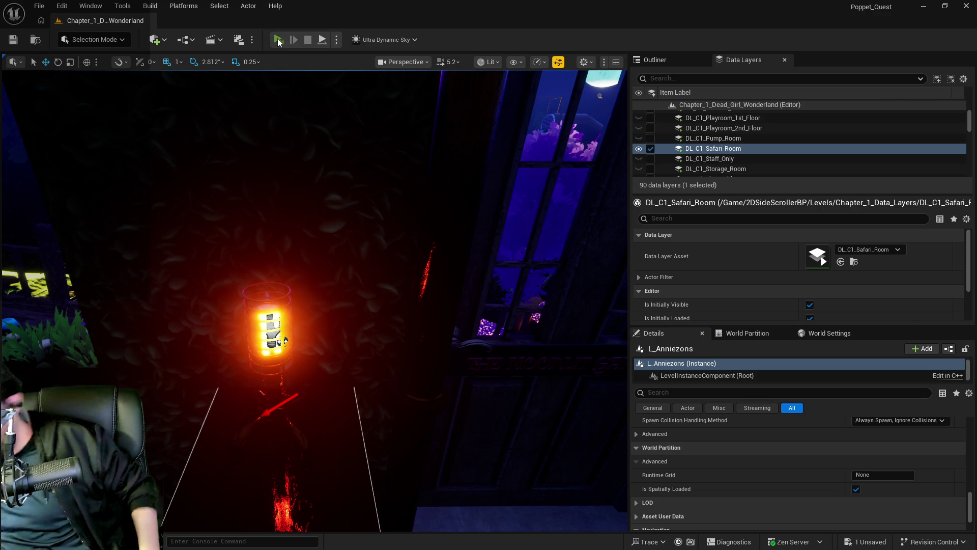
Step: Play-test as Sally The Blackheart, light the caged lamp, and return to the editor
left_click(277, 39)
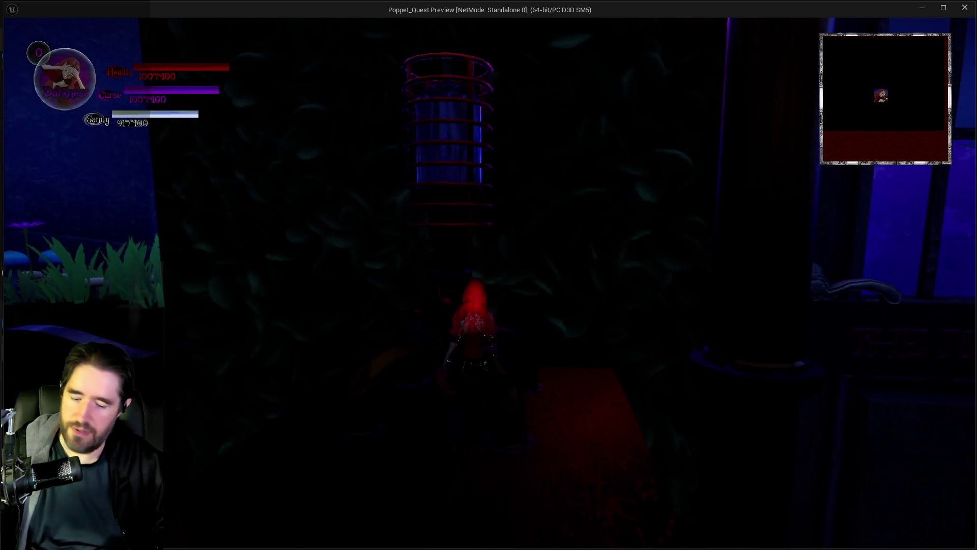
key("e")
left_click(449, 172)
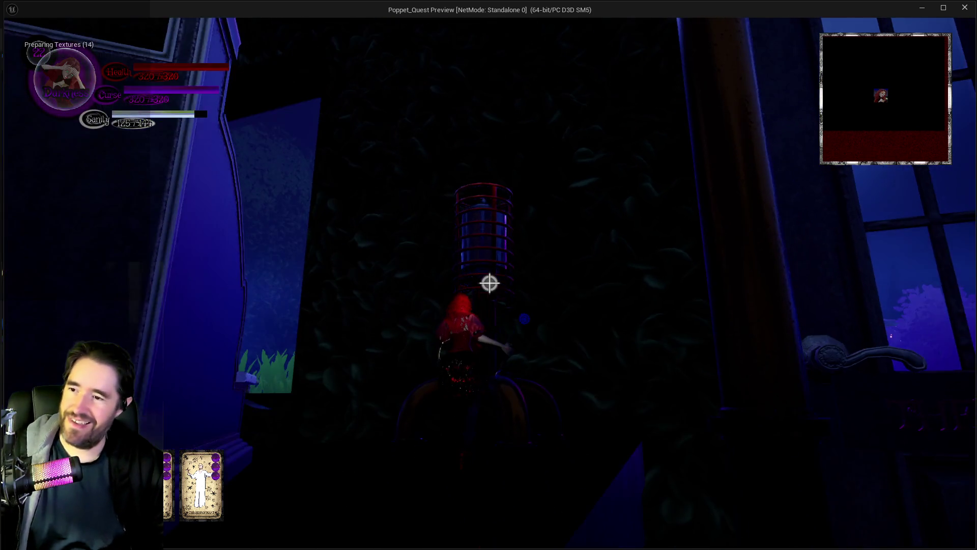
left_click(489, 283)
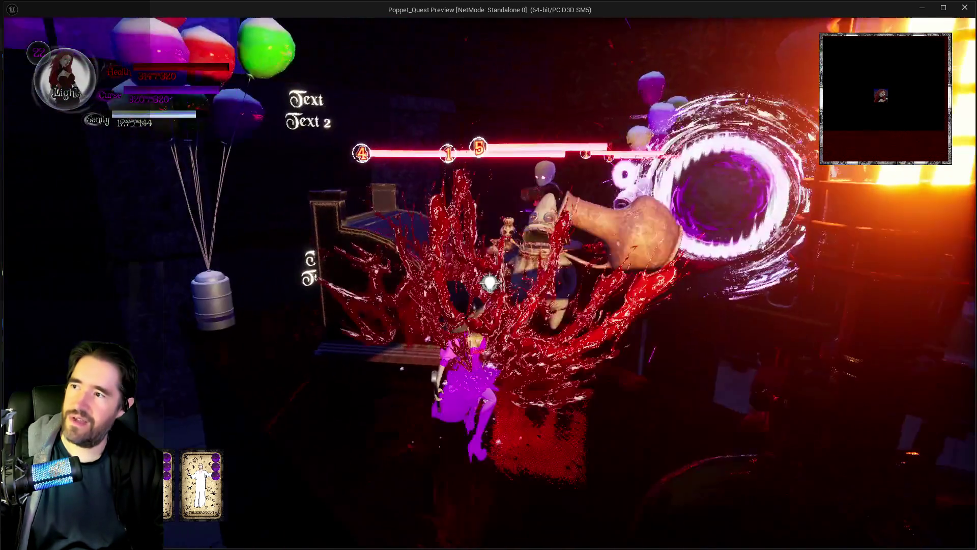
key("alt+Tab")
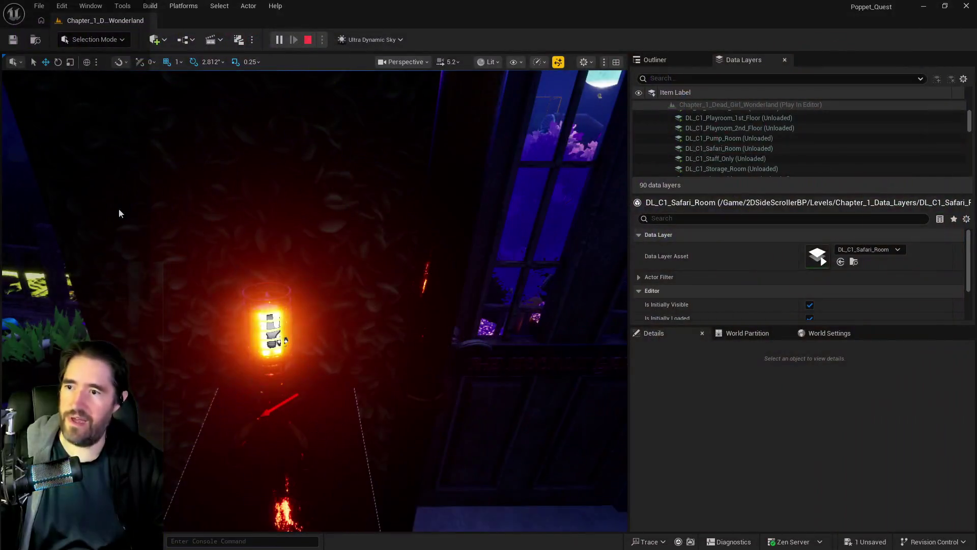
Step: End the play test and delete the fixed Creepy Curios lamp note from the bug list
key("Escape")
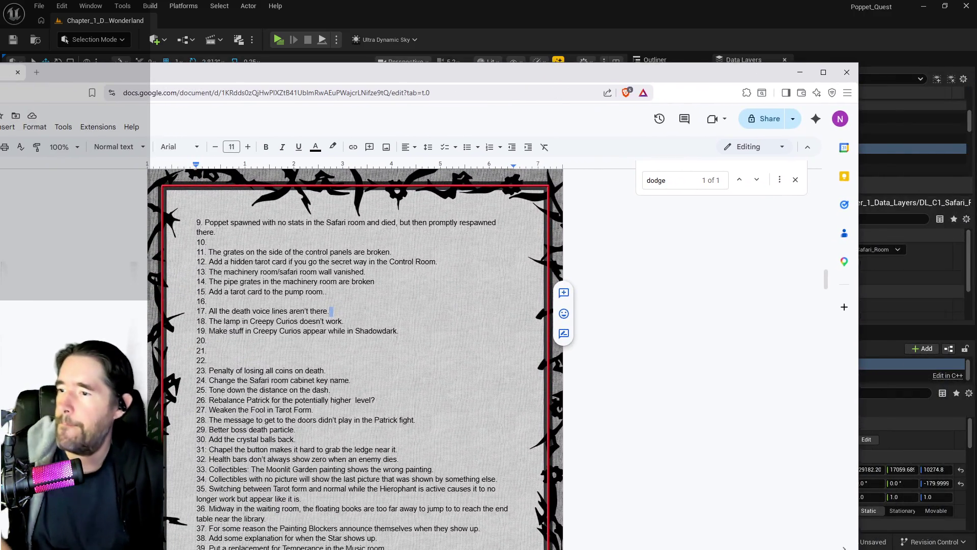
left_click_drag(345, 321, 210, 321)
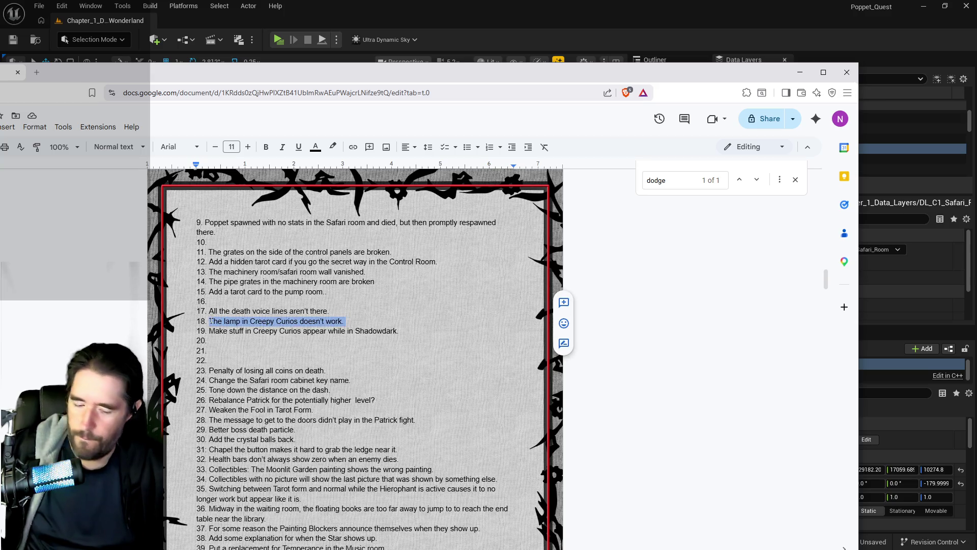
key("Delete")
mouse_move(413, 332)
left_mouse_down()
mouse_move(220, 331)
mouse_move(266, 330)
left_mouse_up()
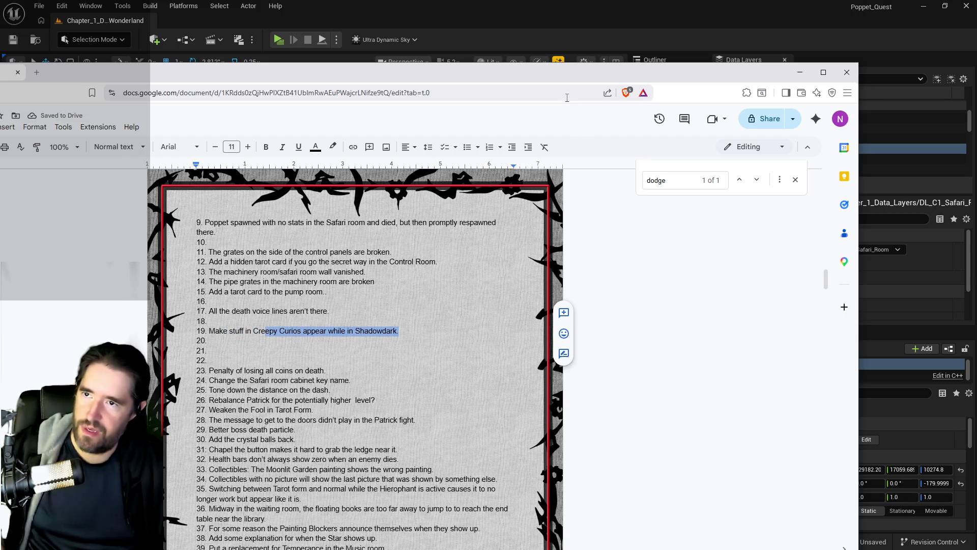
key("alt+Tab")
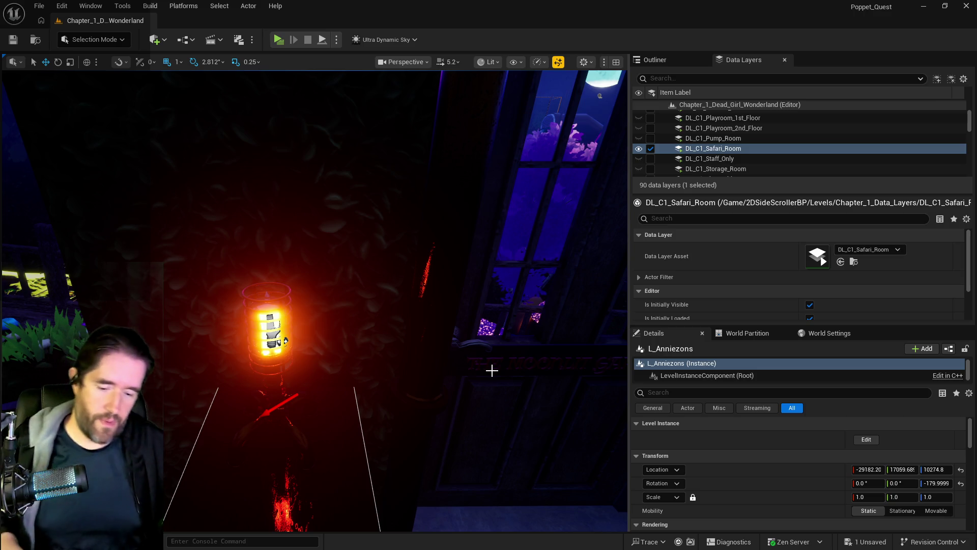
Step: Fly out to the city streets and select the Shadowdark City and Whimsy Wonders instances
mouse_move(286, 340)
left_mouse_down()
mouse_move(326, 311)
mouse_move(315, 285)
mouse_move(306, 306)
mouse_move(245, 297)
mouse_move(357, 244)
mouse_move(495, 207)
left_mouse_up()
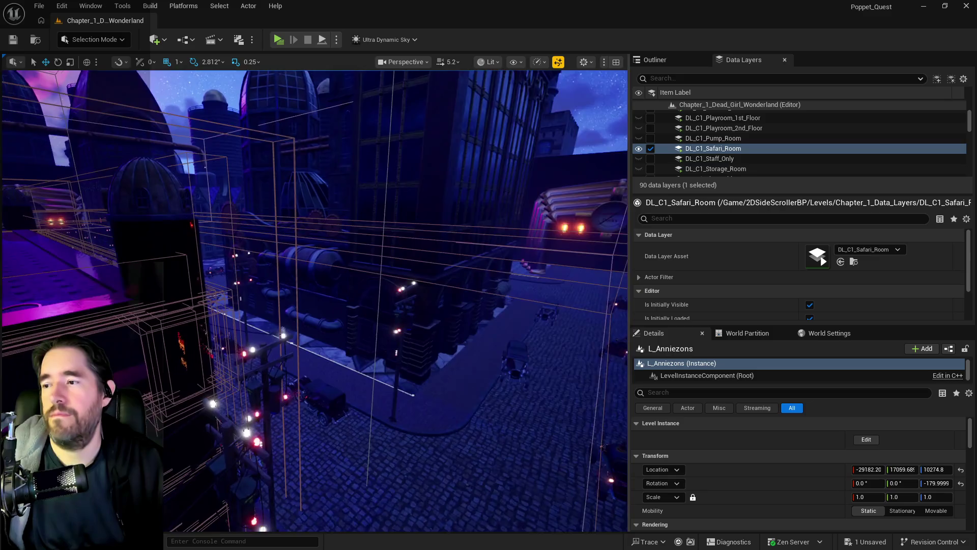
left_click_drag(260, 255, 256, 255)
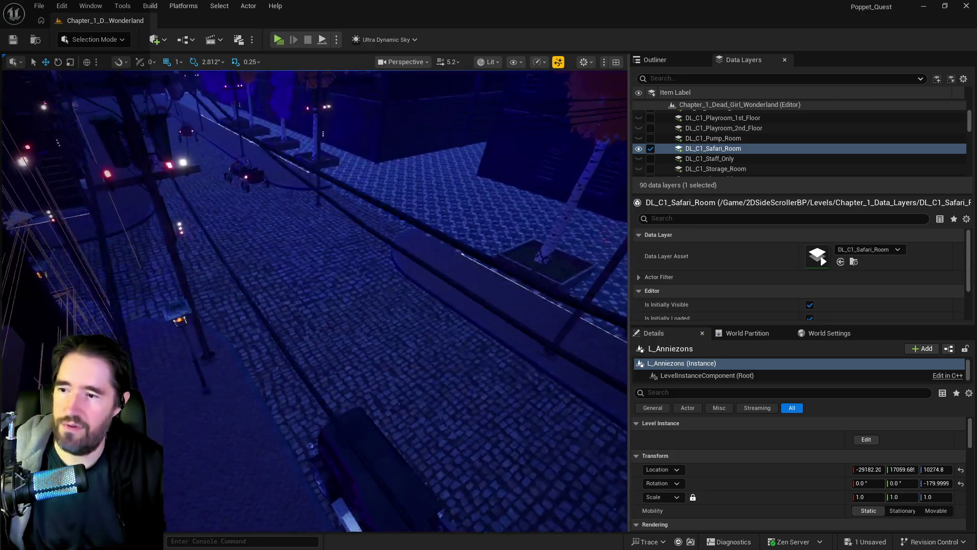
left_click(431, 244)
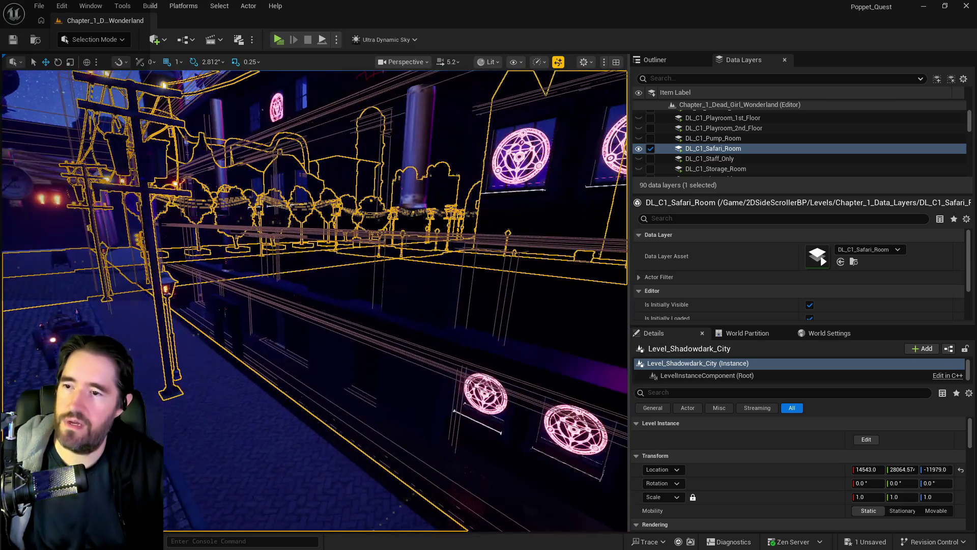
left_click(476, 306)
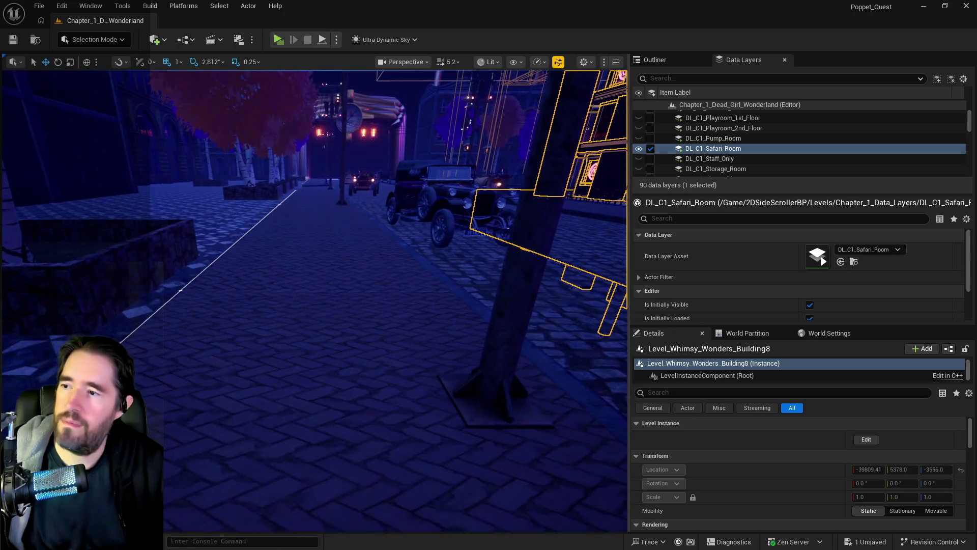
Step: Reselect Level_Shadowdark_City and choose to edit it from its Outliner actions
key("w")
left_click_drag(316, 301, 437, 320)
left_click_drag(503, 303, 514, 280)
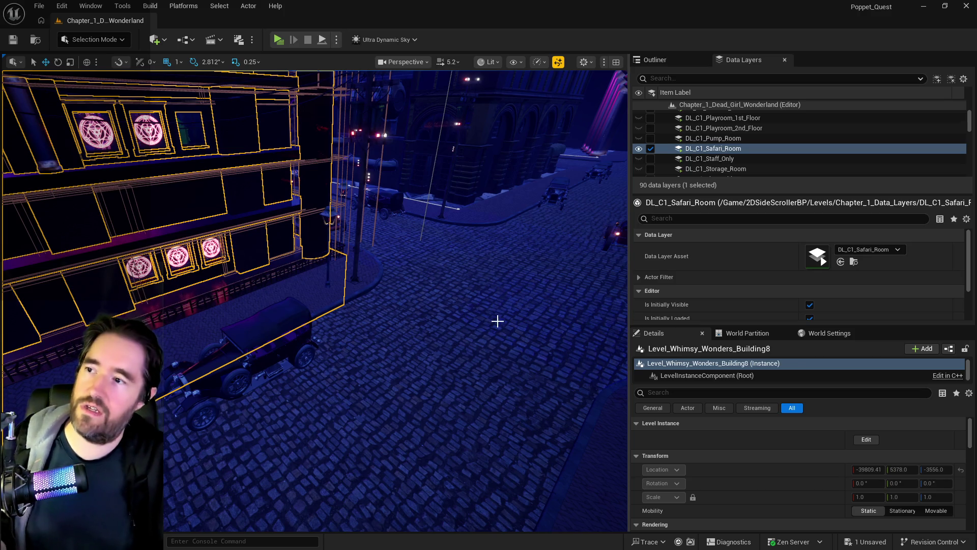
mouse_move(500, 314)
left_mouse_down()
mouse_move(504, 254)
mouse_move(439, 284)
mouse_move(203, 262)
left_mouse_up()
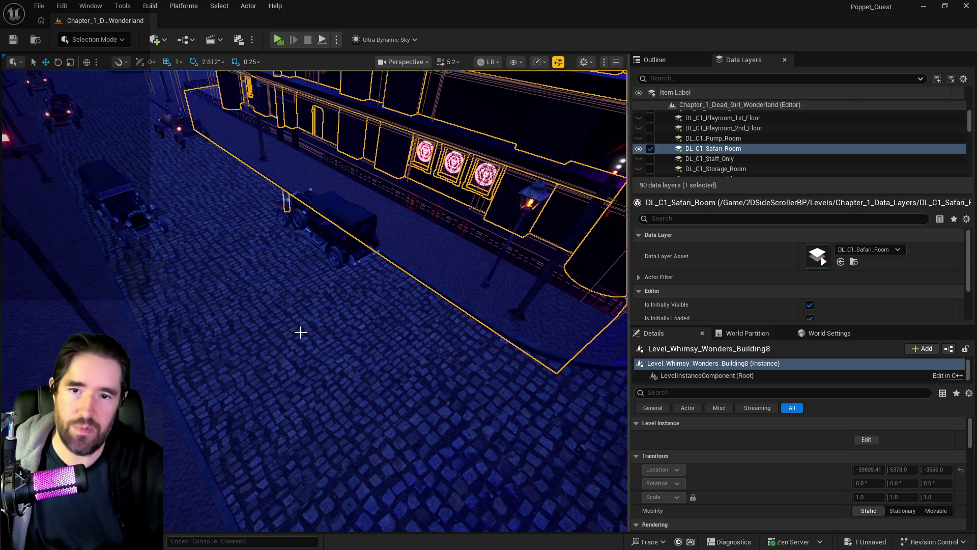
left_click_drag(300, 332, 349, 407)
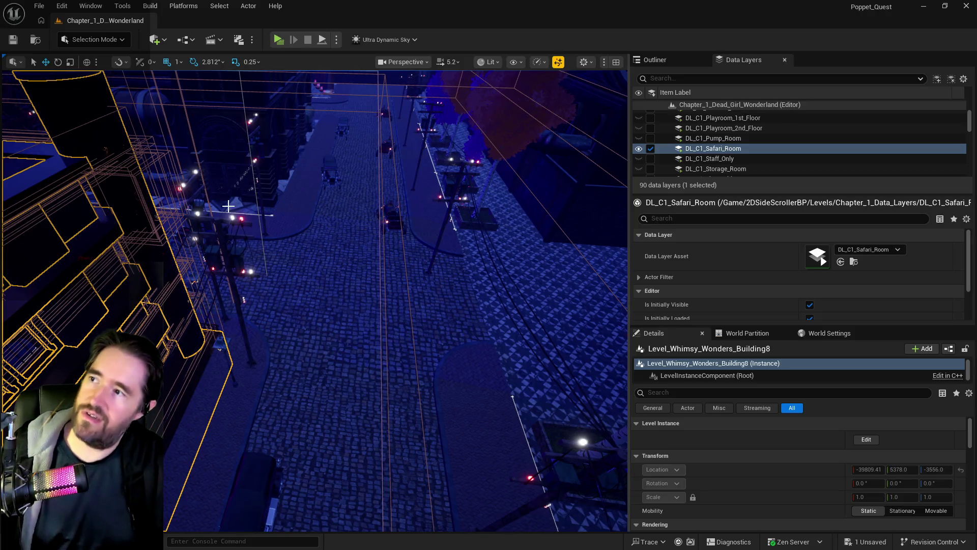
left_click(333, 333)
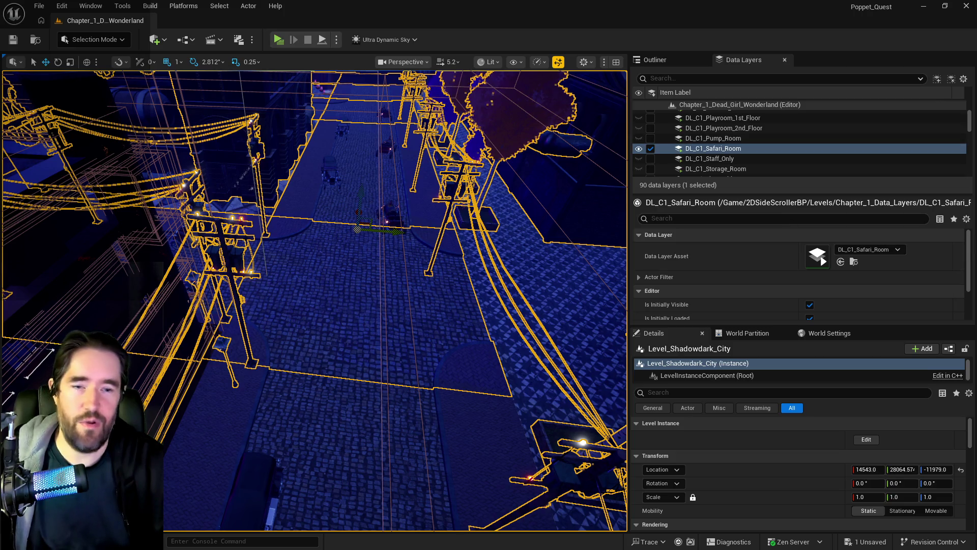
left_click(689, 56)
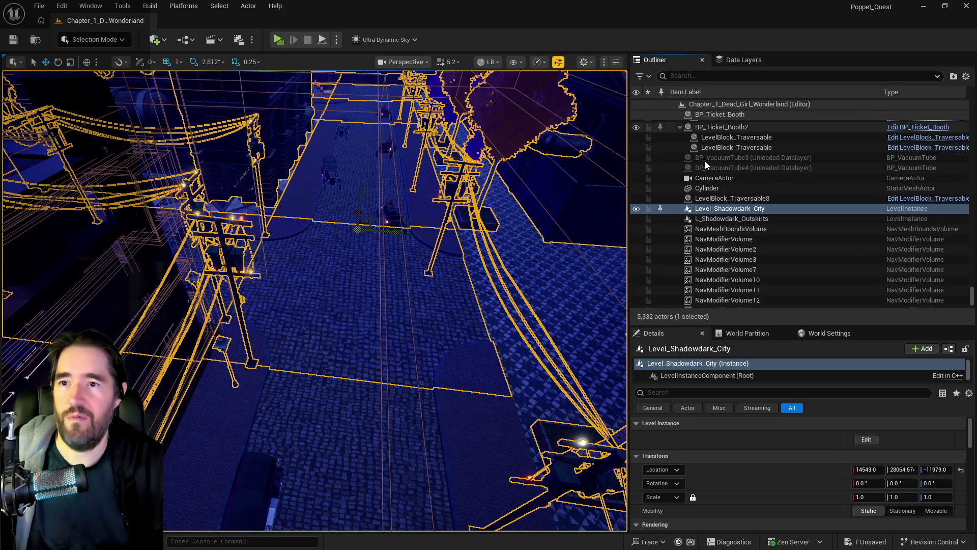
right_click(741, 209)
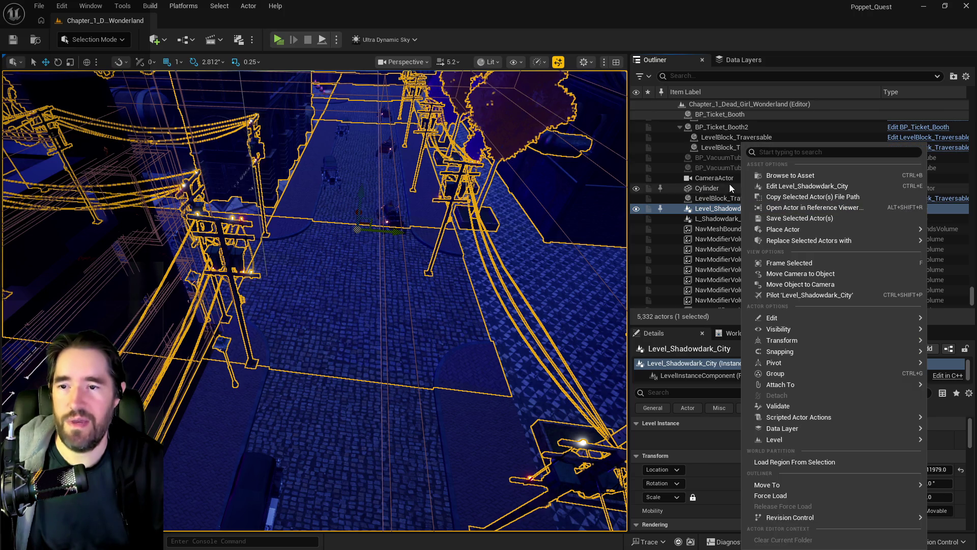
left_click(769, 188)
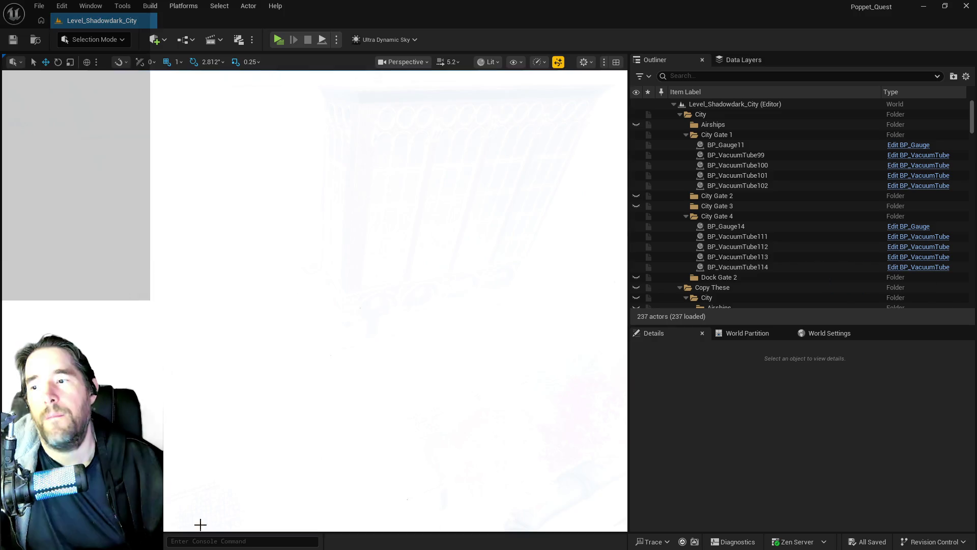
Step: Inspect the BP_City_Streets road pieces (Streets, Streets2, 3, 11, 16) in the city level
mouse_move(252, 475)
left_mouse_down()
mouse_move(301, 470)
mouse_move(272, 440)
mouse_move(257, 321)
left_mouse_up()
left_click(257, 362)
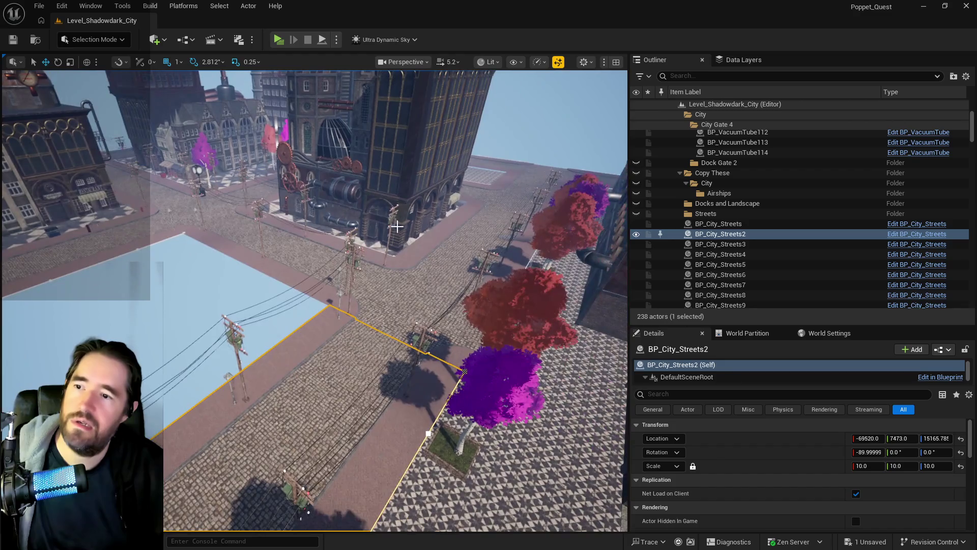
left_click(451, 235)
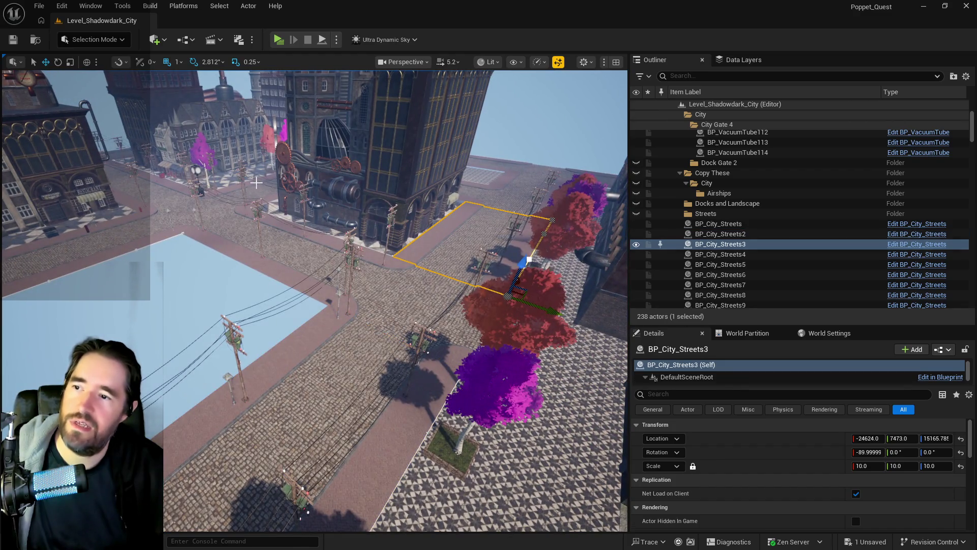
left_click(238, 187)
left_click(122, 154)
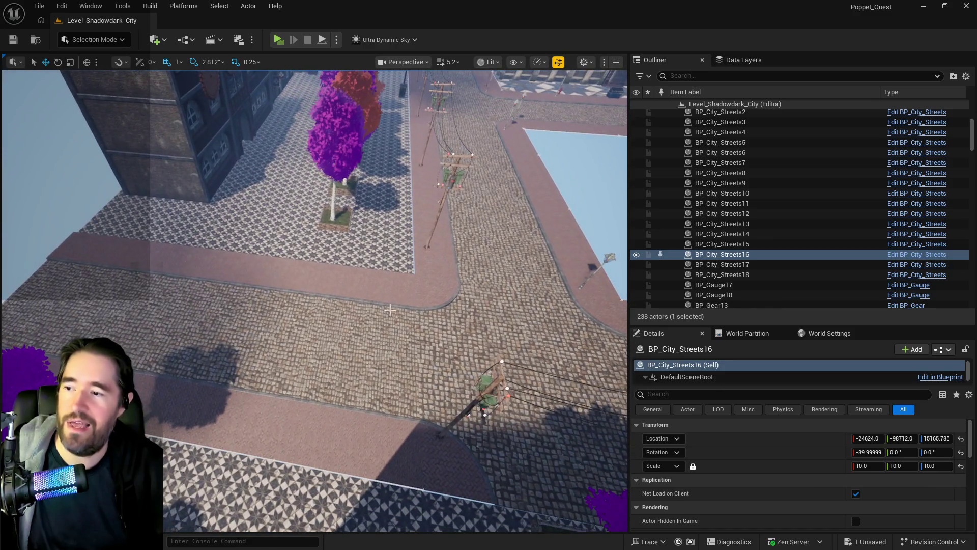
left_click(396, 306)
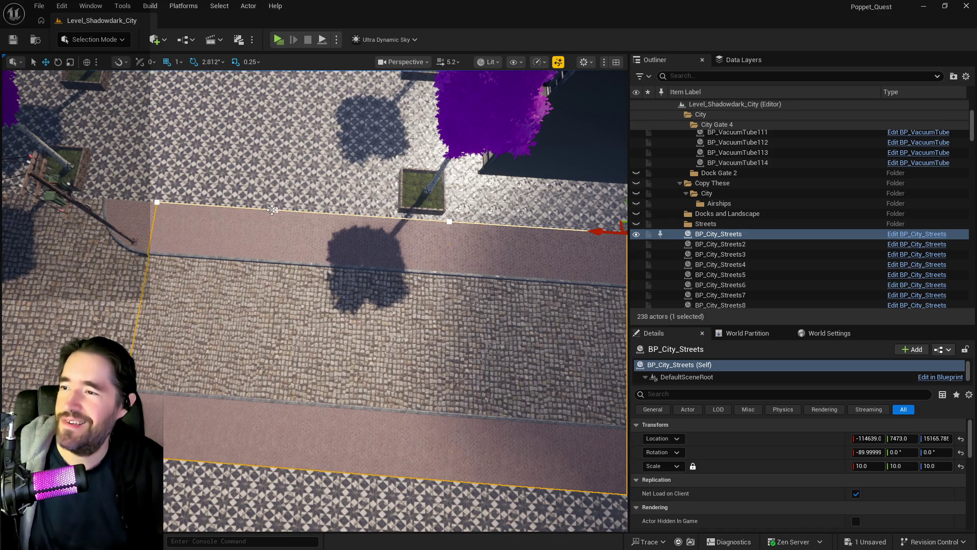
Step: Merge BP_City_Streets' two SM_StraightRoad meshes into one static road mesh and save it
left_click(274, 209)
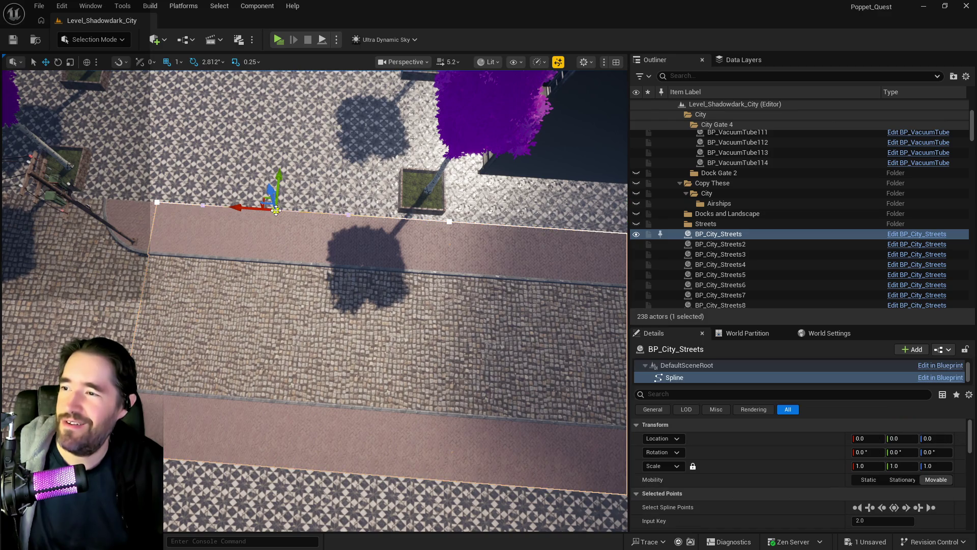
left_click_drag(243, 210, 258, 210)
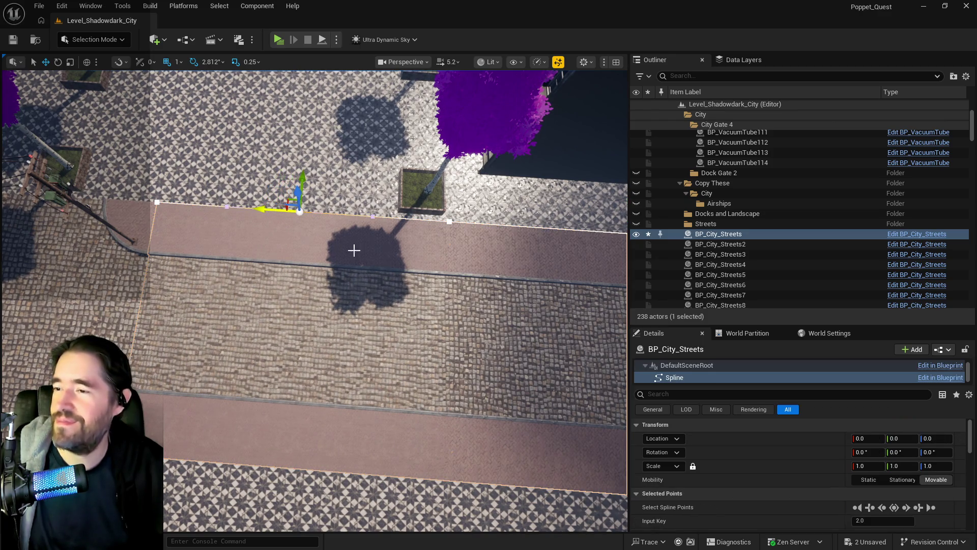
left_click(447, 222)
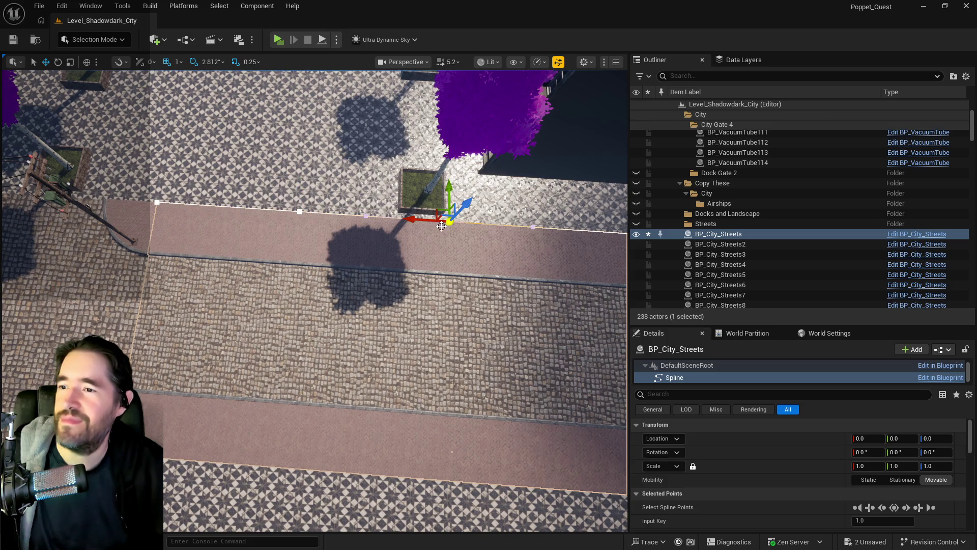
mouse_move(449, 222)
left_mouse_down()
mouse_move(622, 229)
mouse_move(595, 242)
mouse_move(623, 229)
mouse_move(555, 250)
left_mouse_up()
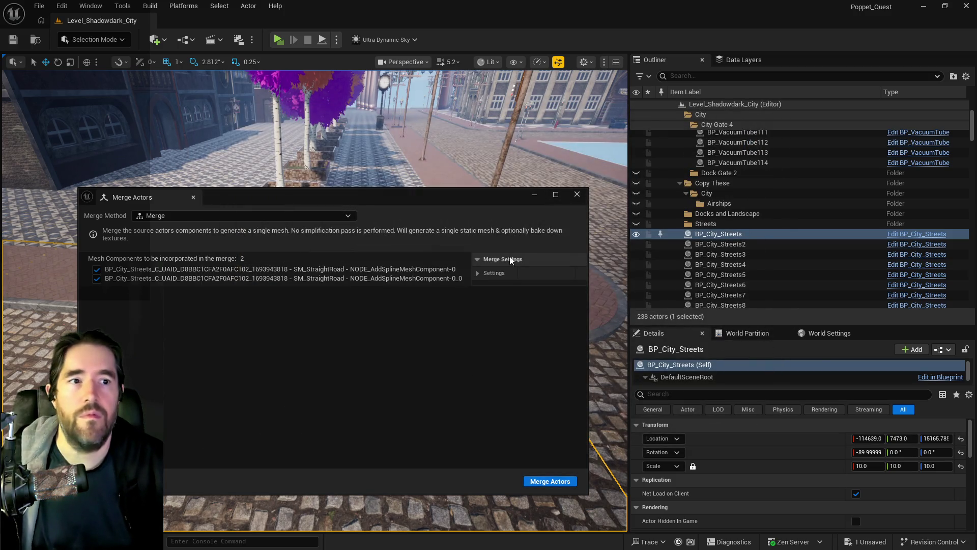
left_click(647, 239)
double_click(648, 240)
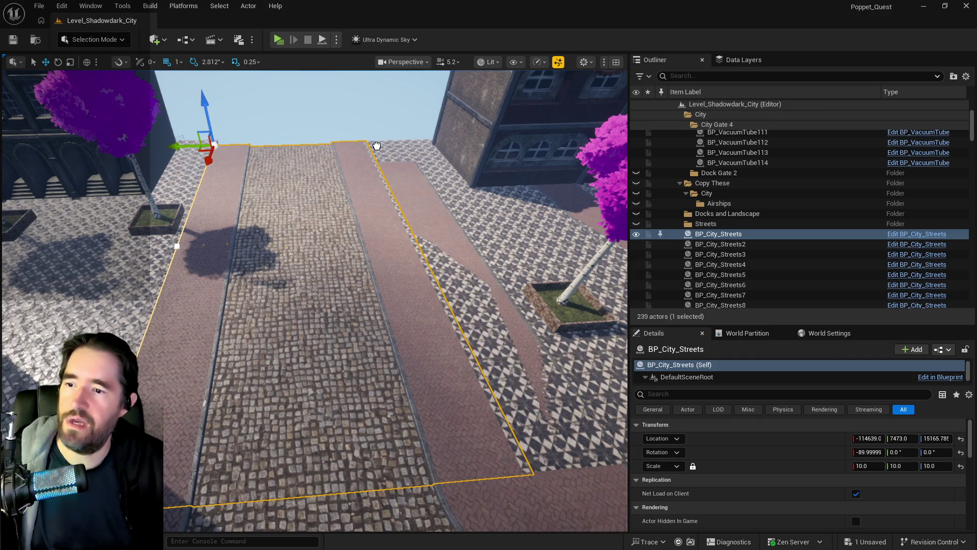
Step: Replace the first street blueprint with the merged road mesh at its copied Location
left_click(363, 162)
key("ctrl+z")
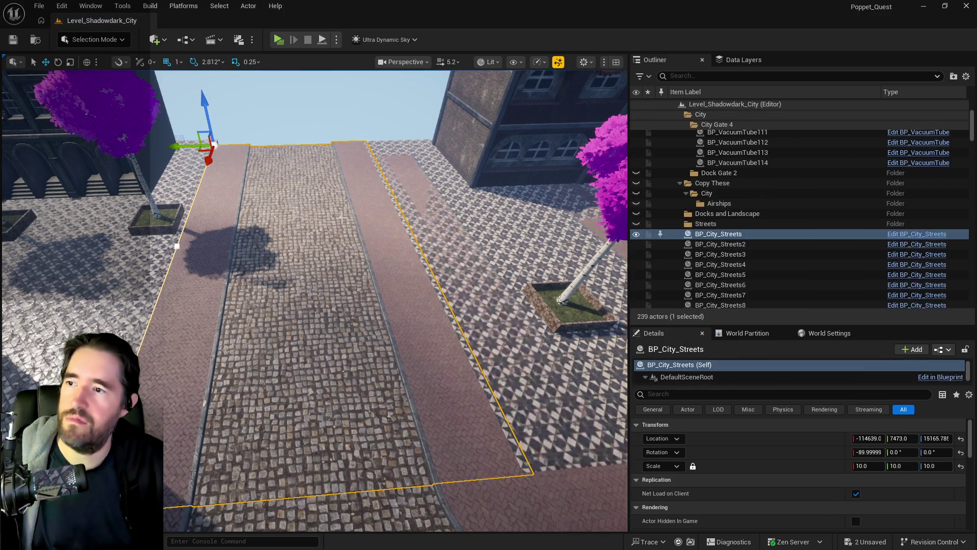
right_click(809, 438)
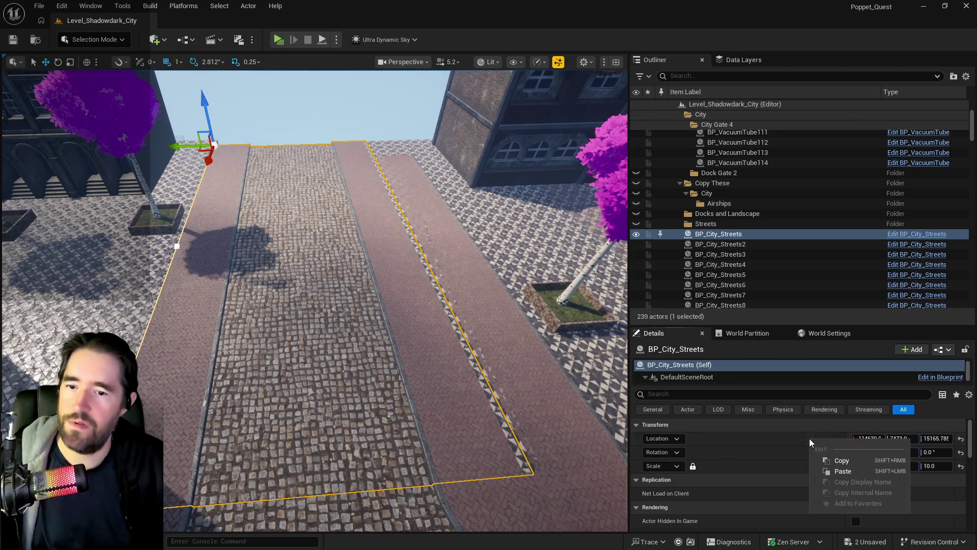
left_click(832, 455)
left_click(544, 404)
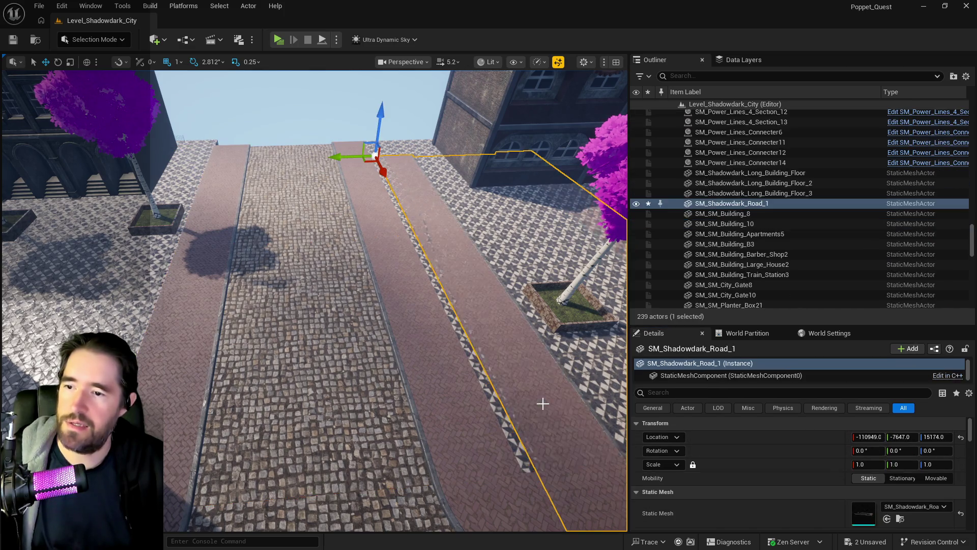
left_click(390, 296)
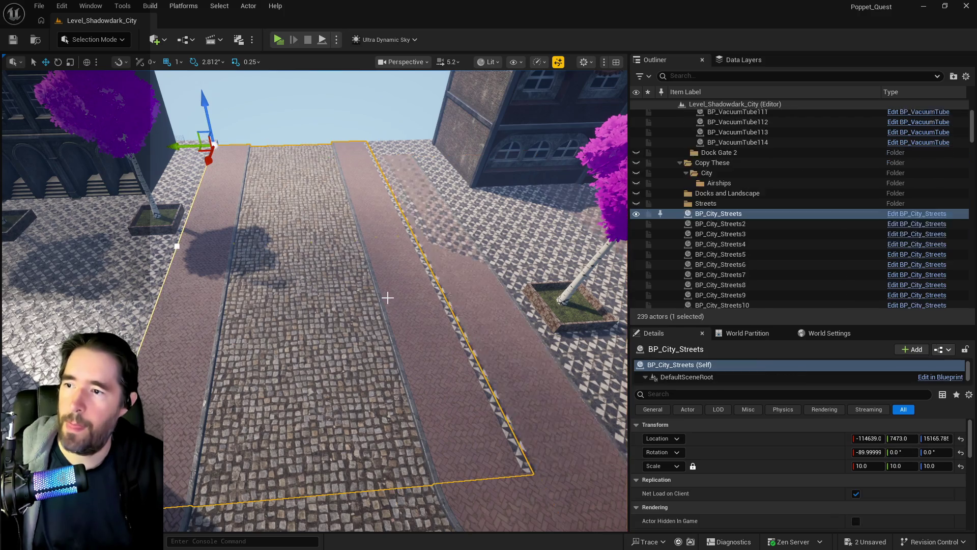
key("Delete")
left_click(489, 305)
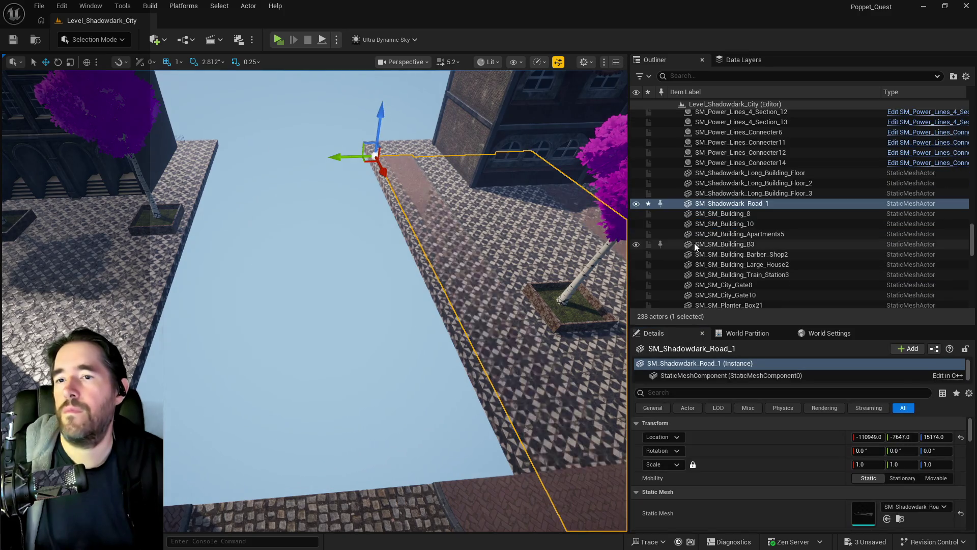
right_click(738, 436)
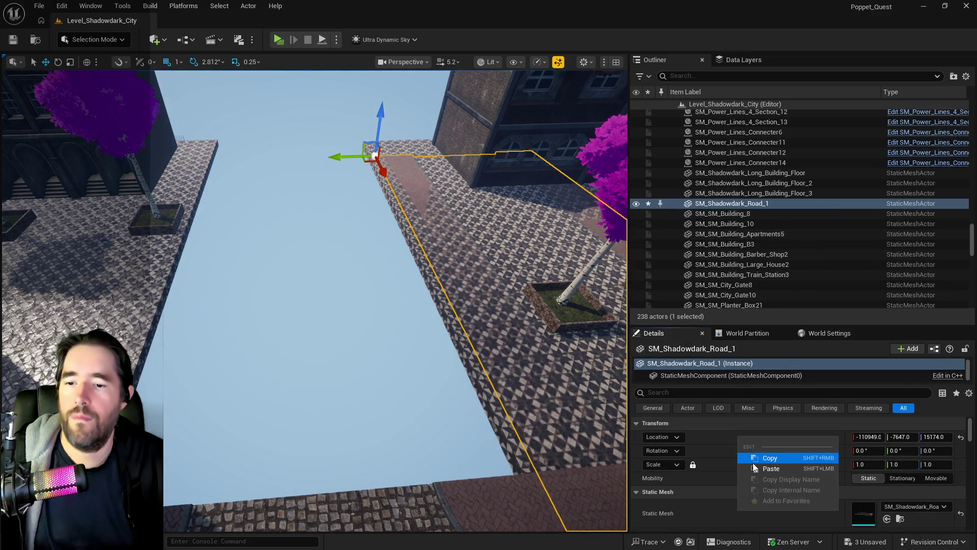
left_click(753, 468)
Step: Raise the camera speed and fly over the city to the street beside the silos
left_click_drag(473, 400, 415, 419)
mouse_move(517, 85)
left_mouse_down()
mouse_move(540, 86)
mouse_move(517, 85)
left_mouse_up()
left_click(450, 62)
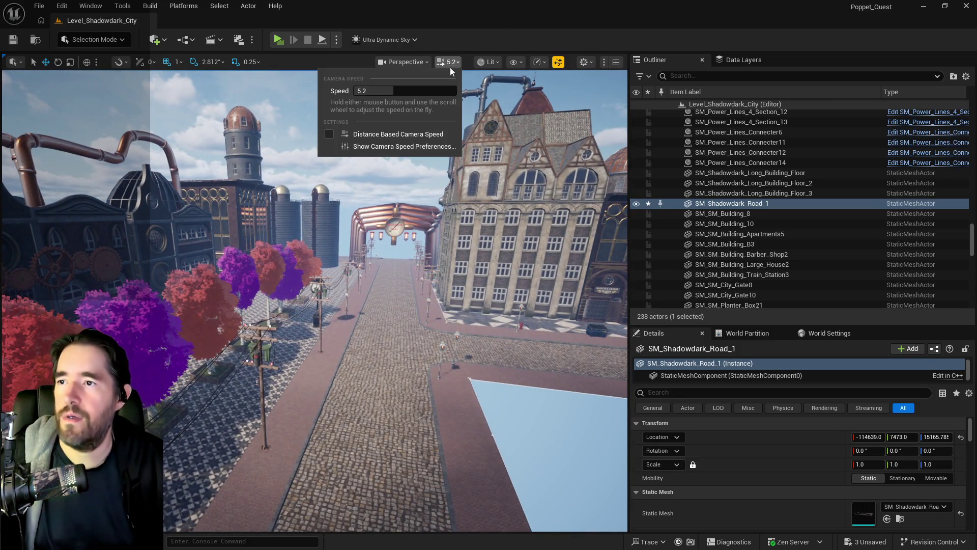
mouse_move(417, 91)
left_mouse_down()
mouse_move(435, 76)
mouse_move(456, 90)
left_mouse_up()
left_click(450, 62)
scroll(356, 305, "up", 5)
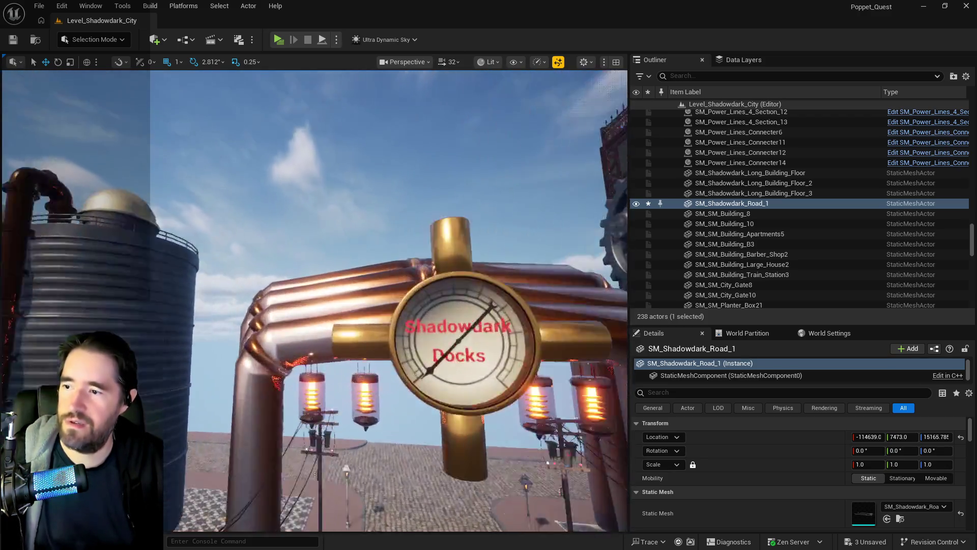
key("w")
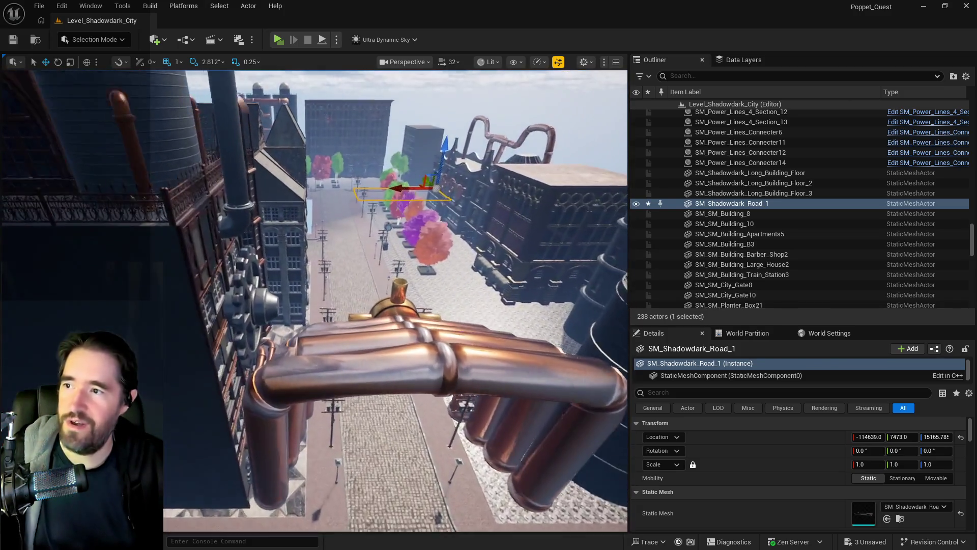
left_click_drag(304, 275, 356, 275)
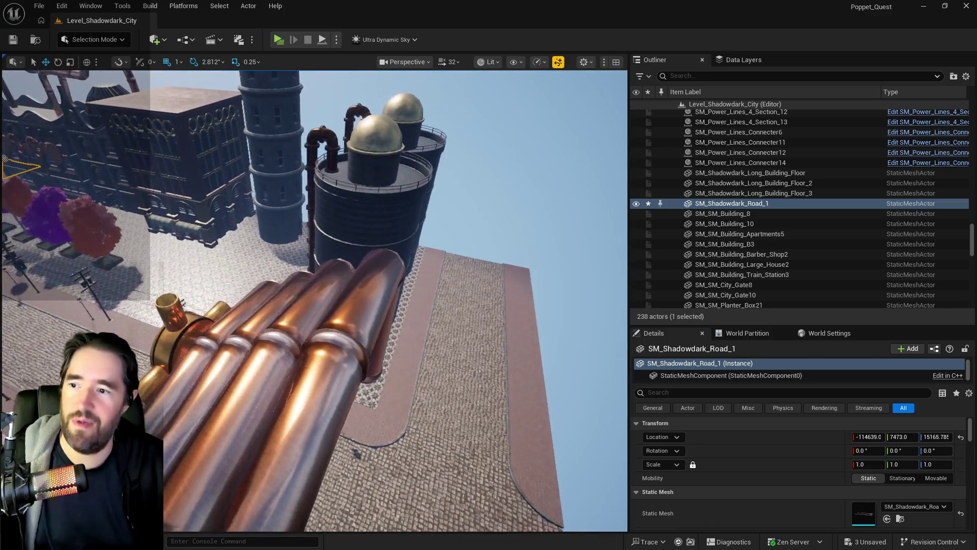
key("s")
mouse_move(324, 288)
left_mouse_down()
mouse_move(346, 288)
mouse_move(324, 288)
left_mouse_up()
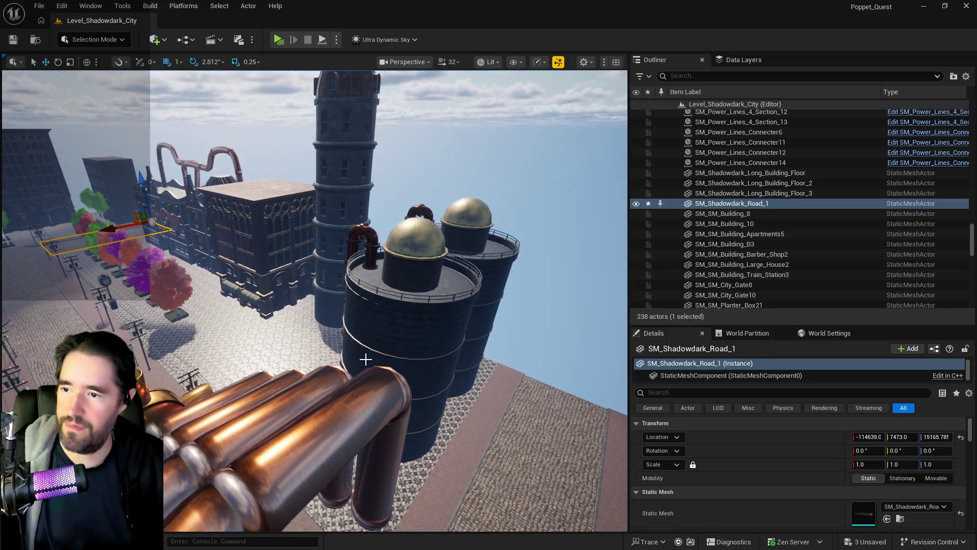
Step: Swap the silo-side street blueprint for the second road mesh at its Location, then save
left_click(515, 437)
left_click_drag(515, 438, 506, 402)
right_click(759, 441)
left_click(774, 460)
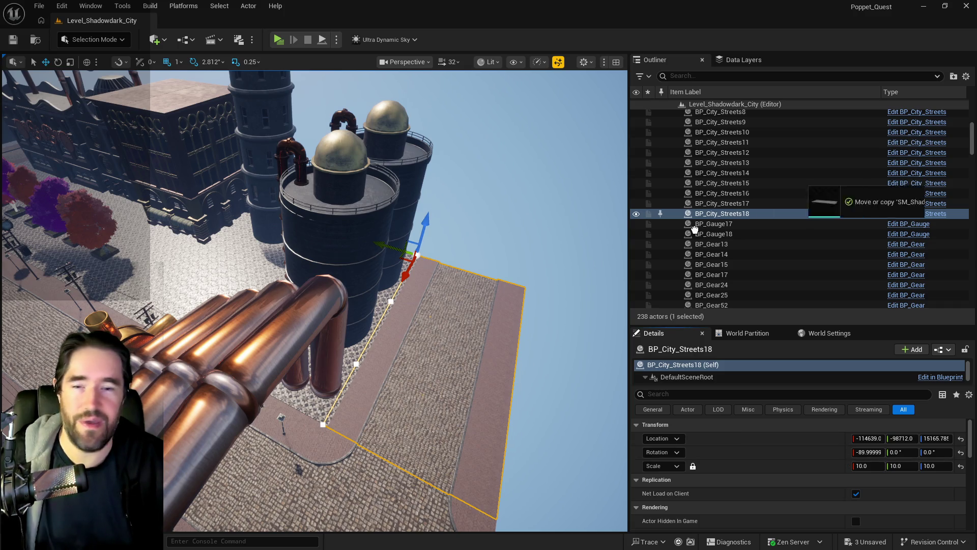
left_click(560, 346)
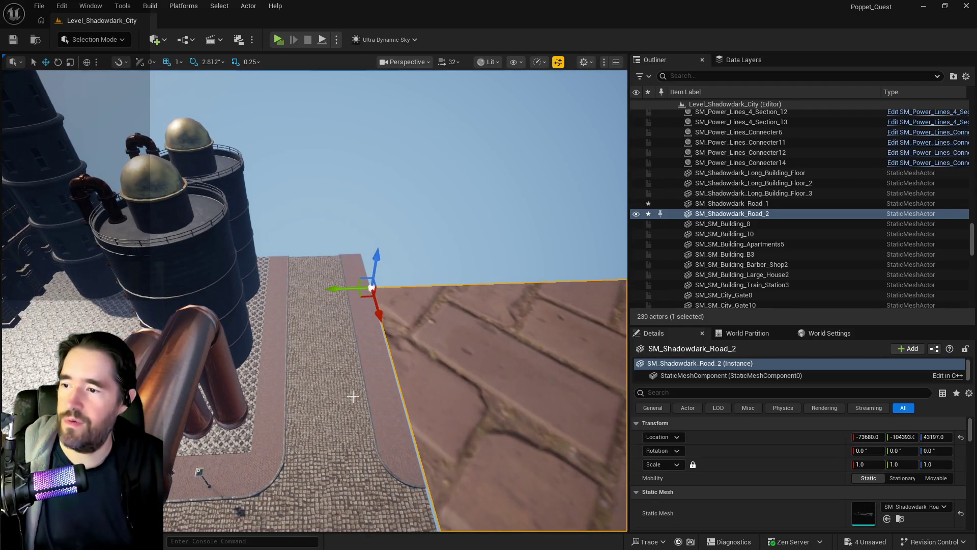
left_click(353, 395)
key("Delete")
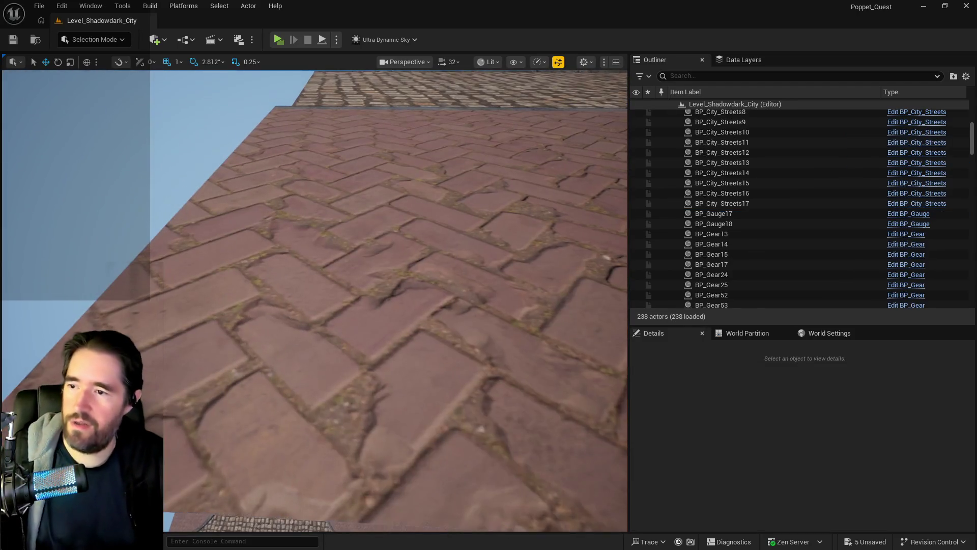
left_click(550, 349)
right_click(767, 437)
left_click(780, 466)
key("f")
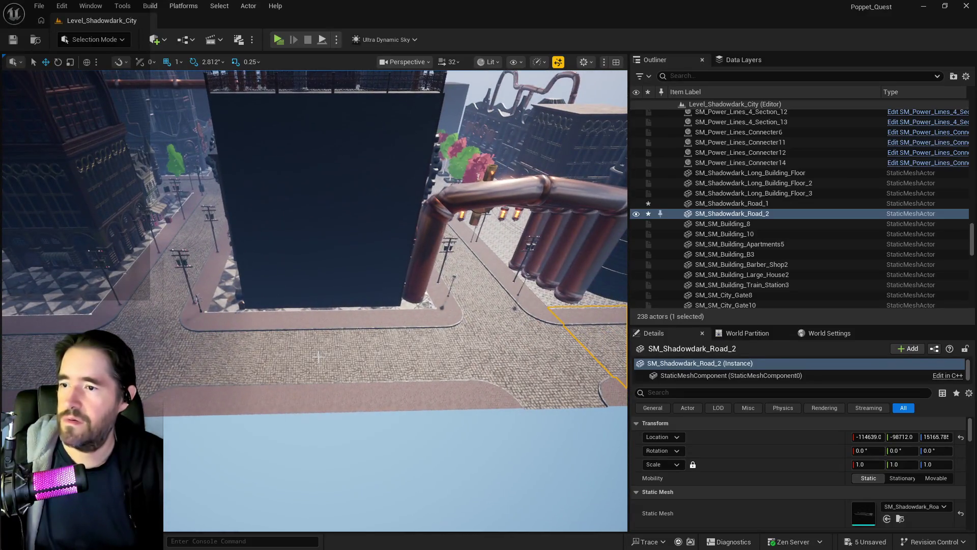
key("Escape")
key("ctrl+s")
Step: Browse the next street blueprints at an intersection and select the first merged road mesh
left_click_drag(386, 354, 387, 354)
left_click_drag(366, 291, 362, 294)
left_click(367, 292)
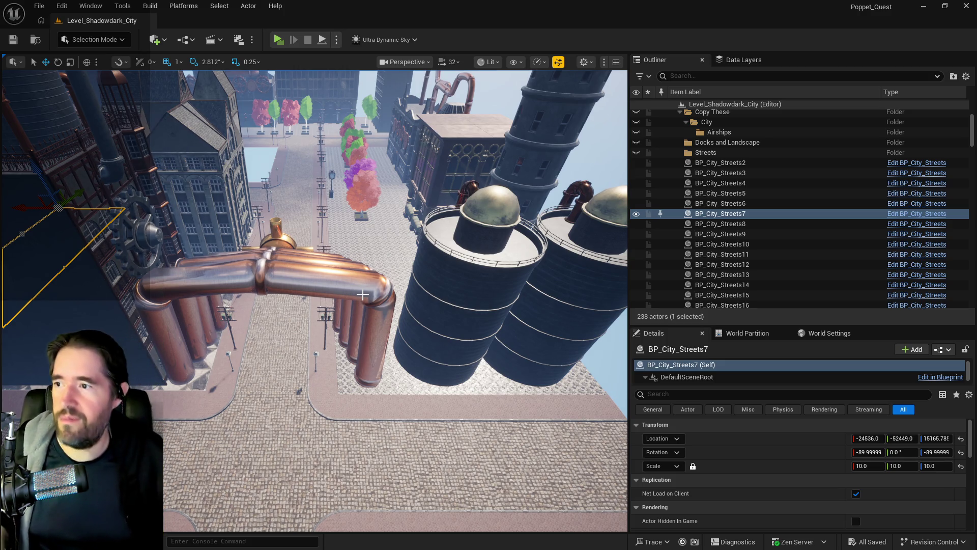
key("Down")
key("Down")
key("f")
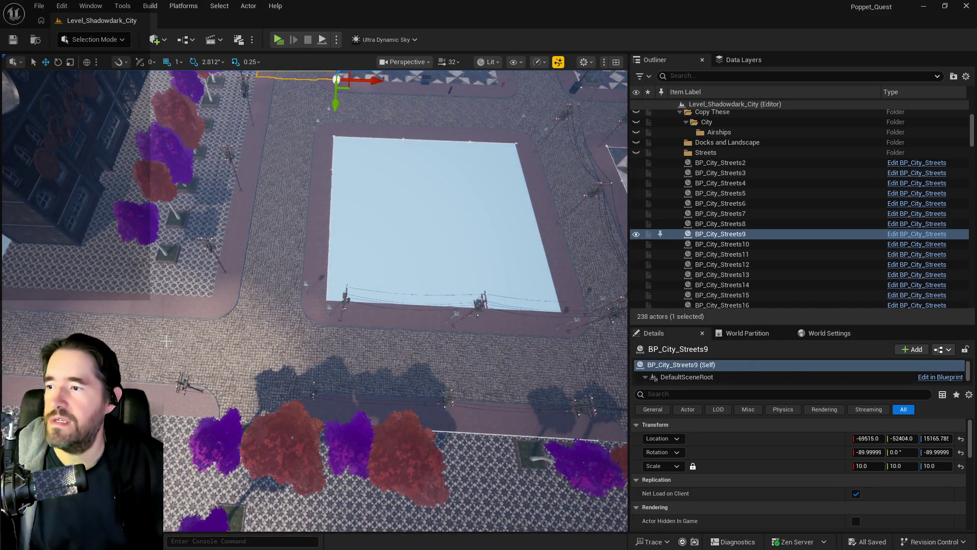
left_click(166, 341)
Step: Alt-drag a copy of SM_Shadowdark_Road_1 along the street and delete BP_City_Streets2 beneath it
left_click_drag(34, 332, 161, 385, "alt")
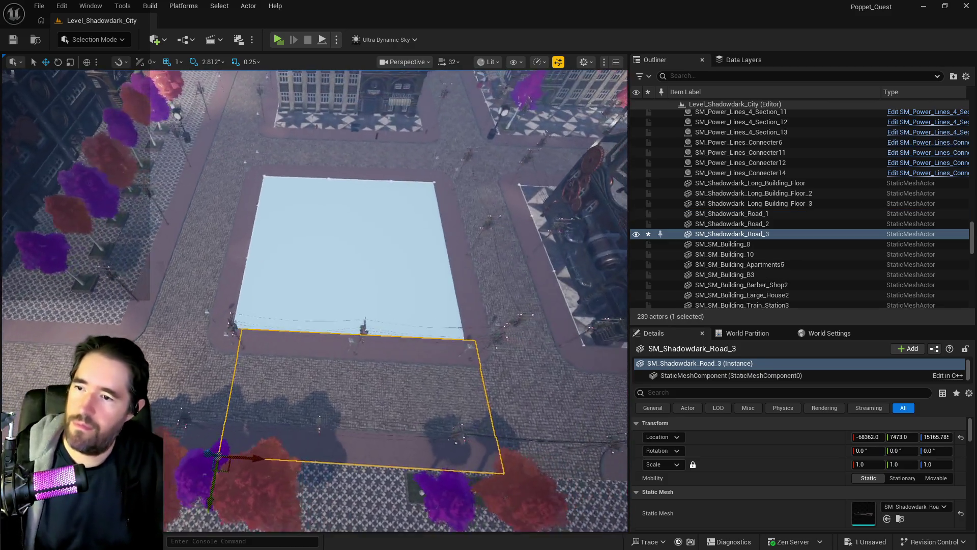
left_click_drag(261, 415, 261, 415)
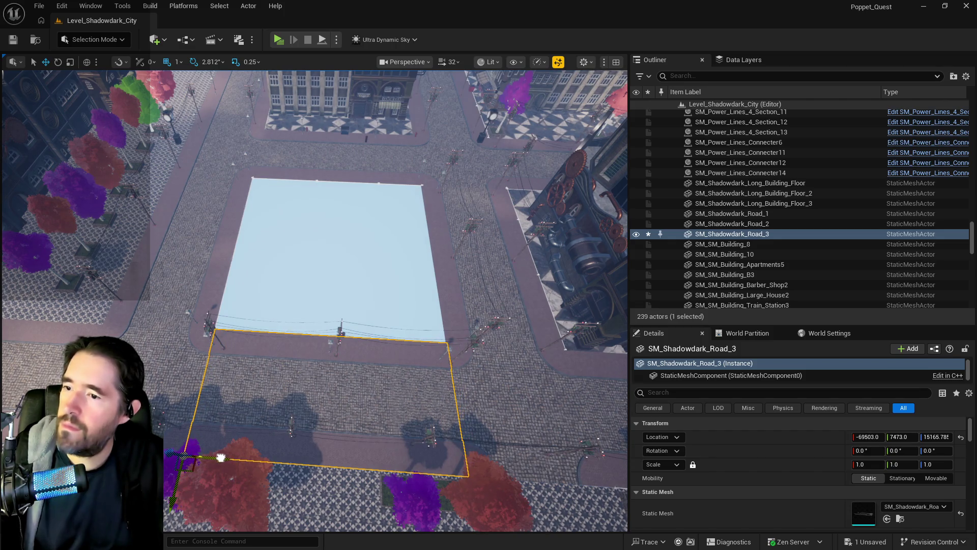
mouse_move(220, 457)
left_mouse_down()
mouse_move(241, 225)
mouse_move(198, 223)
mouse_move(453, 249)
left_mouse_up()
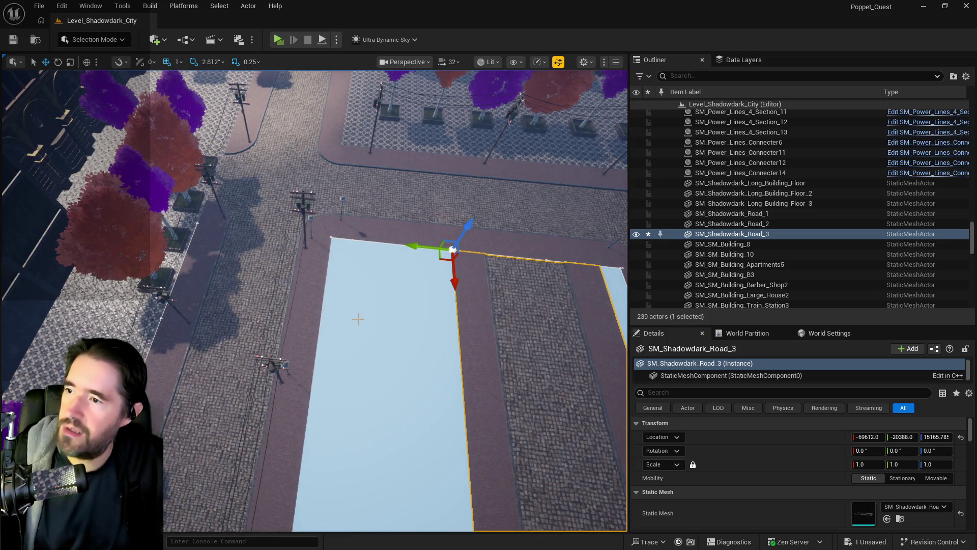
left_click(310, 325)
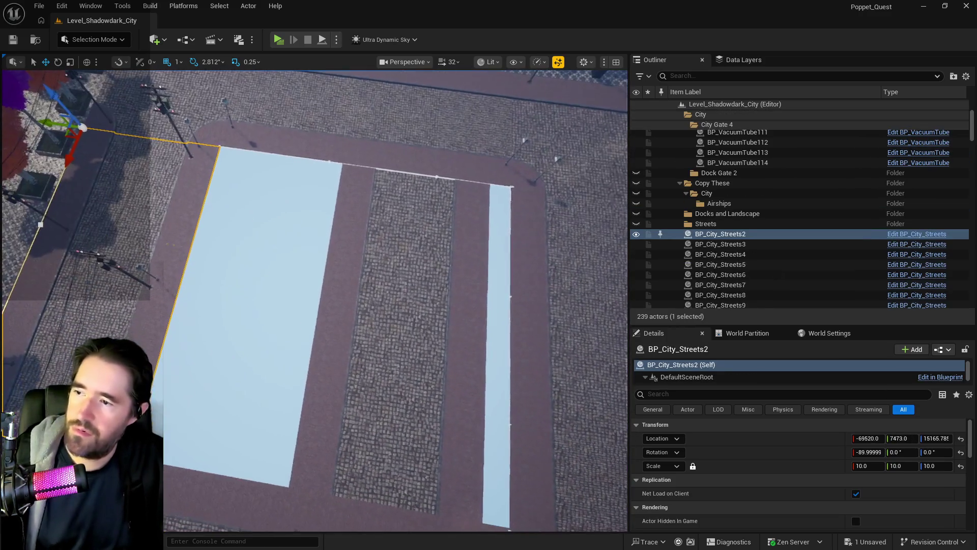
key("Delete")
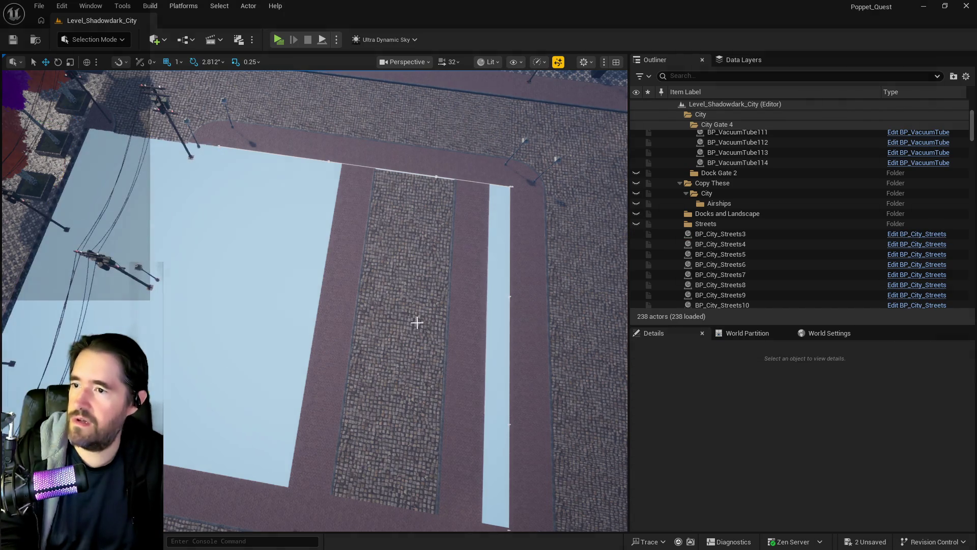
left_click(62, 5)
left_click(84, 43)
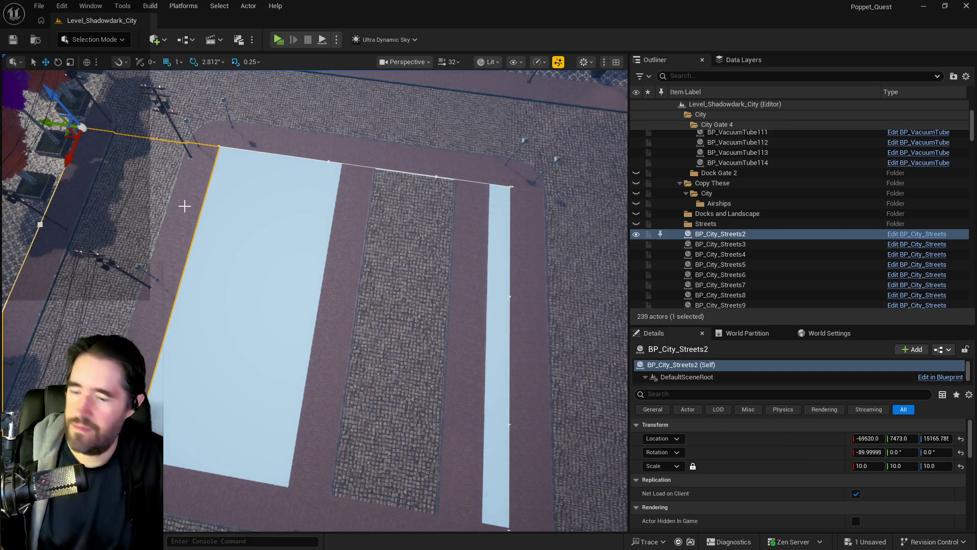
key("Delete")
Step: Paste BP_City_Streets2's Location (-69520, 7473, 15165.78) onto the SM_Shadowdark_Road_3 copy
left_click(473, 255)
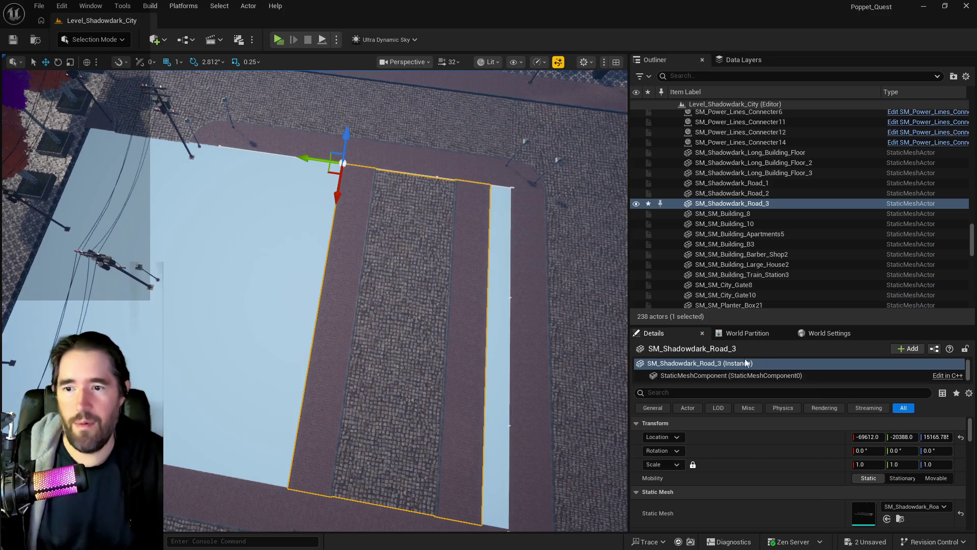
right_click(838, 438)
left_click(845, 470)
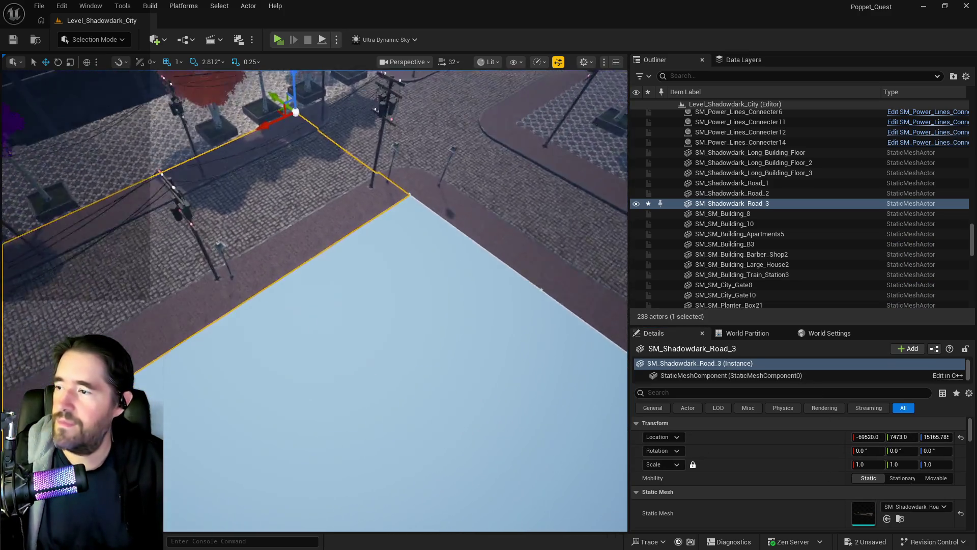
left_click_drag(524, 184, 524, 184)
left_click_drag(250, 187, 242, 166)
left_click(242, 166)
scroll(314, 300, "down", 10)
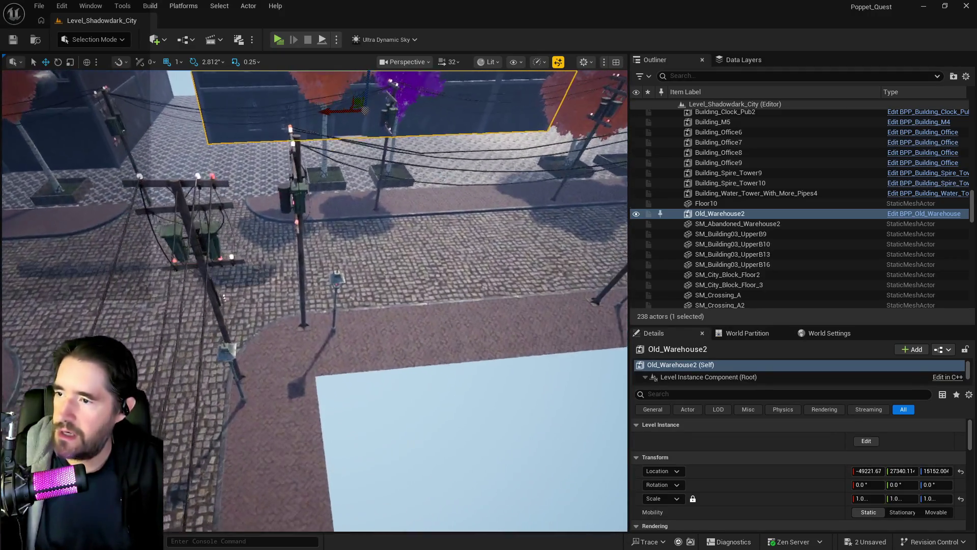
scroll(315, 300, "down", 3)
scroll(315, 300, "up", 8)
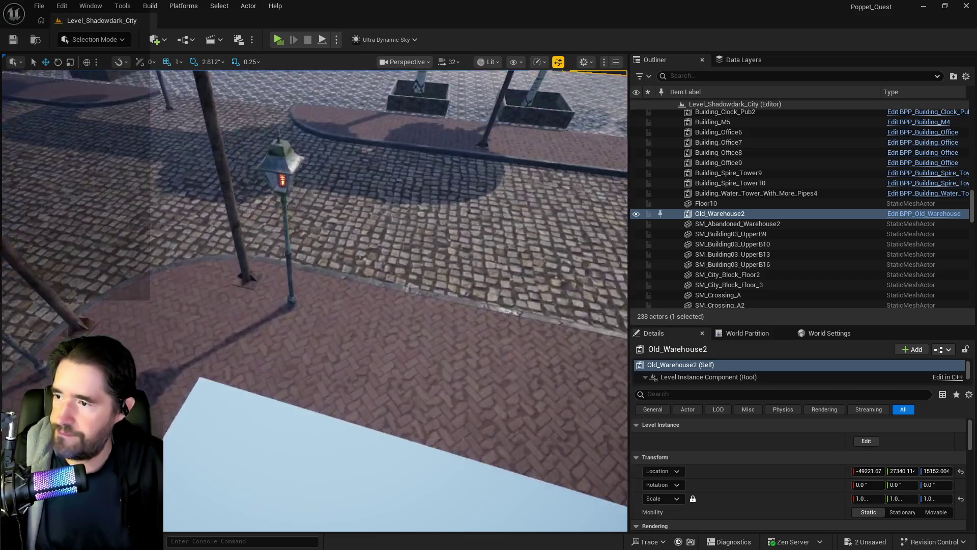
scroll(314, 300, "down", 10)
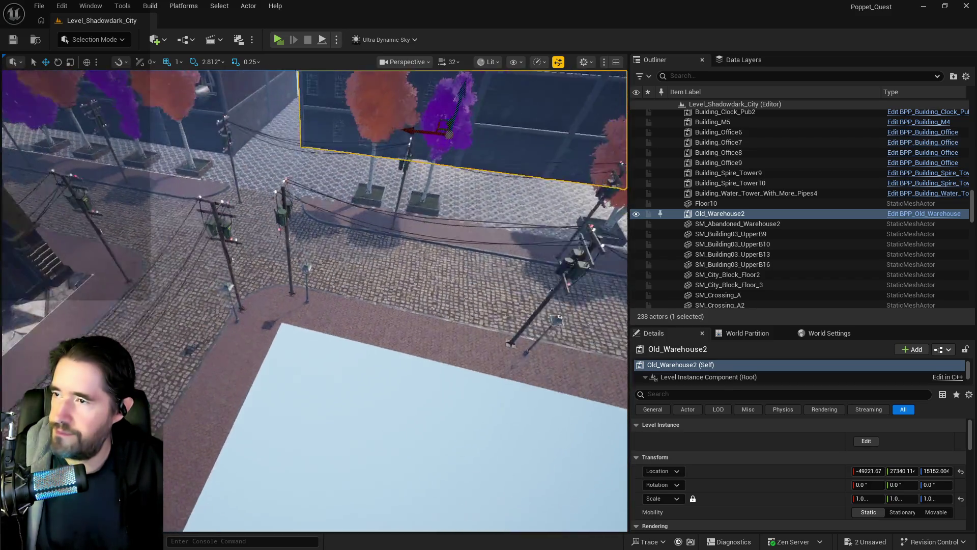
scroll(314, 300, "down", 3)
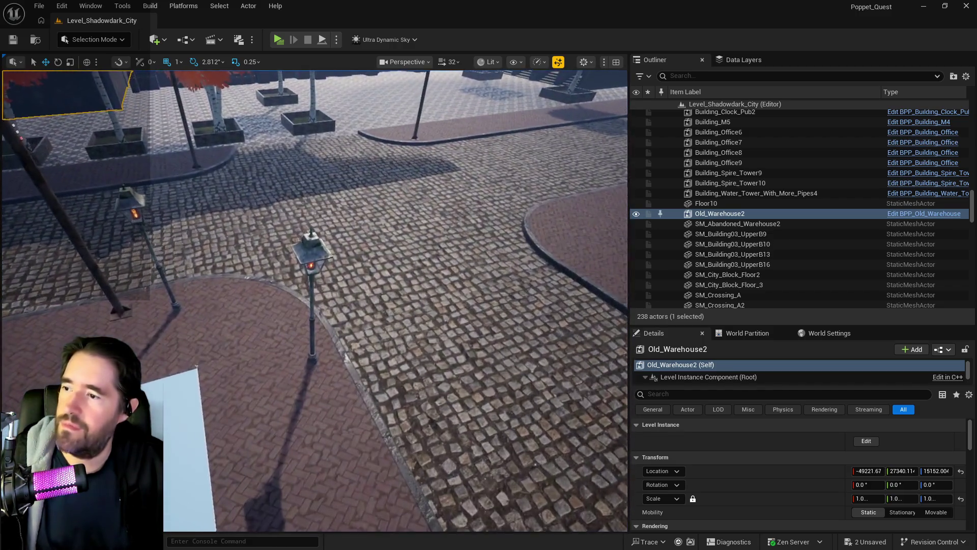
left_click_drag(283, 151, 284, 152)
left_click(369, 255)
left_click_drag(369, 255, 371, 258)
left_click(366, 272)
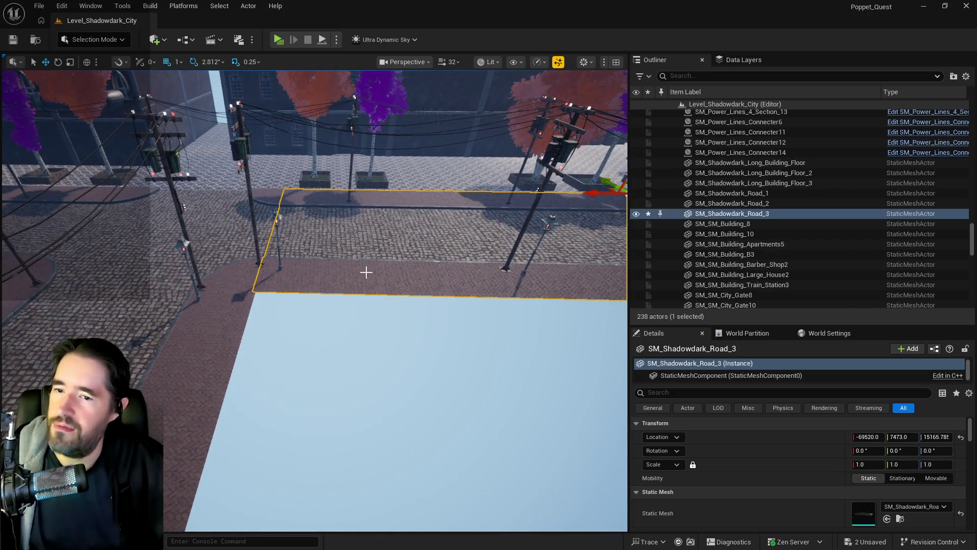
Step: Unlock the road's scale and try X values 0.98, 0.99, 0.993 and 0.994
left_click_drag(383, 294, 384, 294)
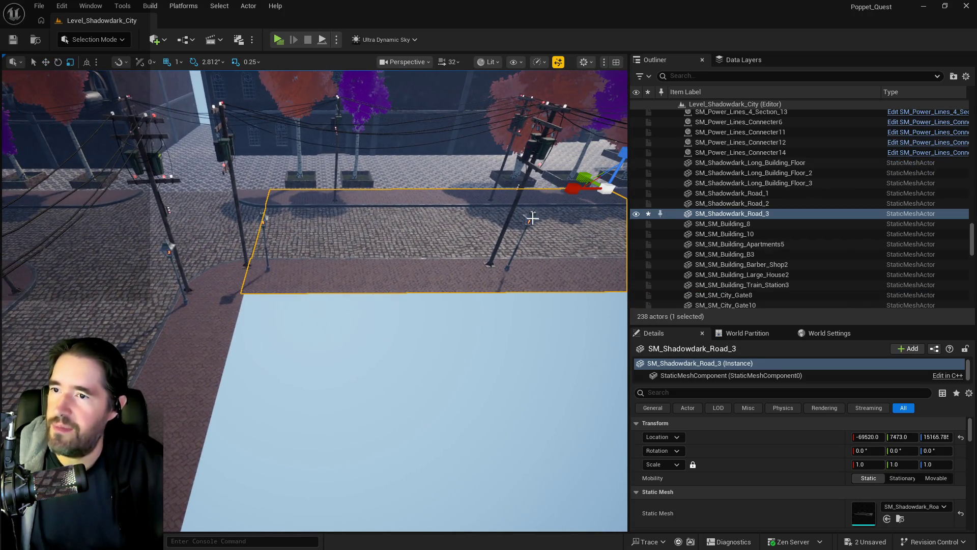
left_click(693, 464)
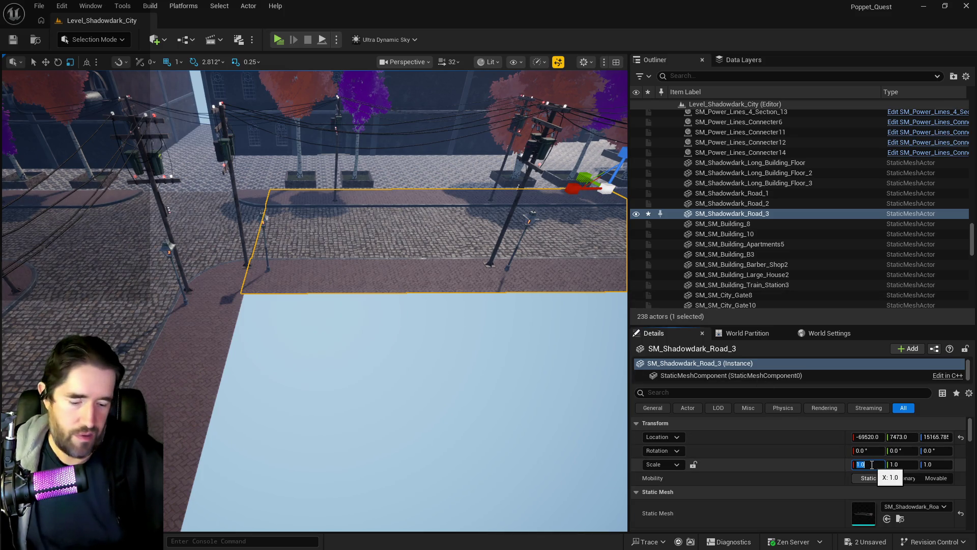
type("58")
key("Return")
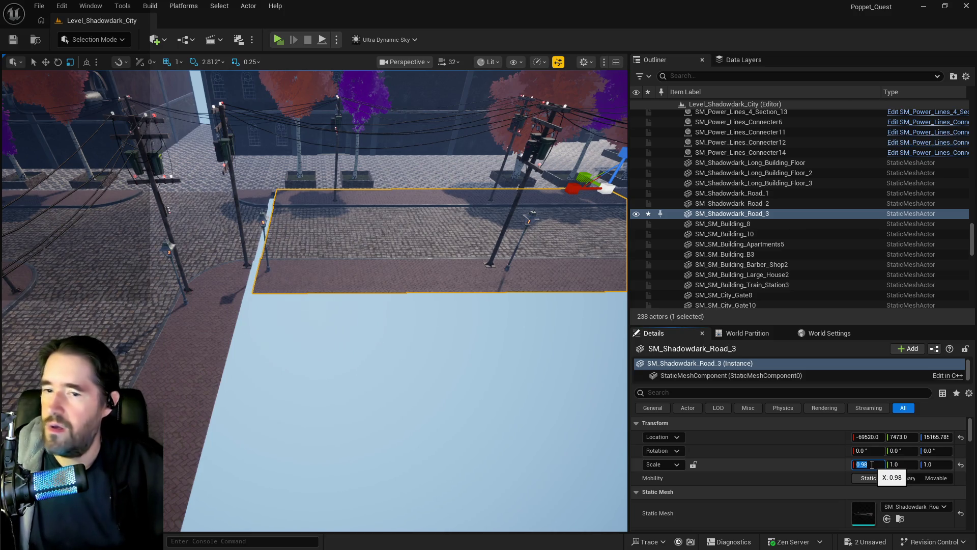
type("9")
key("Return")
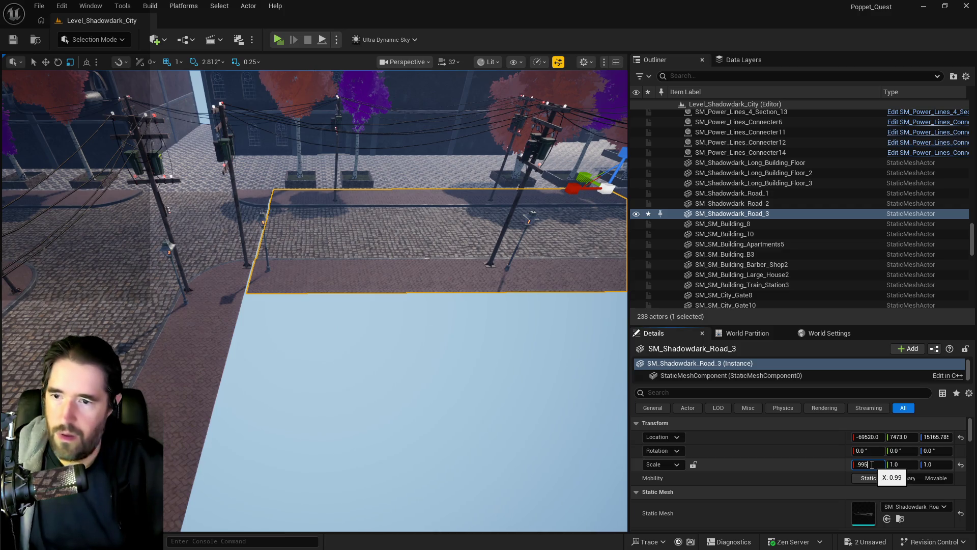
scroll(203, 413, "up", 10)
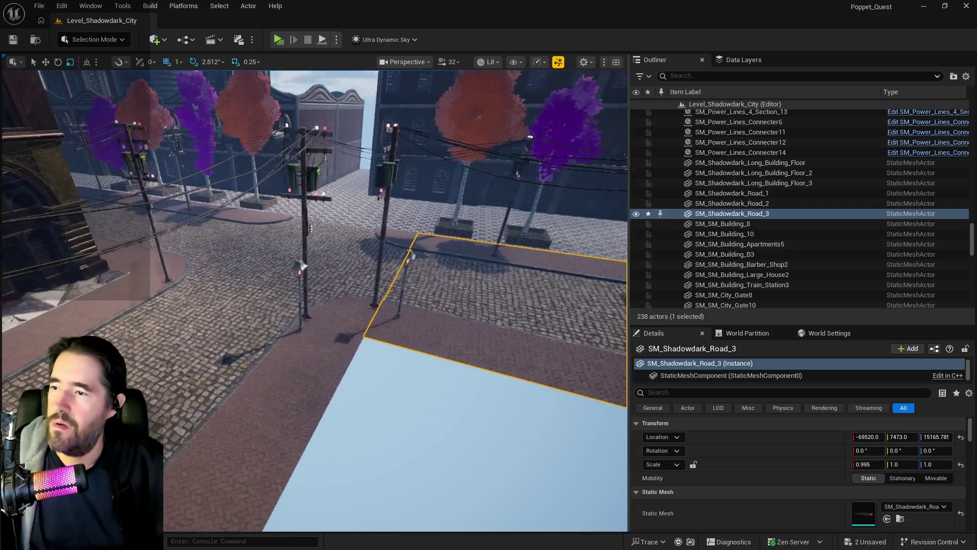
left_click(206, 413)
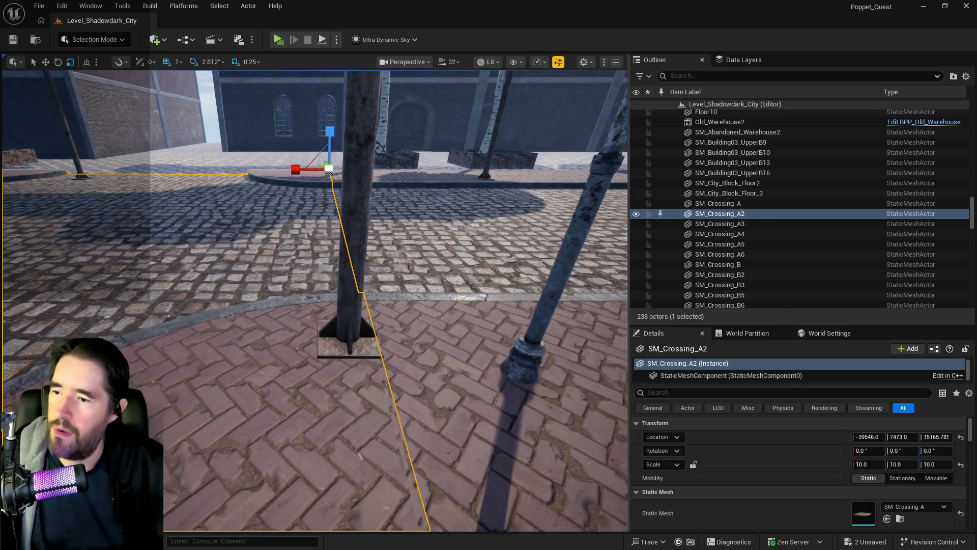
key("ctrl+z")
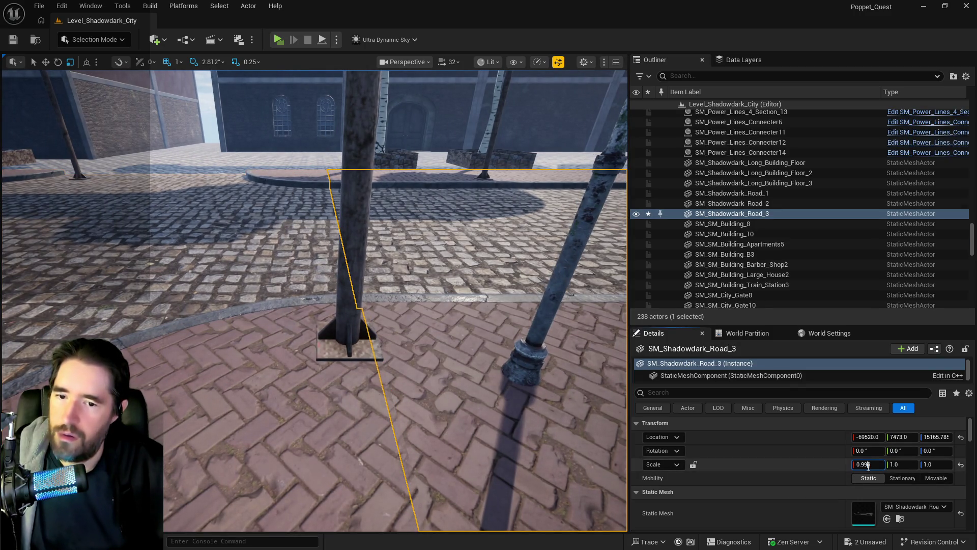
type("0.994")
key("Return")
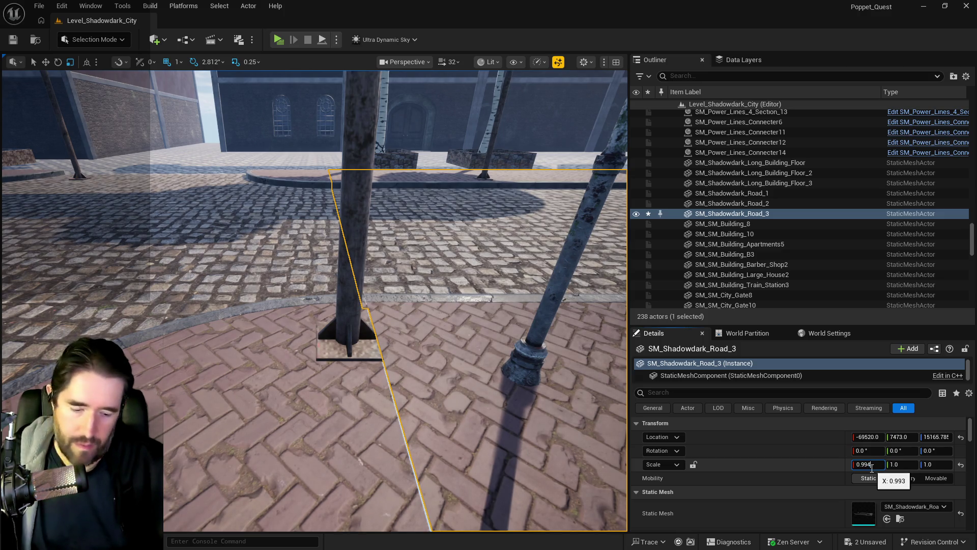
key("Return")
Step: Compare SM_Shadowdark_Road_3's edge with the crossing pavement seam near the lamp posts
left_click(282, 457)
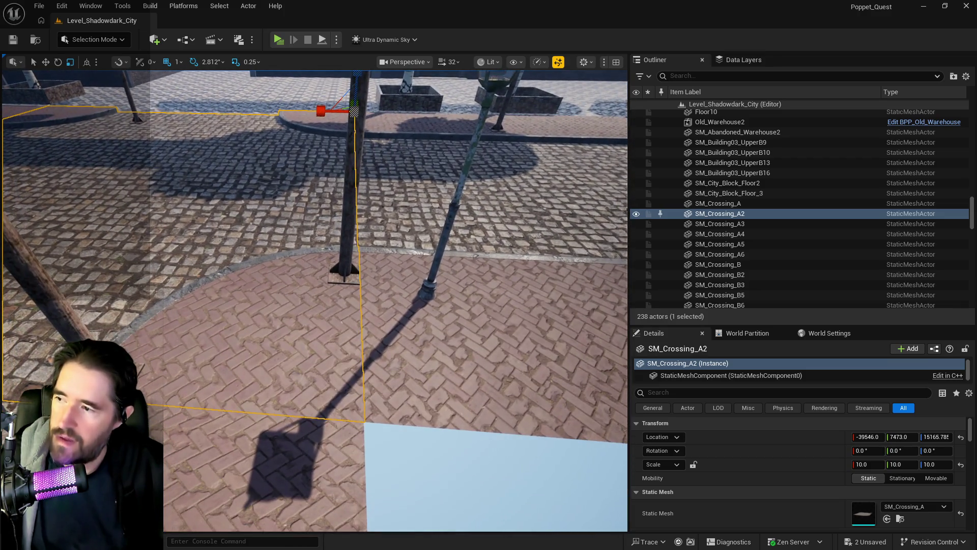
left_click(48, 288)
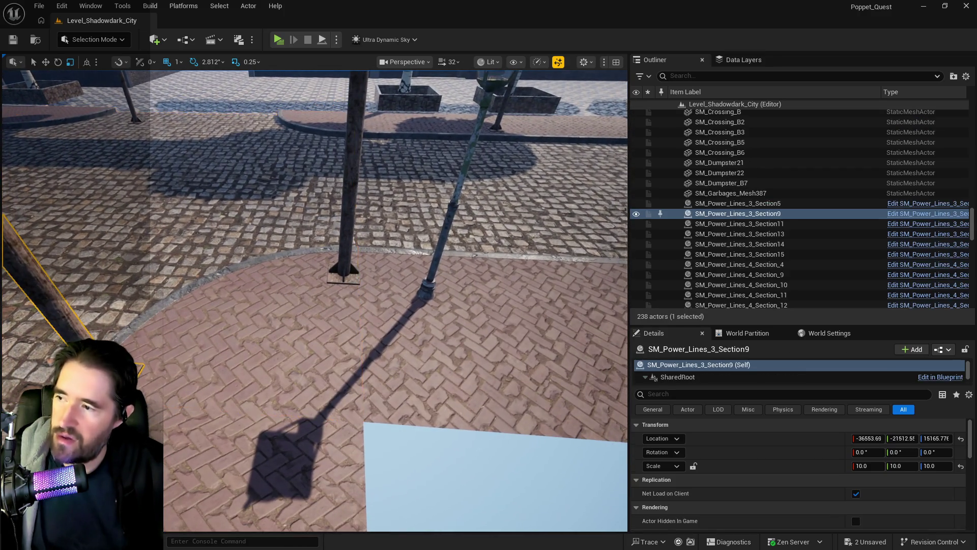
key("w")
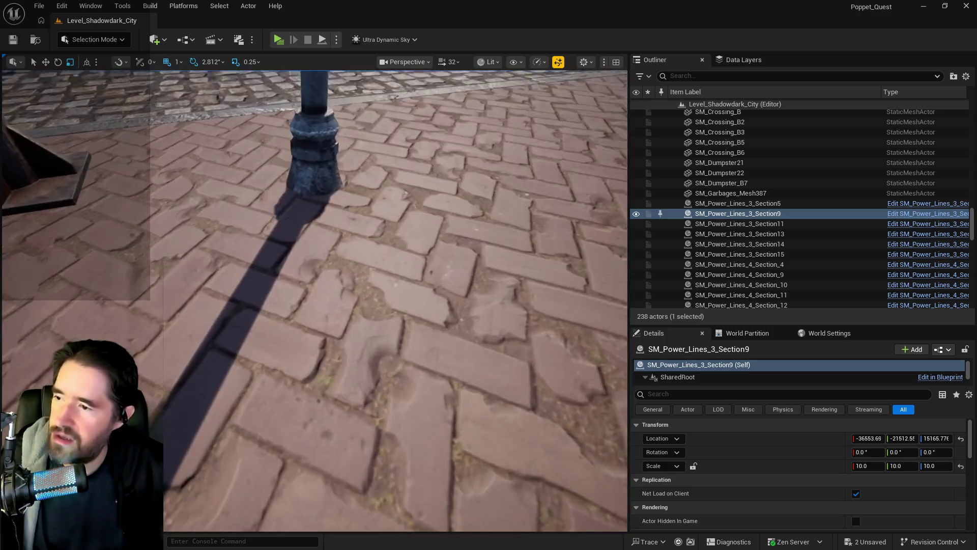
key("w")
left_click(213, 344)
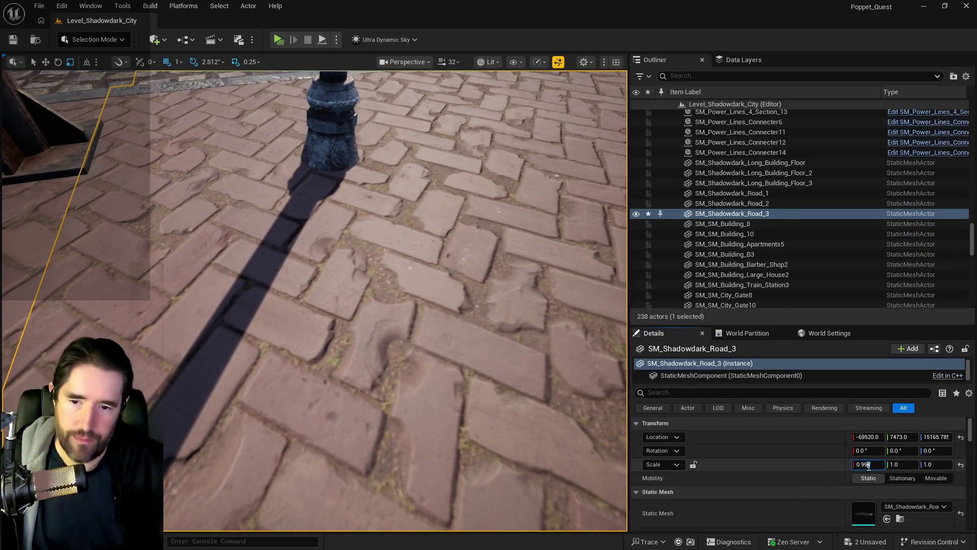
mouse_move(381, 436)
left_mouse_down()
mouse_move(356, 437)
mouse_move(387, 433)
mouse_move(387, 473)
left_mouse_up()
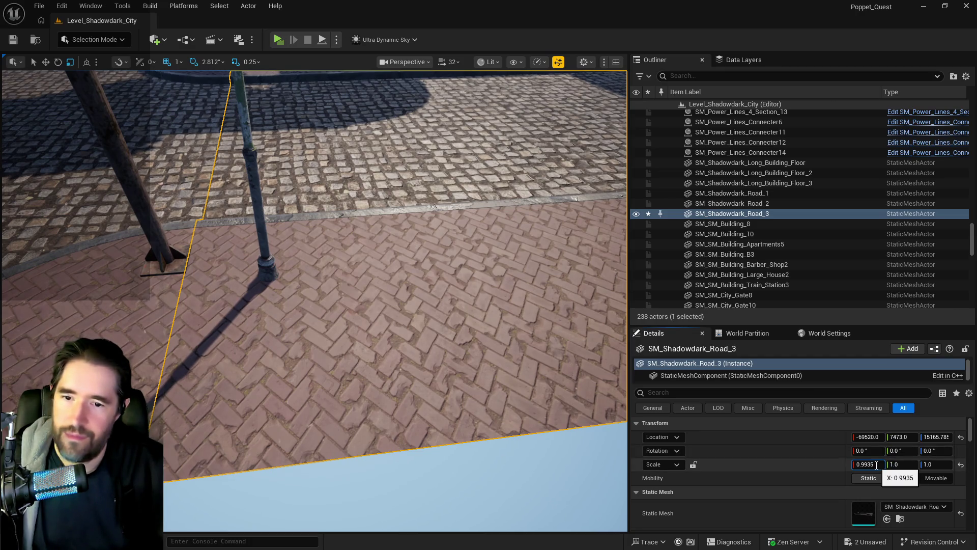
mouse_move(341, 414)
left_mouse_down()
mouse_move(352, 423)
mouse_move(387, 393)
left_mouse_up()
left_click(389, 193)
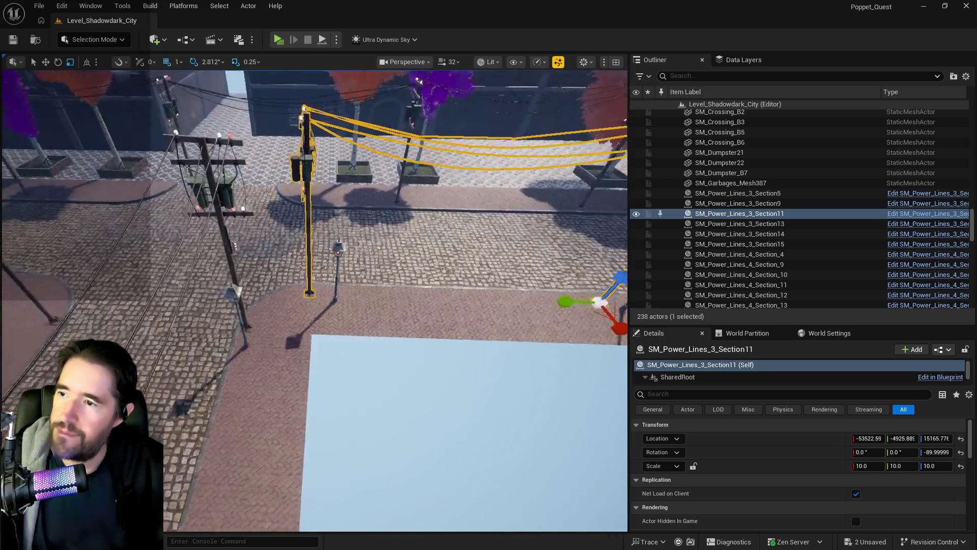
Step: Frame the power-line section, then Save All modified levels and assets
left_click_drag(390, 204, 384, 166)
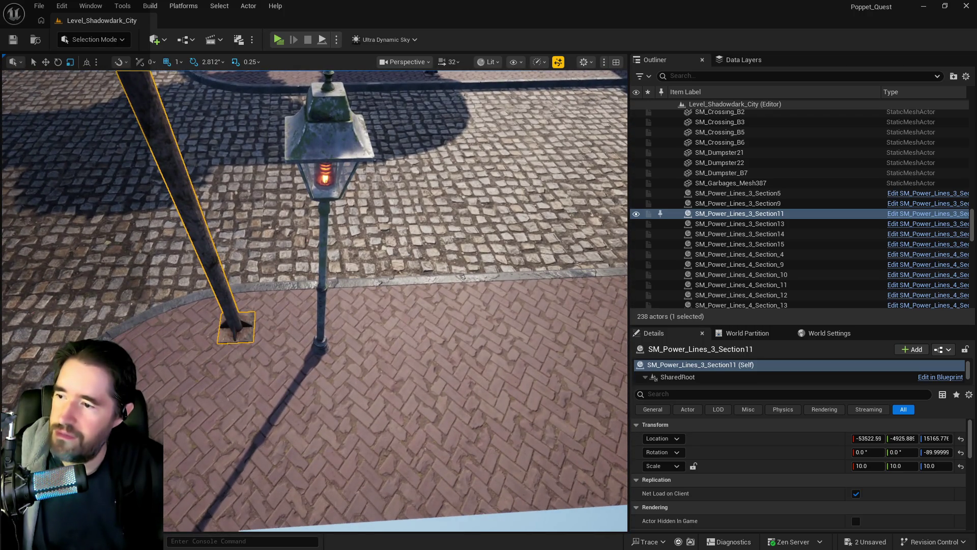
key("f")
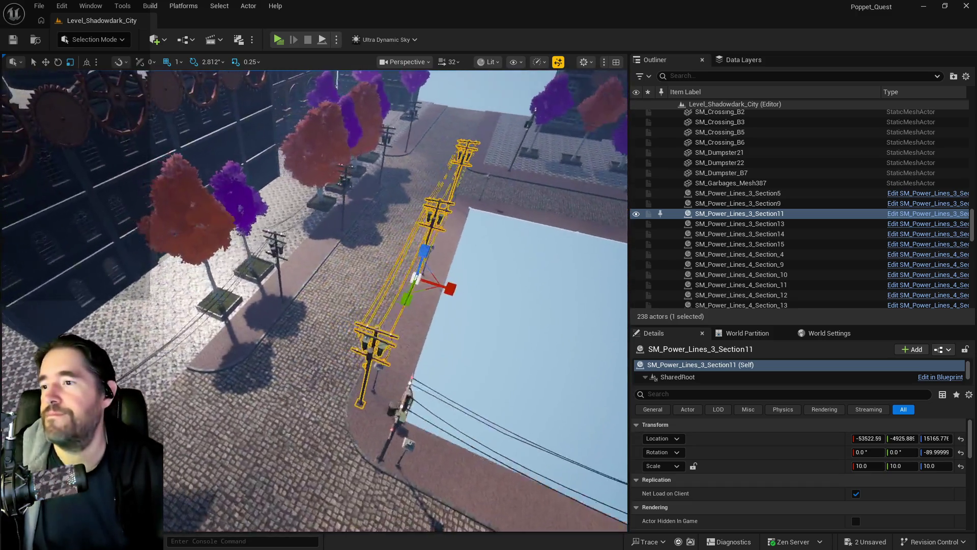
left_click_drag(385, 214, 384, 216)
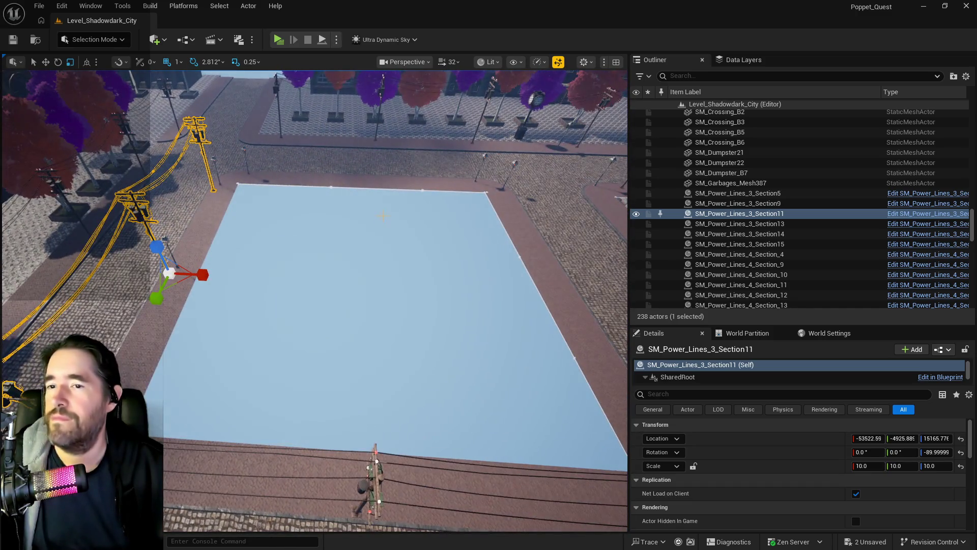
left_click(39, 6)
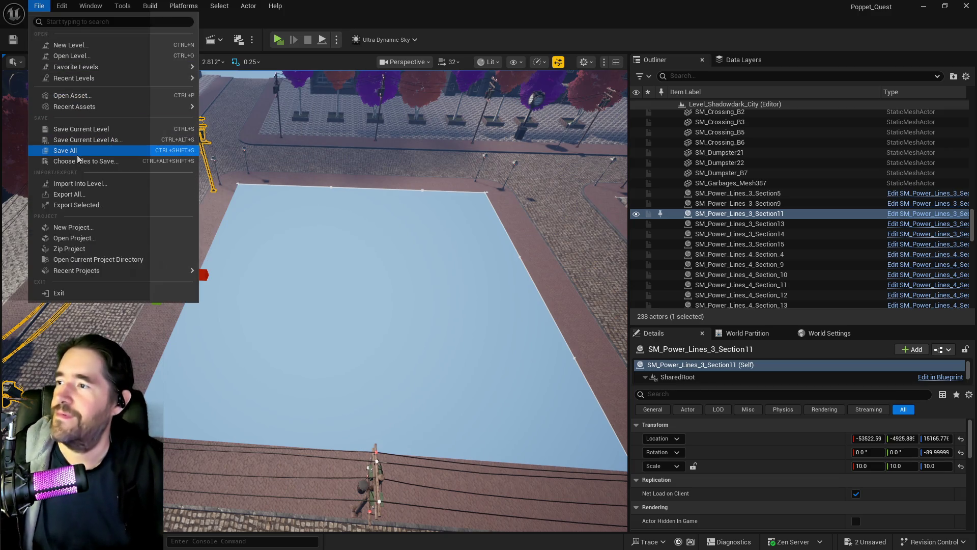
left_click(82, 146)
Step: Reselect SM_Shadowdark_Road_3, fly along the cobblestone street, and select BP_City_Streets12
left_click(154, 339)
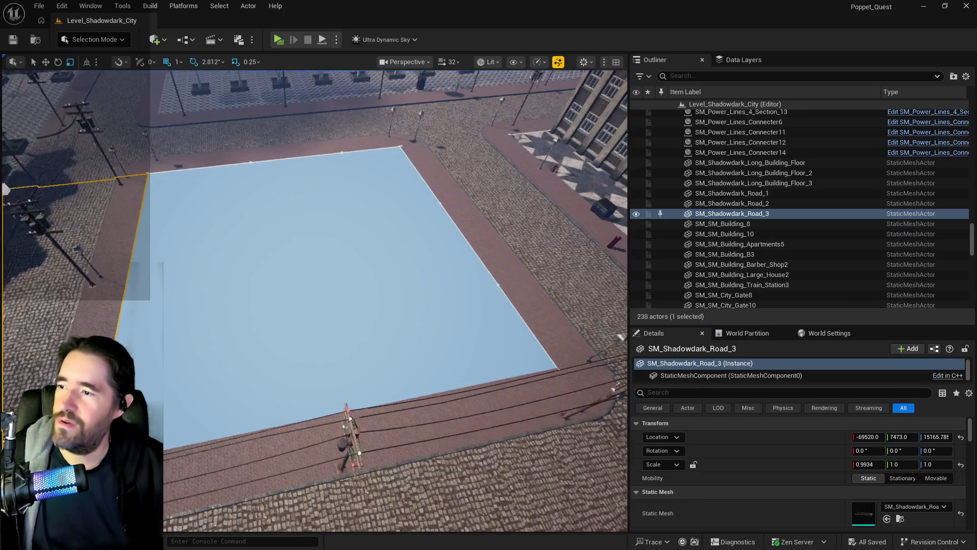
key("w")
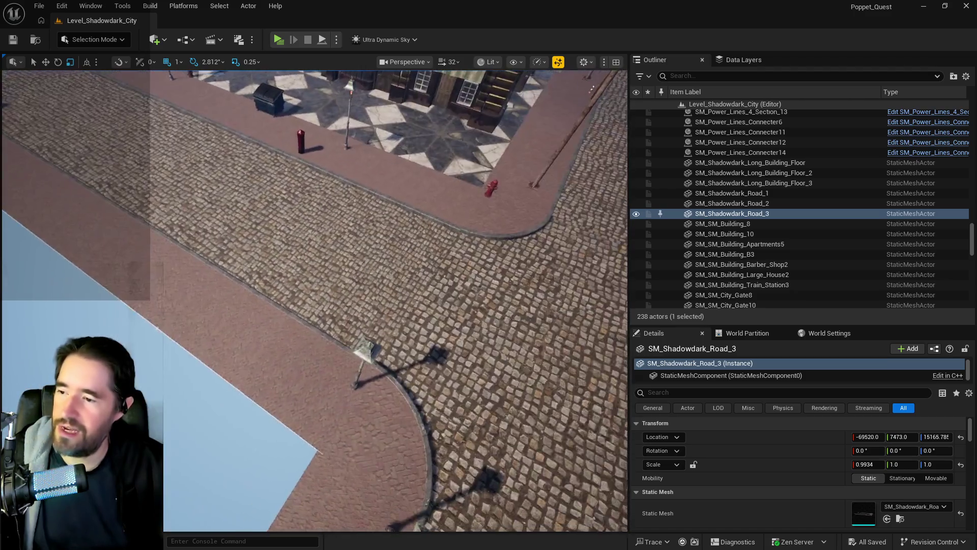
key("s")
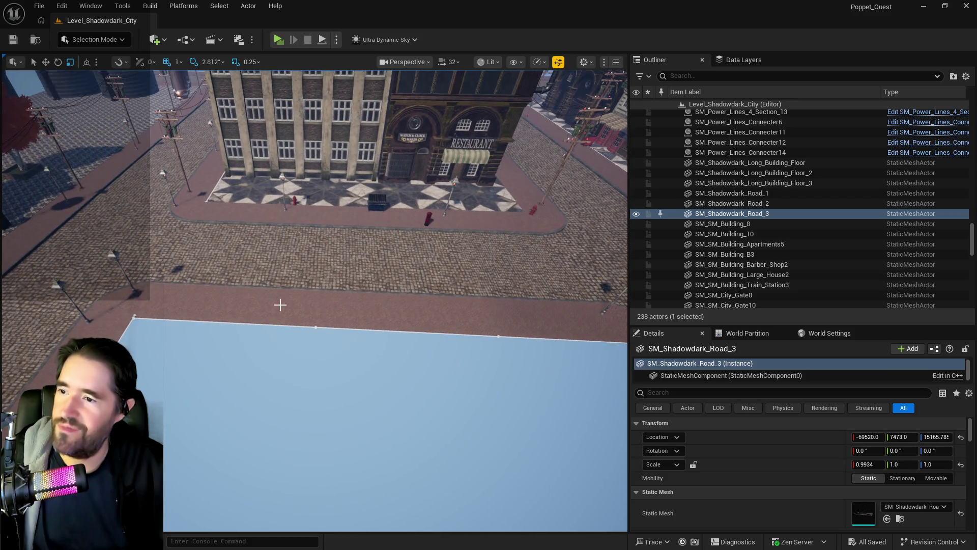
left_click(325, 316)
Step: Select BP_City_Streets12 and delete the middle point of its street spline
key("d")
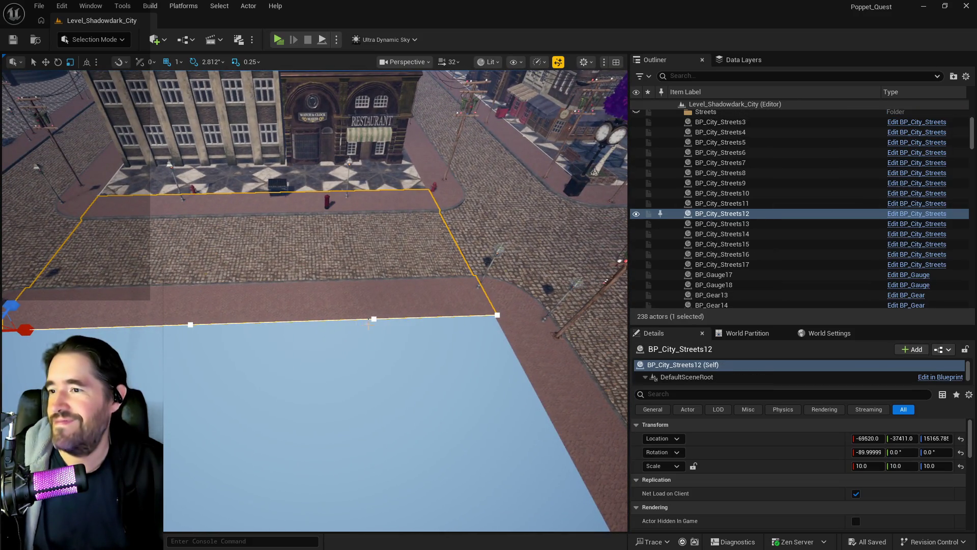
left_click(374, 319)
left_click_drag(402, 319, 275, 328)
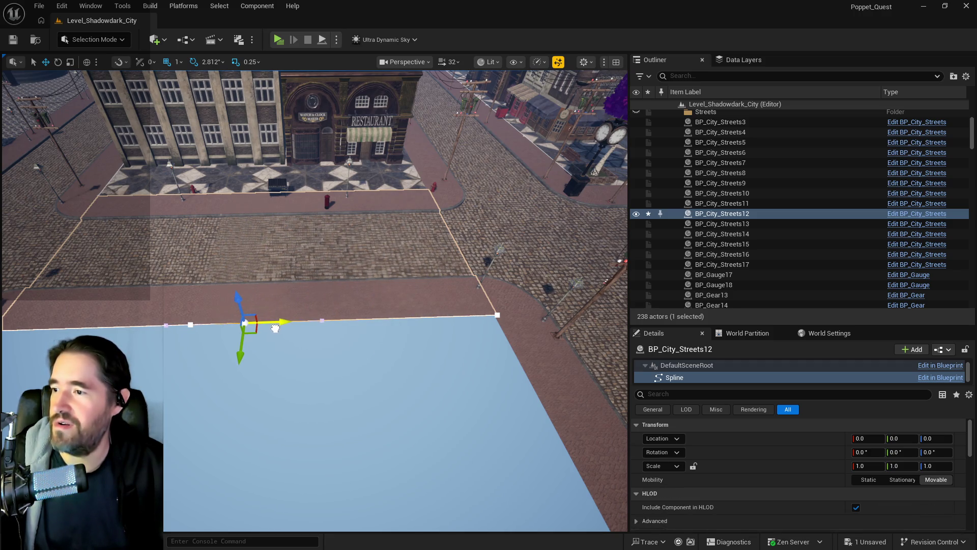
key("Delete")
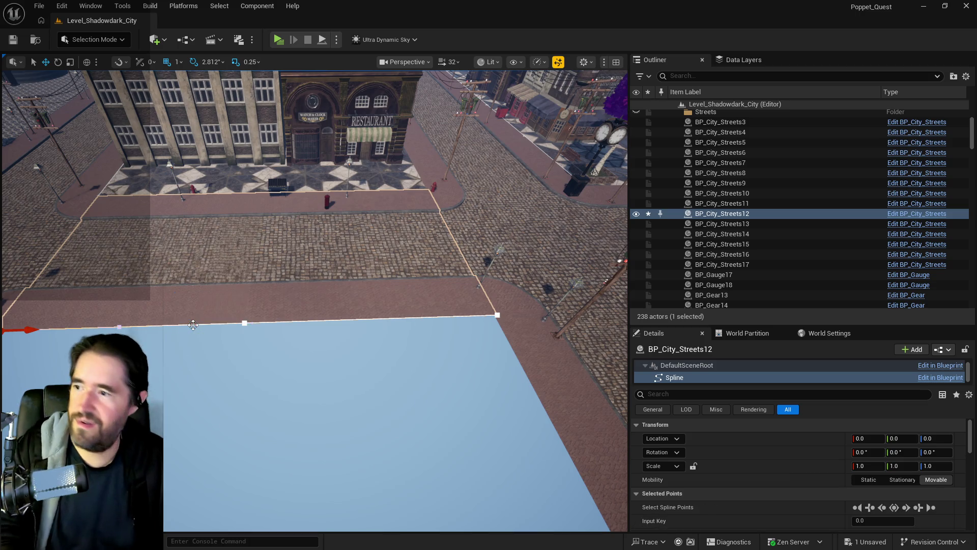
Step: Nudge the spline point near the lamp post and curb slightly left
left_click_drag(415, 343, 445, 285)
mouse_move(399, 408)
left_mouse_down()
mouse_move(346, 357)
mouse_move(325, 256)
left_mouse_up()
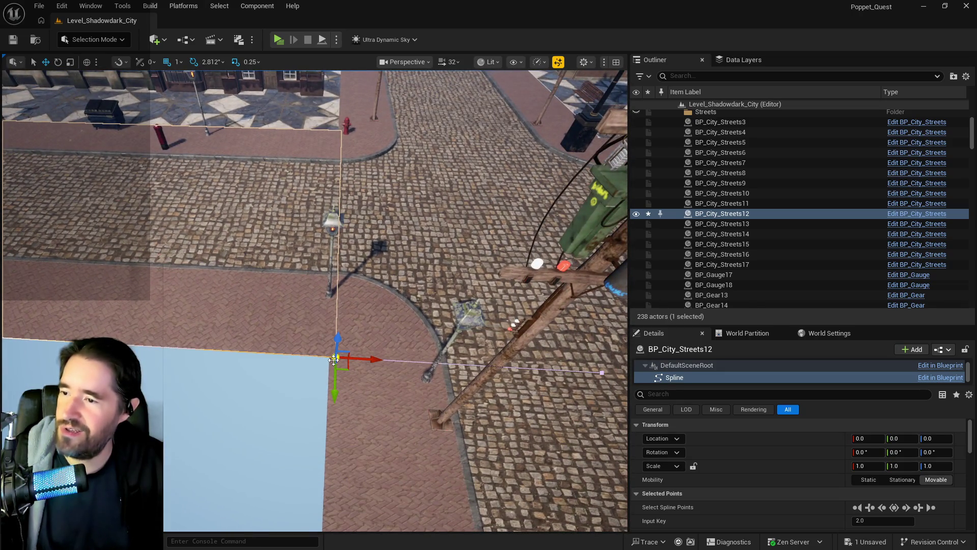
left_click_drag(354, 360, 352, 360)
left_click(444, 423)
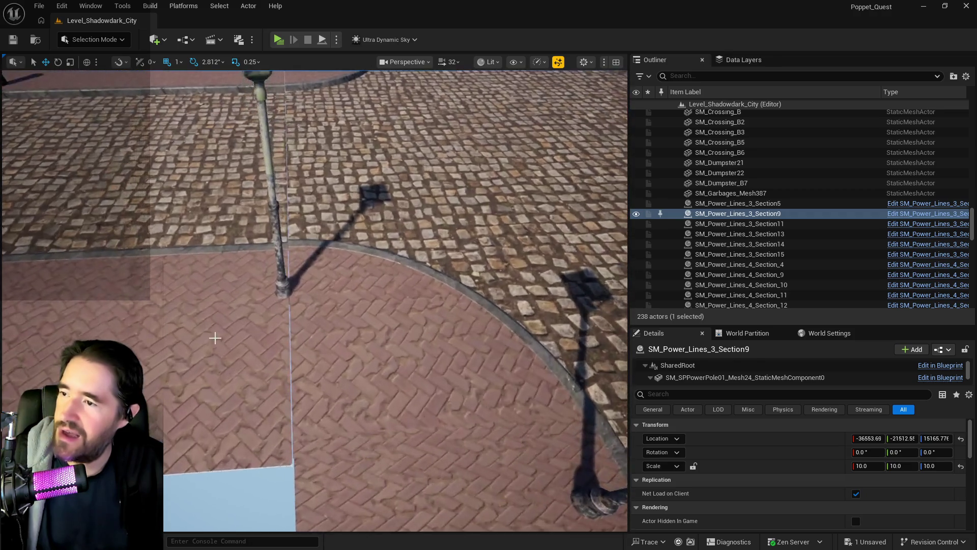
Step: Reframe BP_City_Streets12 and nudge the spline's end point onto the road edge
left_click(215, 338)
key("f")
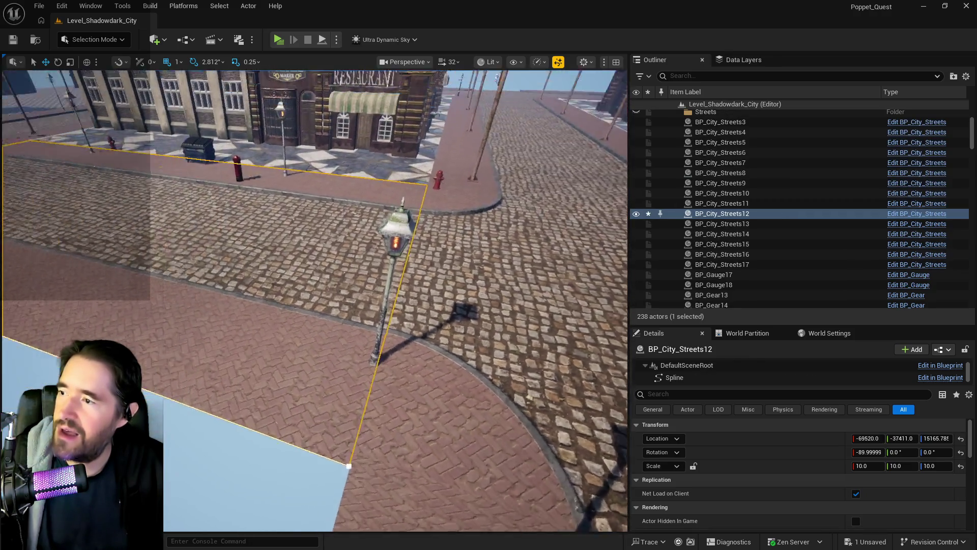
scroll(315, 300, "down", 6)
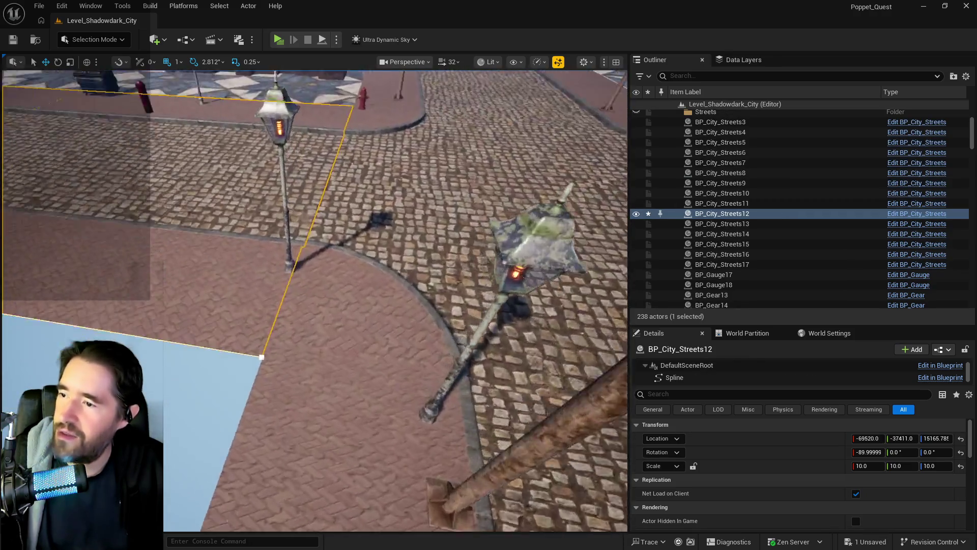
left_click_drag(314, 300, 326, 285)
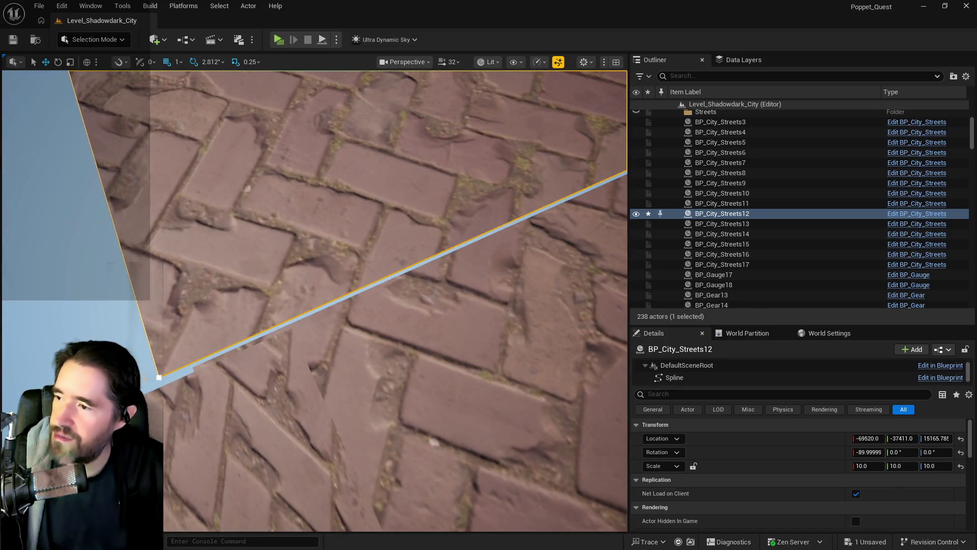
left_click(158, 377)
left_click_drag(169, 413, 171, 414)
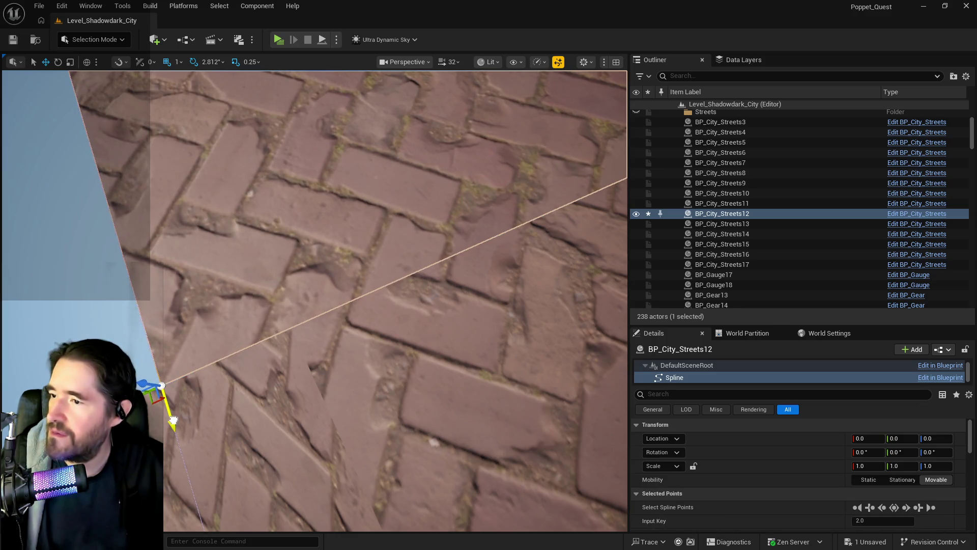
Step: Select the street lamp and pull the view back to see the street
scroll(262, 370, "down", 5)
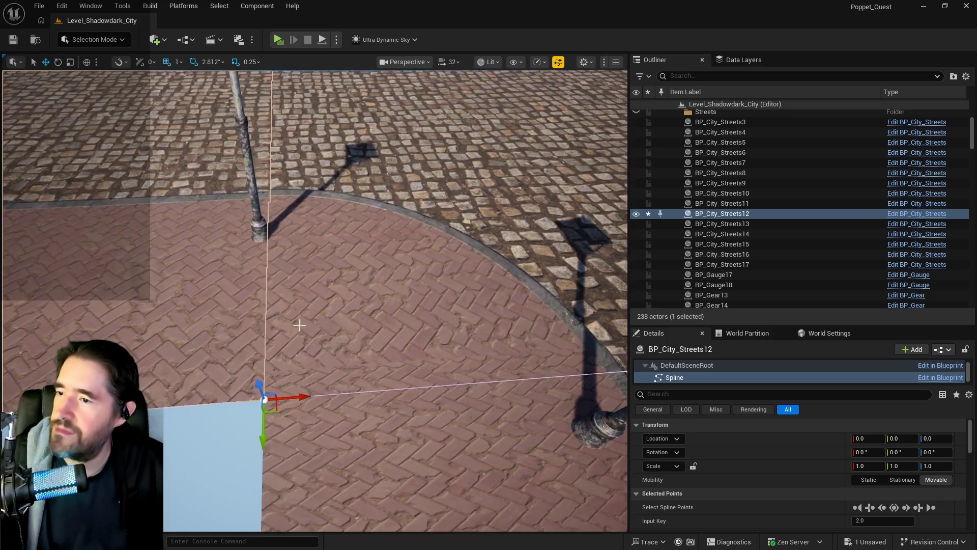
left_click(582, 430)
scroll(582, 430, "up", 5)
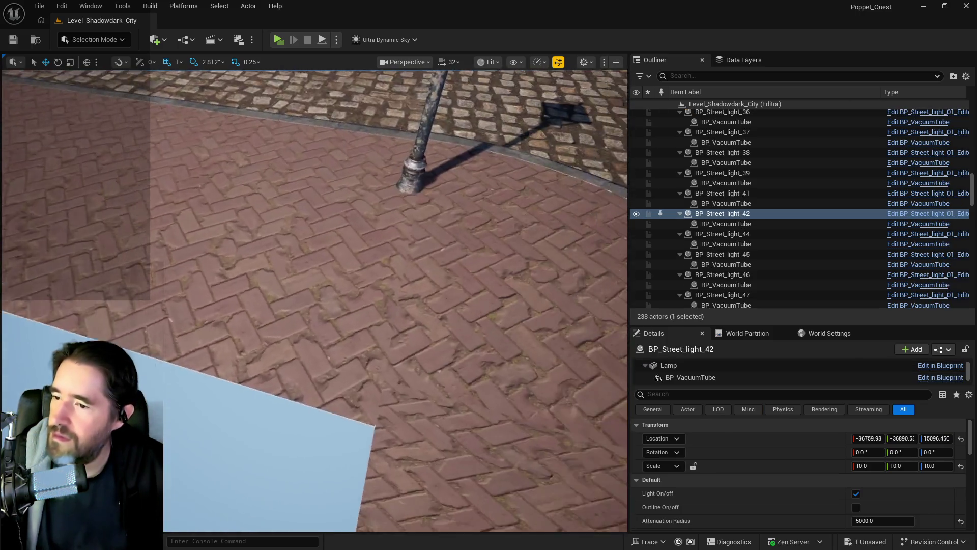
scroll(315, 300, "down", 8)
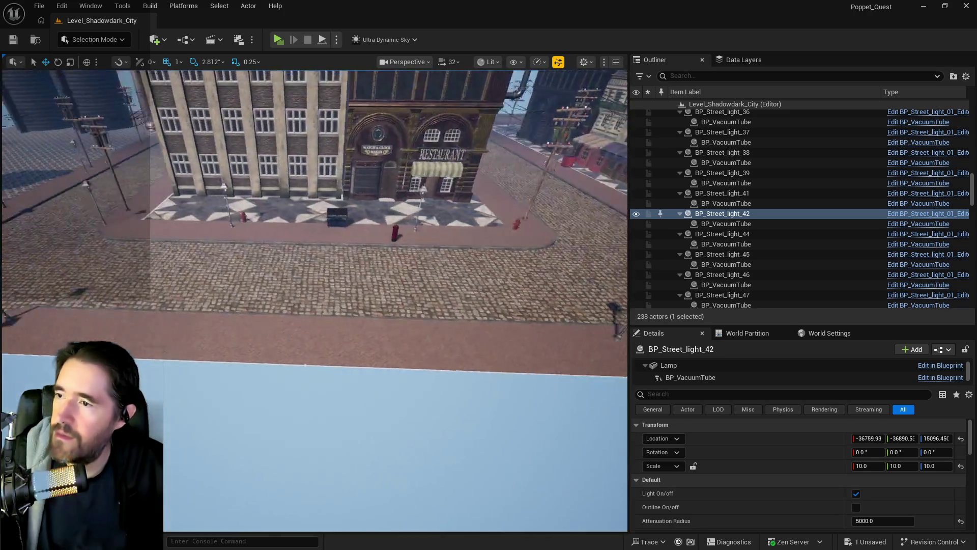
scroll(315, 300, "up", 8)
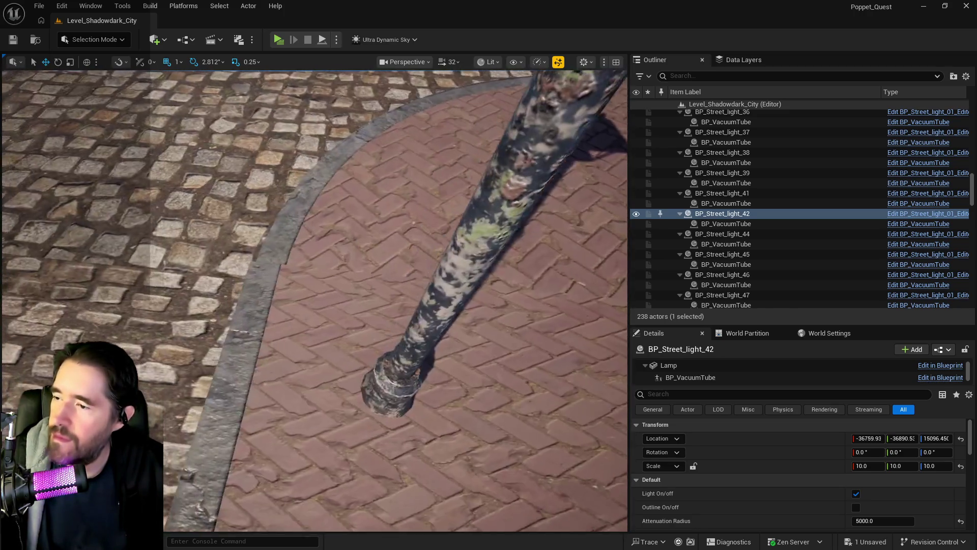
left_click_drag(513, 387, 513, 387)
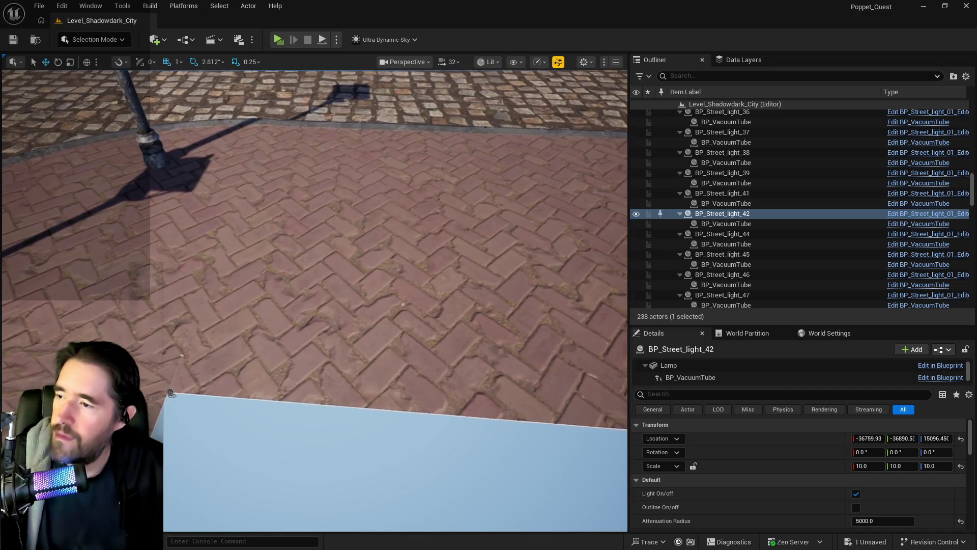
Step: Shift the cobbled street's corner spline point slightly along X to meet the adjoining road
left_click(477, 339)
key("f")
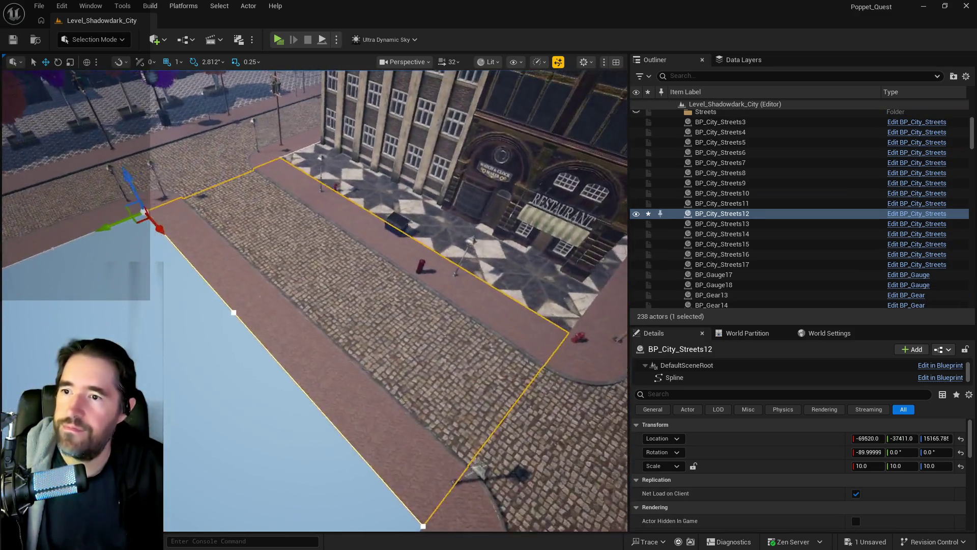
left_click_drag(288, 304, 288, 305)
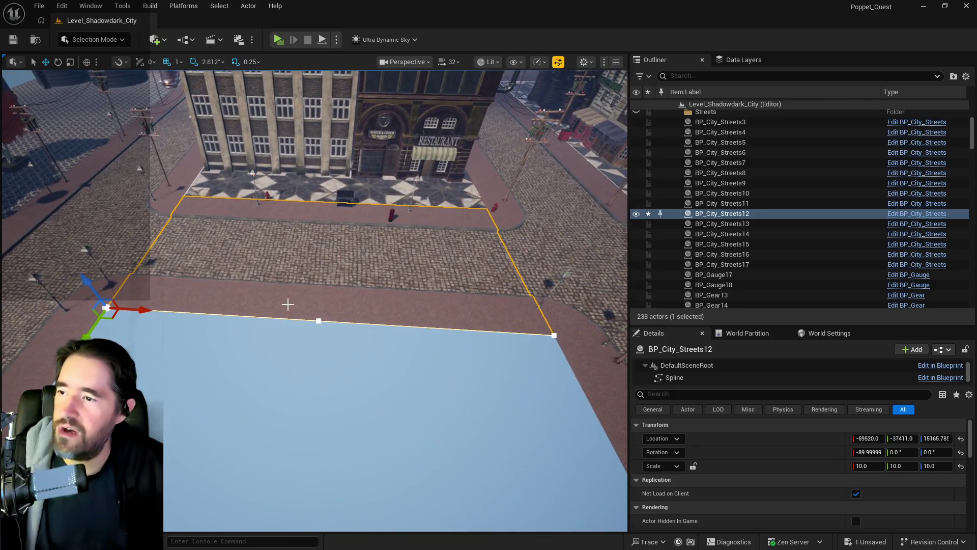
left_click(318, 321)
left_click_drag(339, 323, 344, 324)
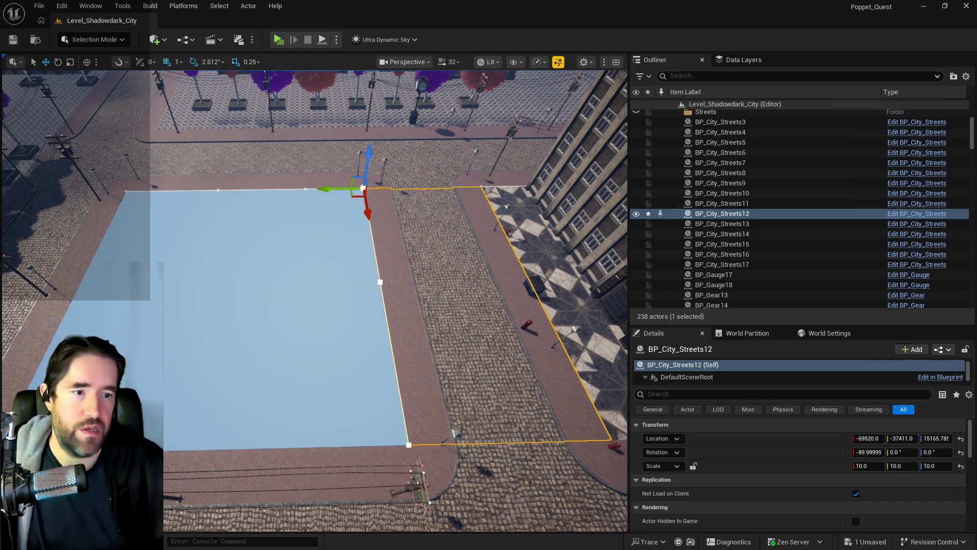
left_click_drag(718, 248, 253, 180)
Step: Merge the street meshes and save them as Shadowdark_Road_2 in Content/2DSideScrollerBP/A/Shadowdark
left_click(542, 459)
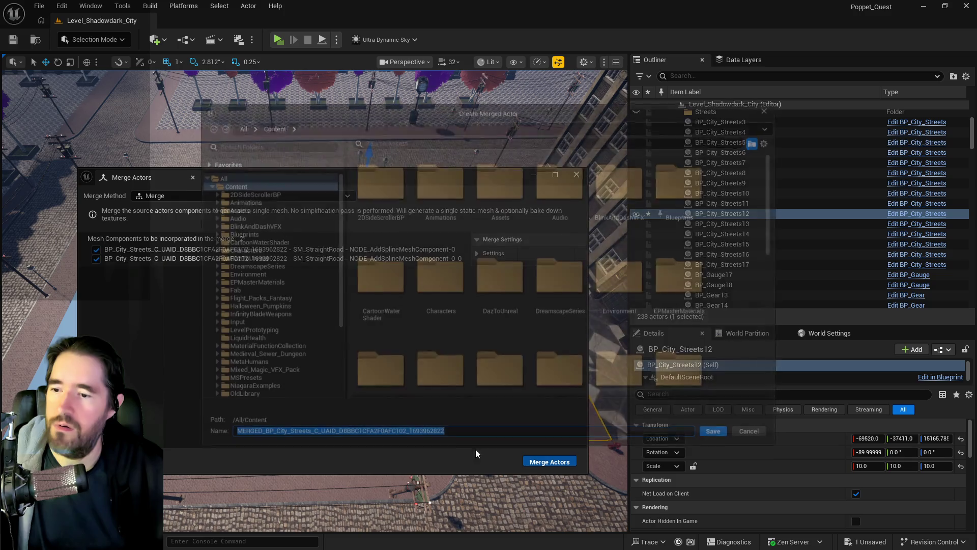
left_click(211, 193)
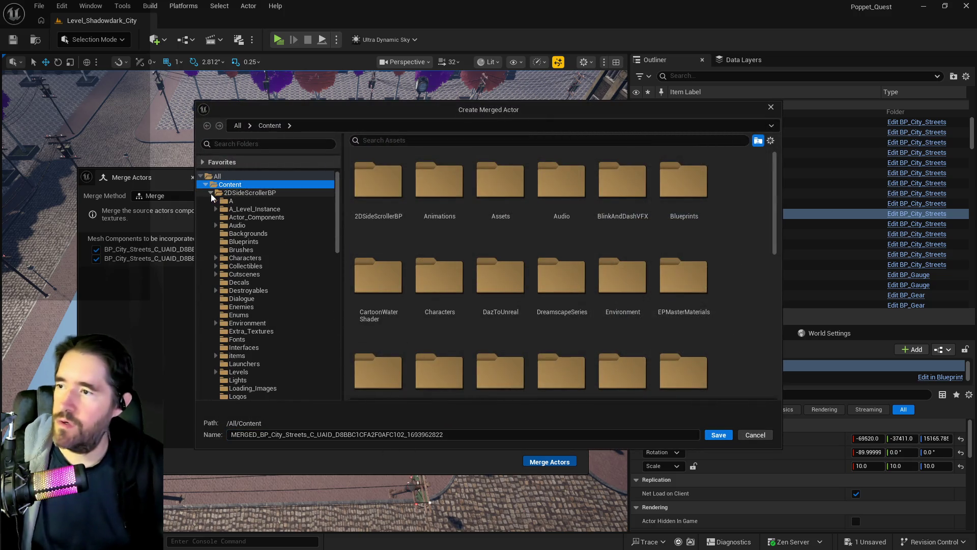
scroll(238, 356, "down", 7)
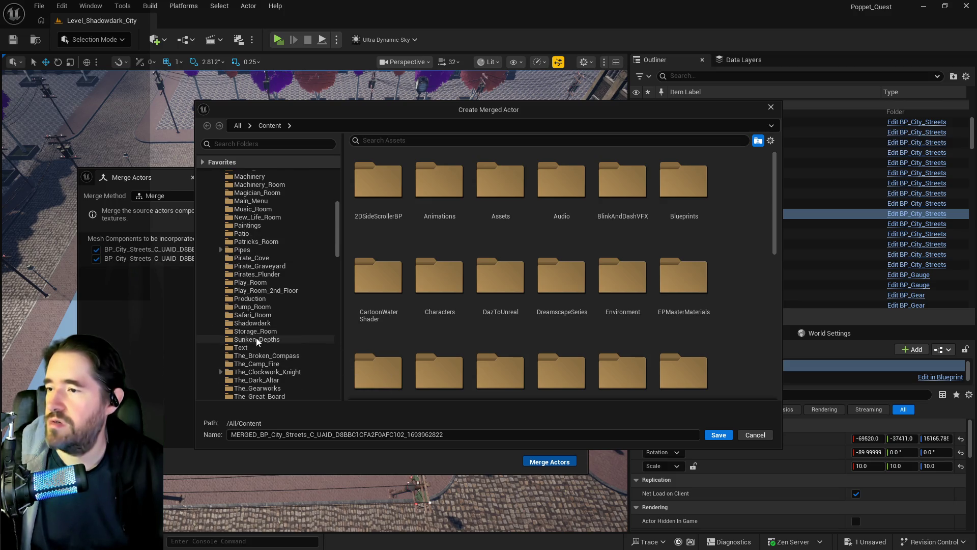
triple_click(305, 435)
type("(X=-69520.000000,Y=7473.000000,Z=15165.785638)")
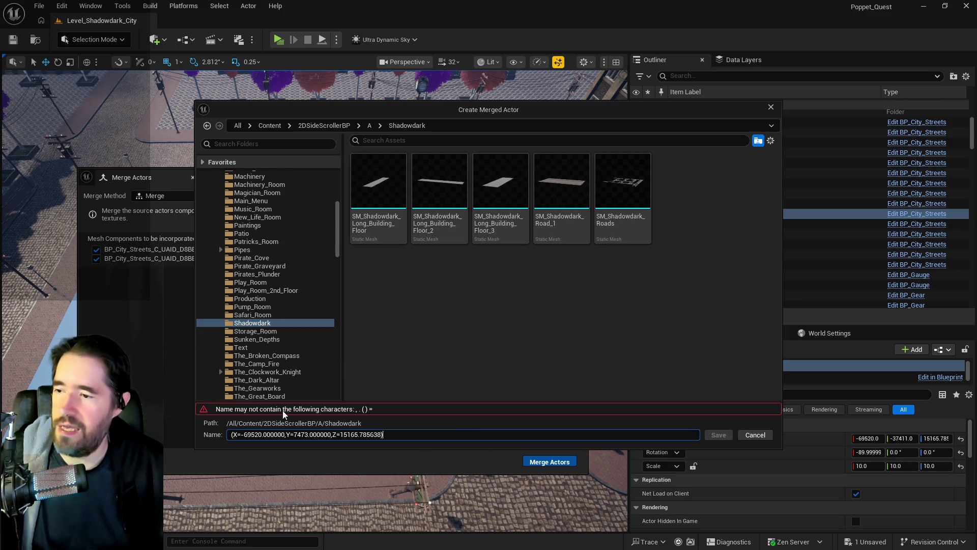
triple_click(304, 434)
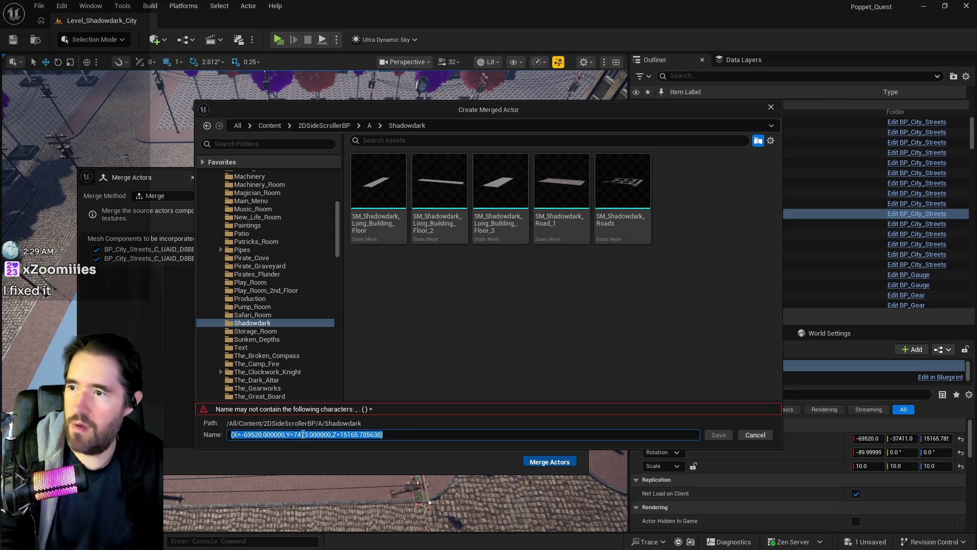
key("BackSpace")
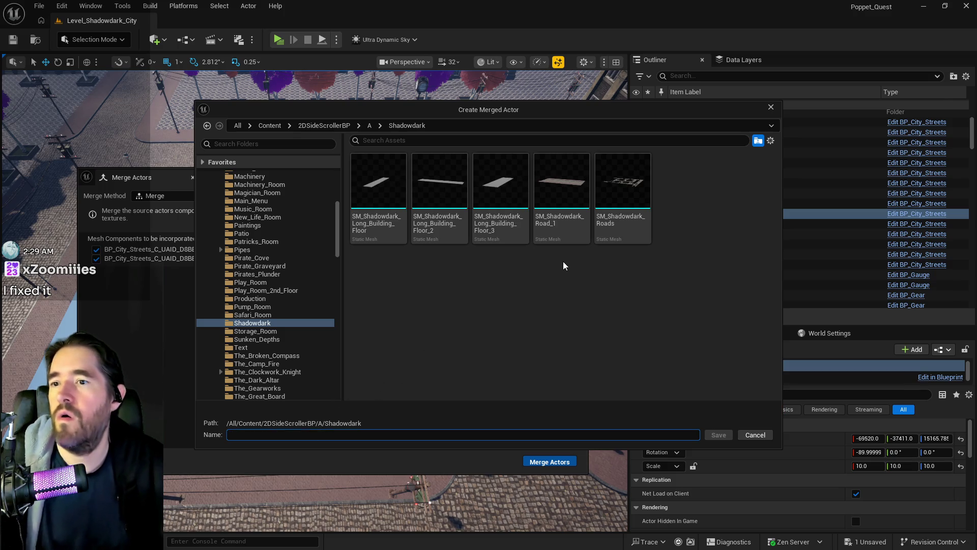
left_click(551, 232)
left_click_drag(244, 438, 202, 435)
key("BackSpace")
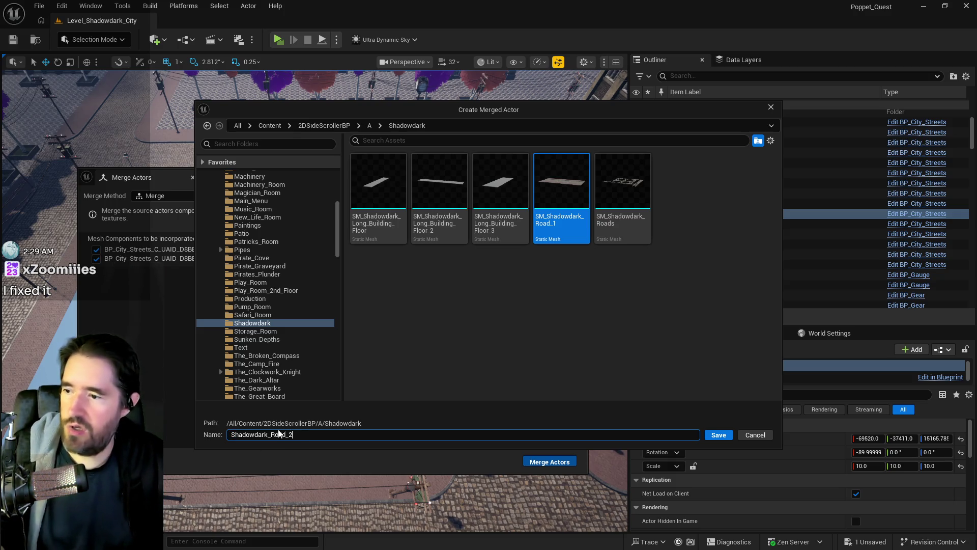
left_click(721, 435)
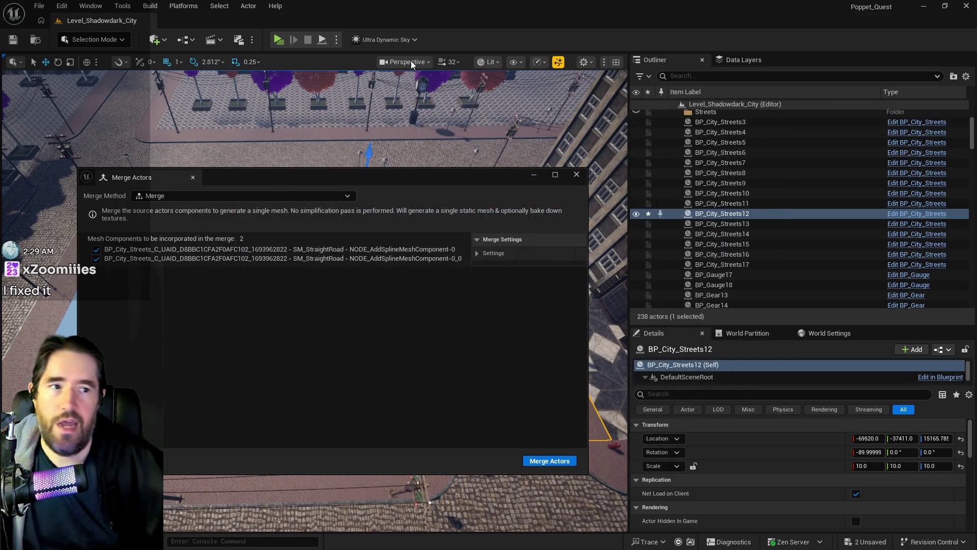
left_click(377, 136)
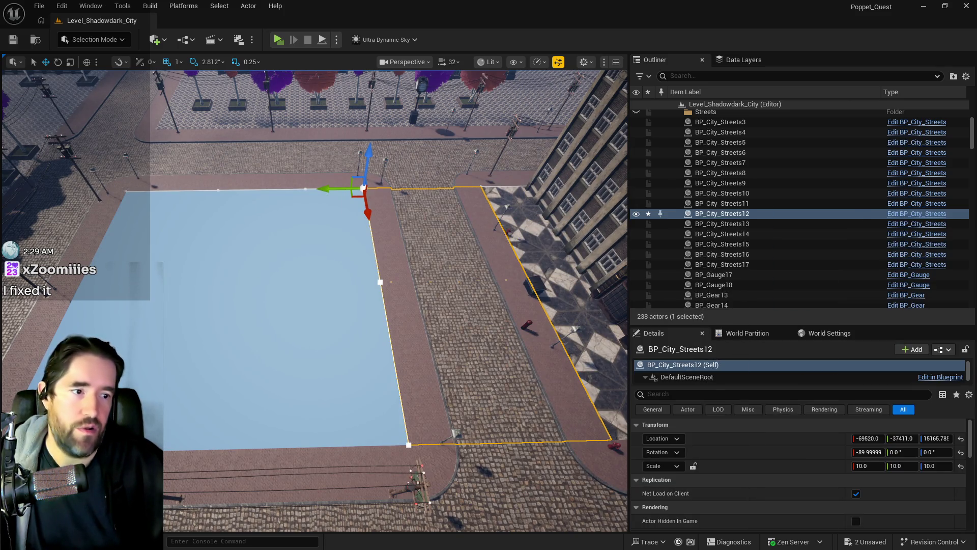
Step: Save everything, then copy the location of the merged road SM_Shadowdark_Road_4
key("ctrl+s")
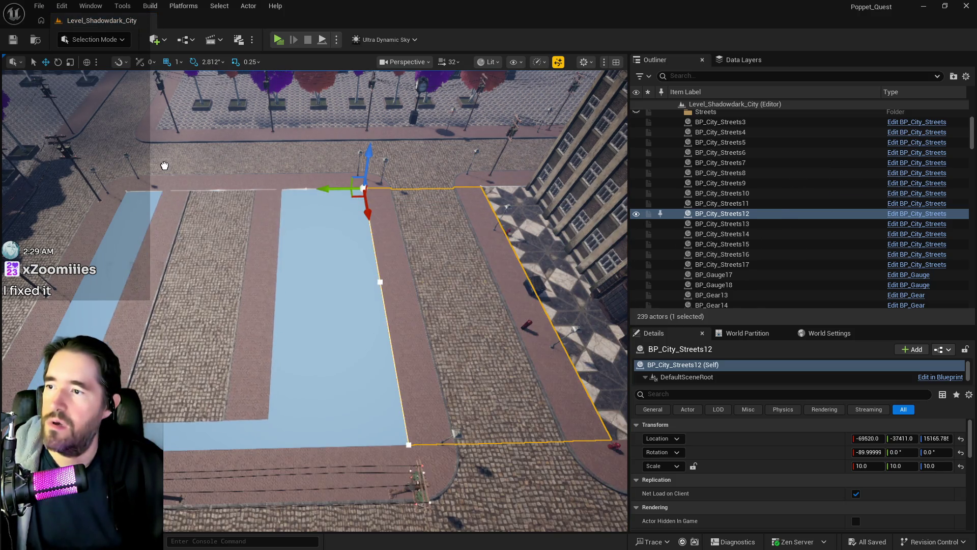
left_click(203, 192)
right_click(727, 433)
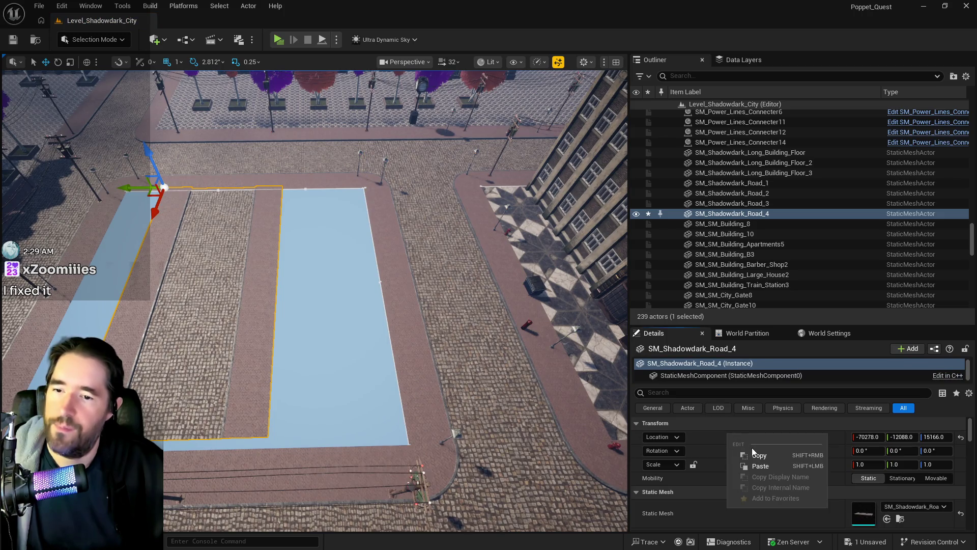
left_click(758, 455)
key("ctrl+z")
key("ctrl+z")
key("ctrl+z")
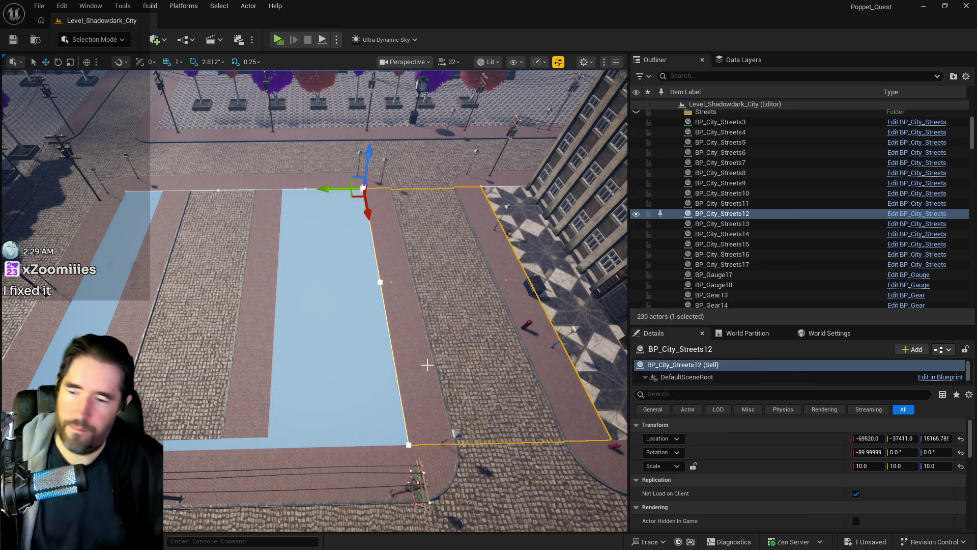
Step: Paste the copied location, then undo the mistaken edits to restore the street
right_click(726, 433)
left_click(762, 469)
right_click(777, 434)
left_click(803, 465)
left_click(64, 7)
left_click(71, 45)
left_click(63, 7)
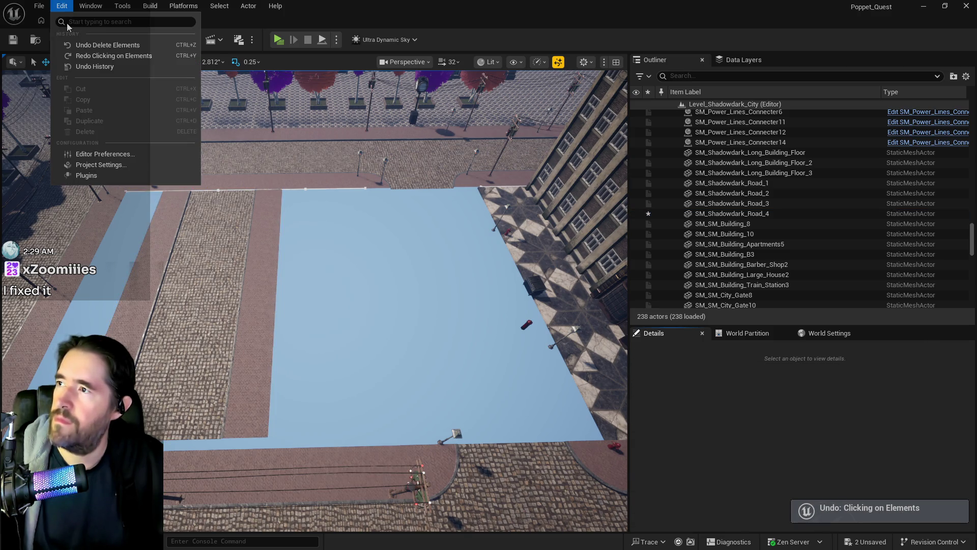
left_click(107, 45)
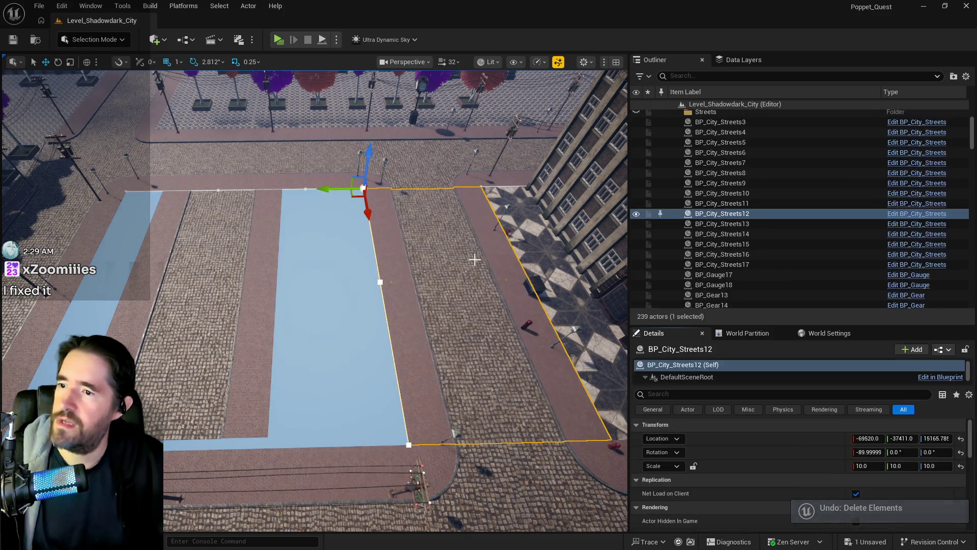
Step: Copy BP_City_Streets12's location and delete the street from the level
right_click(729, 446)
left_click(758, 464)
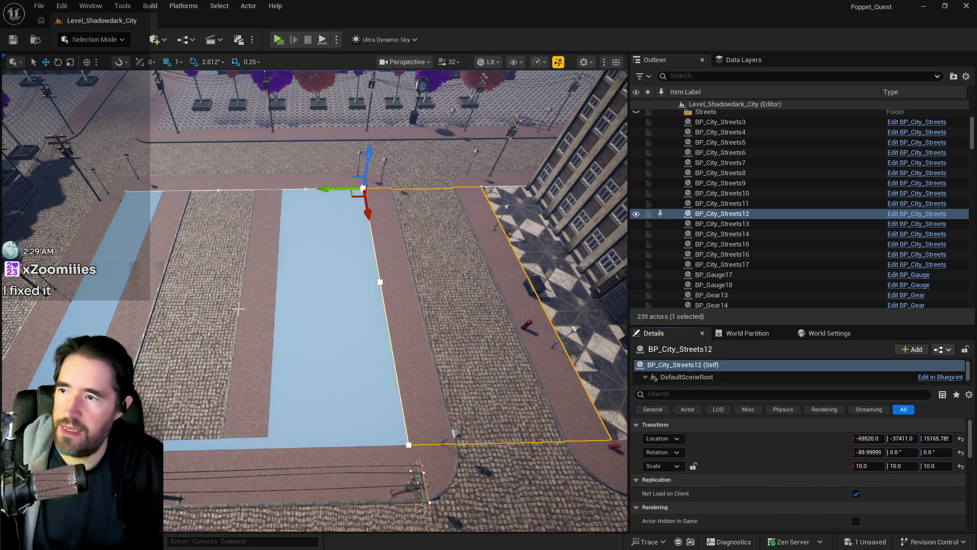
left_click(209, 308)
left_click(447, 309)
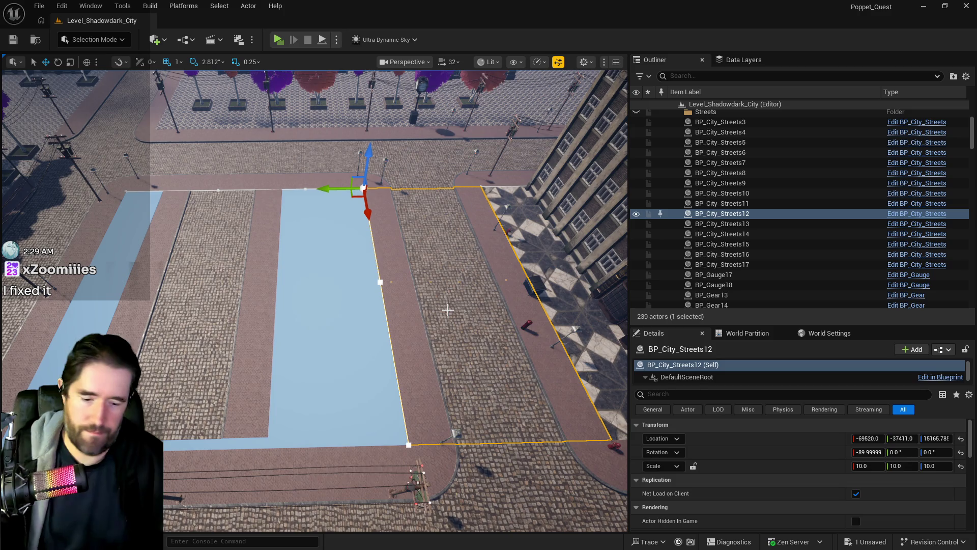
key("Delete")
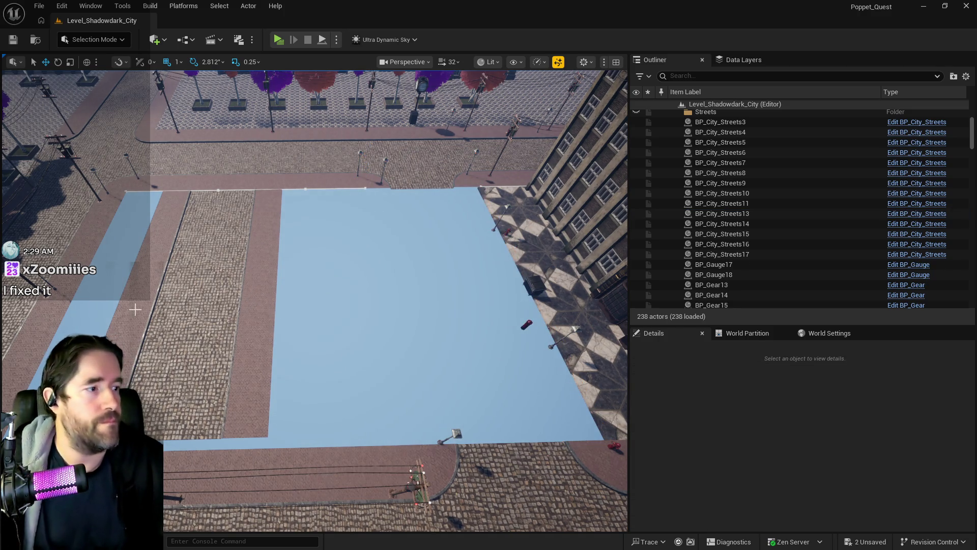
left_click(102, 314)
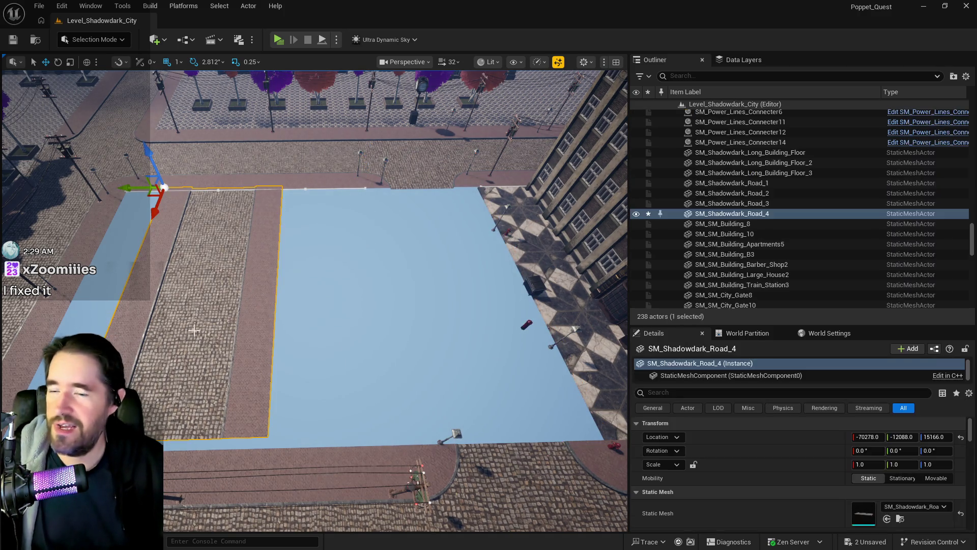
Step: Move SM_Shadowdark_Road_4 to the old street's location
right_click(765, 436)
left_click(798, 469)
key("f")
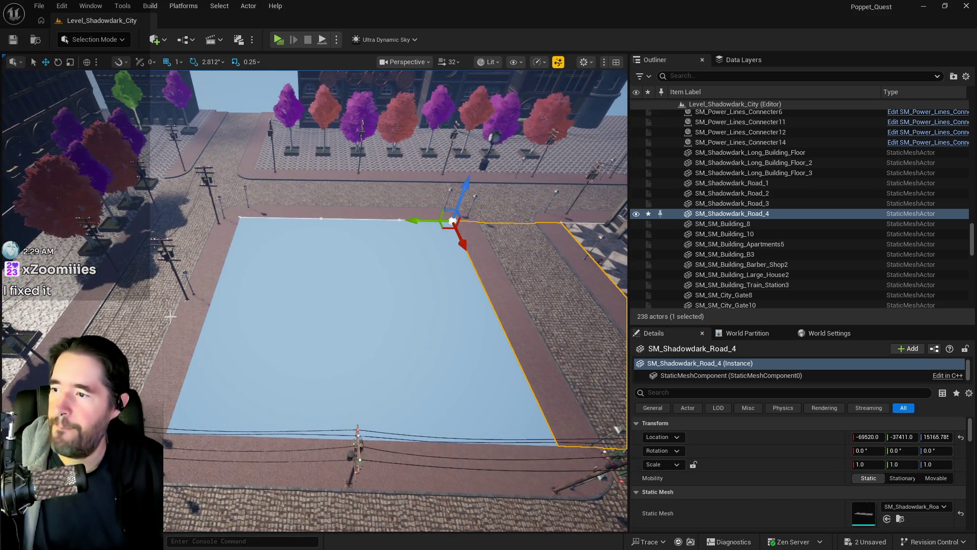
Step: Copy SM_Shadowdark_Road_3's location and delete Road_3
left_click(732, 203)
right_click(793, 437)
left_click(818, 457)
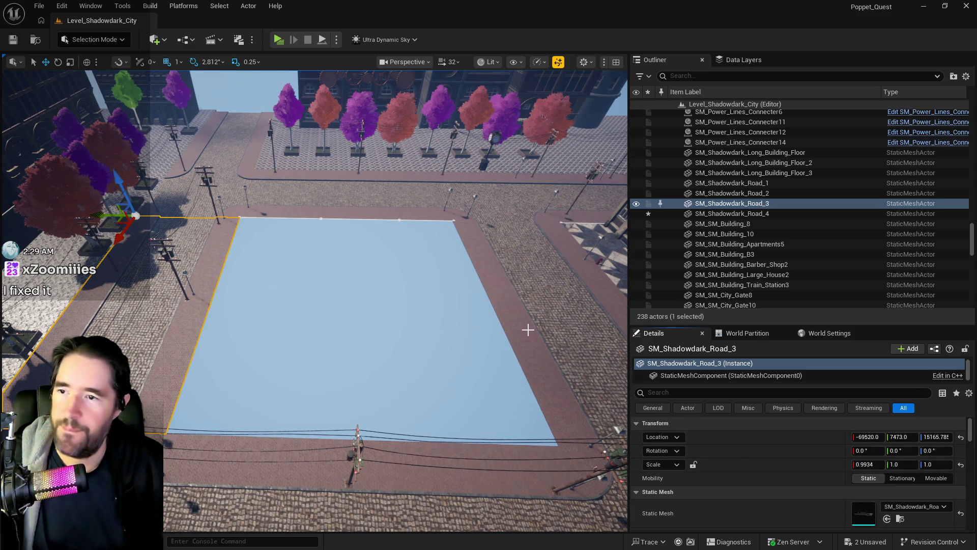
key("Delete")
Step: Duplicate Road_4 as SM_Shadowdark_Road_5 and place it at -69520, 7473
left_click(571, 303)
left_click_drag(425, 223, 313, 223, "alt")
right_click(792, 436)
left_click(820, 467)
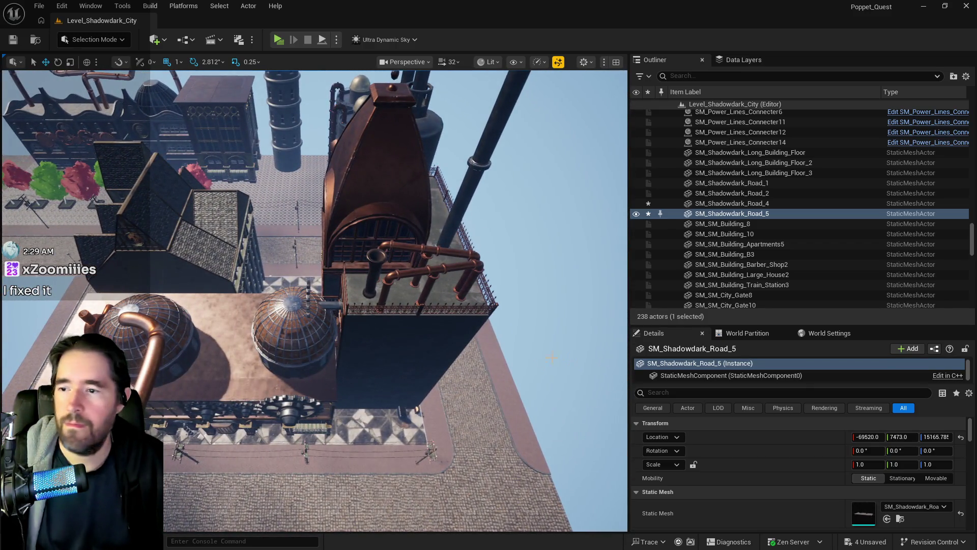
left_click(479, 405)
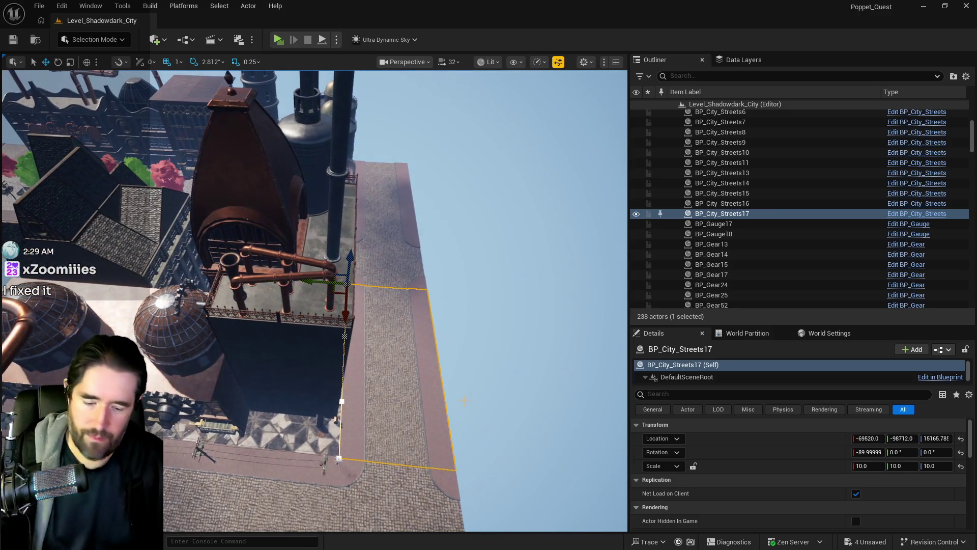
Step: Copy BP_City_Streets17's location, undoing a mistaken paste, and delete the street
right_click(783, 437)
left_click(792, 458)
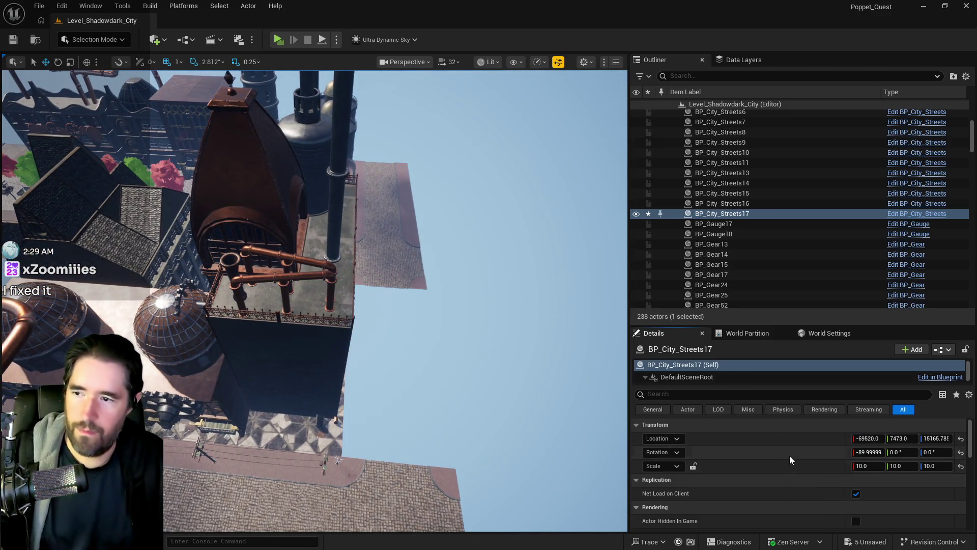
left_click(62, 5)
left_click(86, 44)
right_click(720, 444)
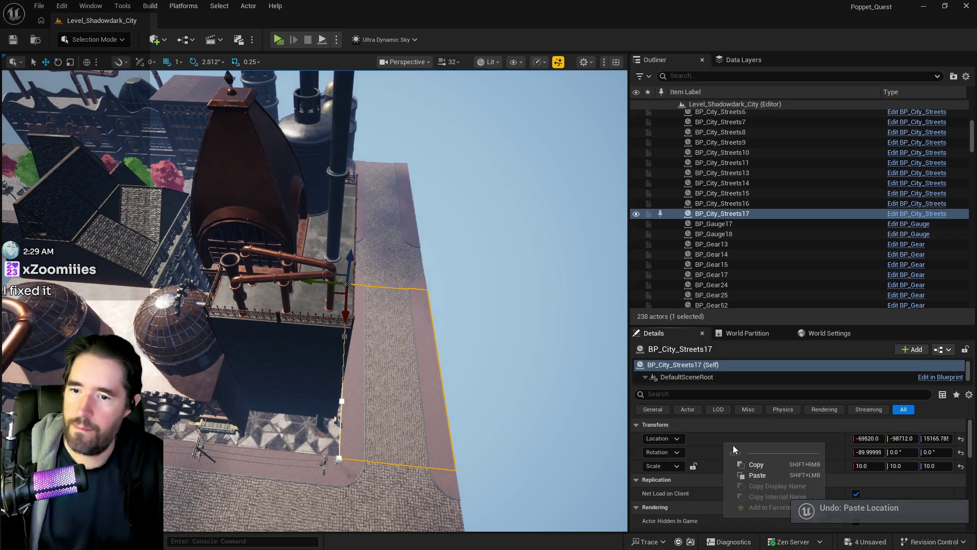
left_click(755, 465)
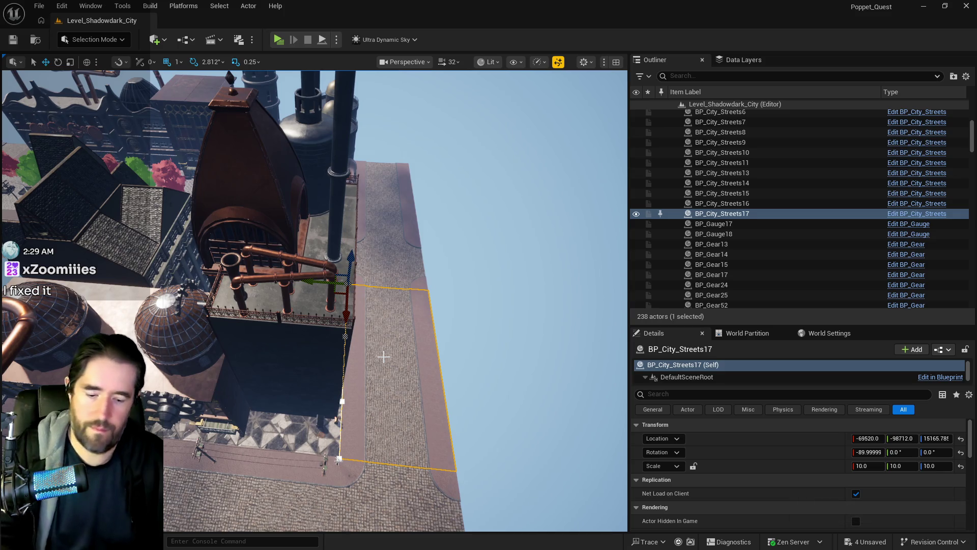
key("Delete")
Step: Duplicate Road_4 into SM_Shadowdark_Road_6 and paste it to Y -98712 at the street's end
left_click_drag(334, 351, 219, 333)
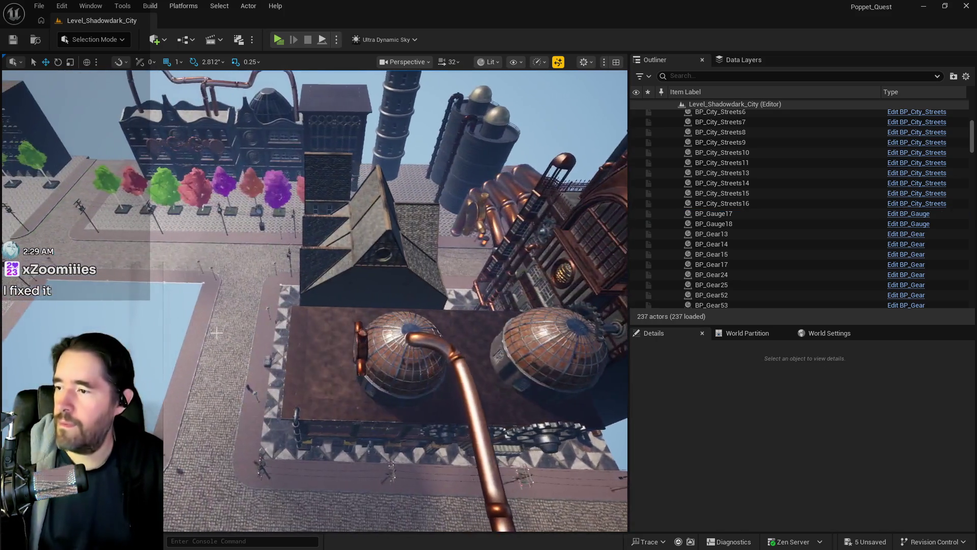
left_click(217, 340)
left_click_drag(179, 283, 124, 281)
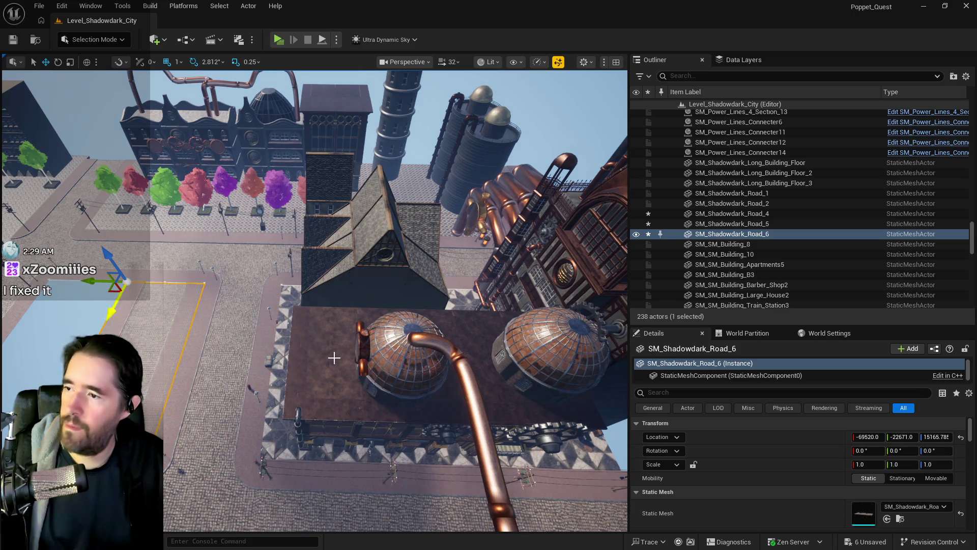
right_click(744, 438)
left_click(781, 467)
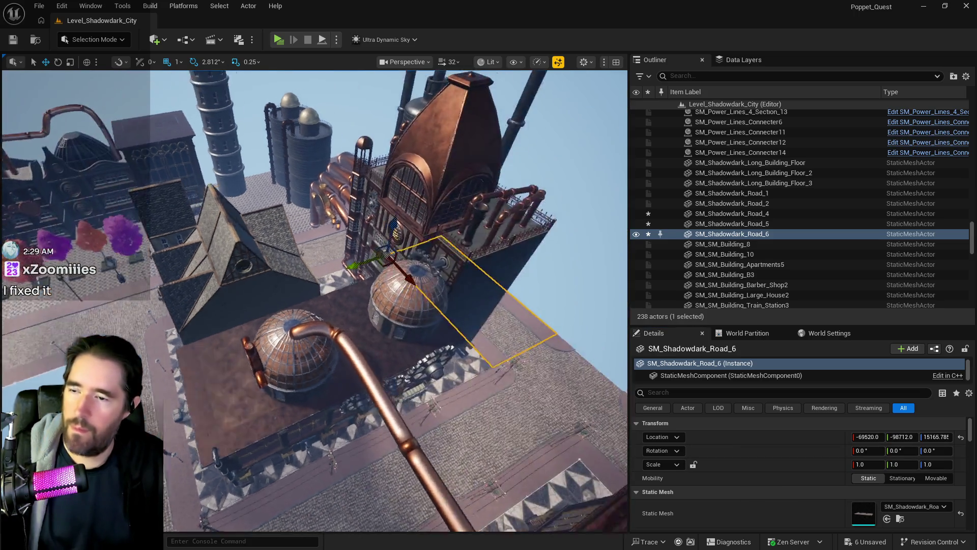
Step: Deselect the road and save all changes to the level
scroll(462, 431, "down", 5)
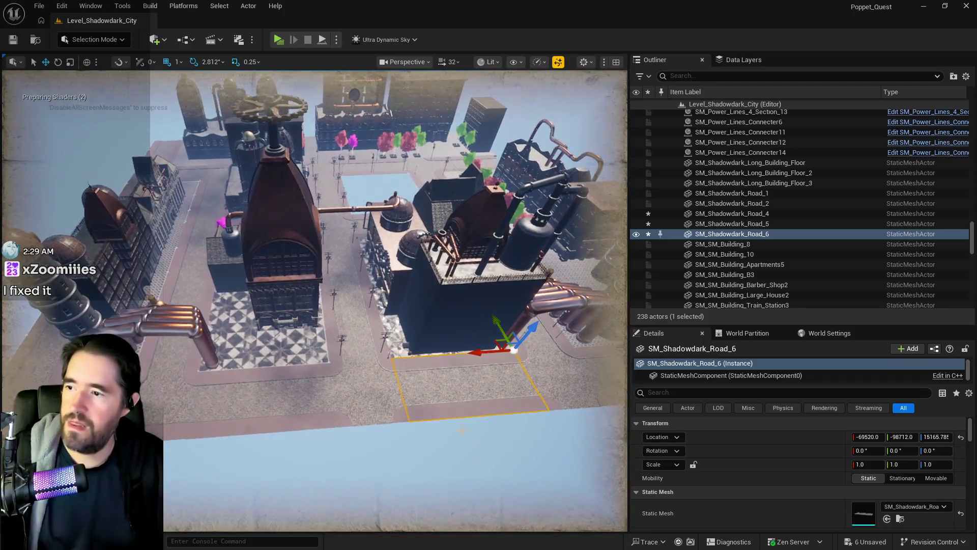
left_click(463, 431)
key("ctrl+s")
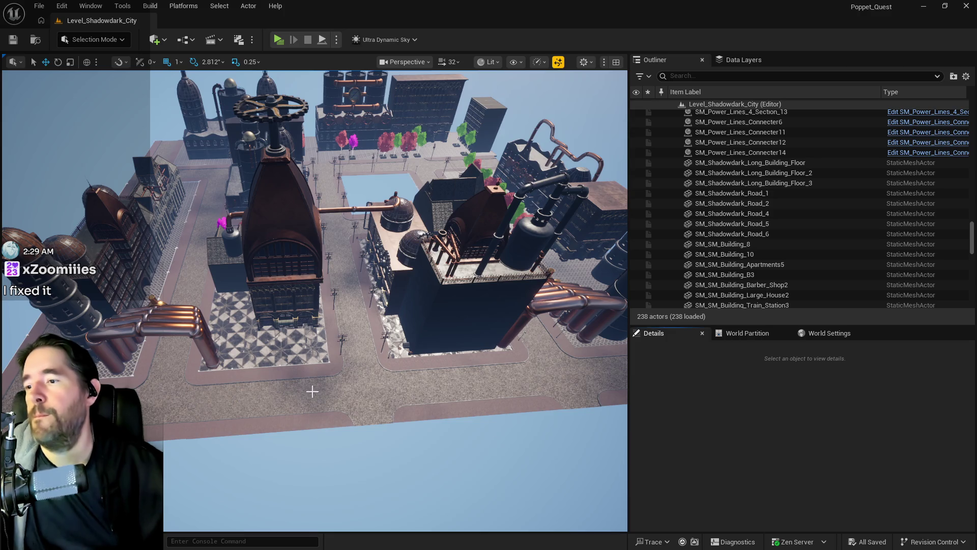
left_click(293, 391)
mouse_move(293, 391)
left_mouse_down()
mouse_move(468, 350)
mouse_move(453, 377)
left_mouse_up()
Step: Compare road pieces SM_Shadowdark_Road_2 and Road_6, ending with Road_6 selected
left_click(468, 350)
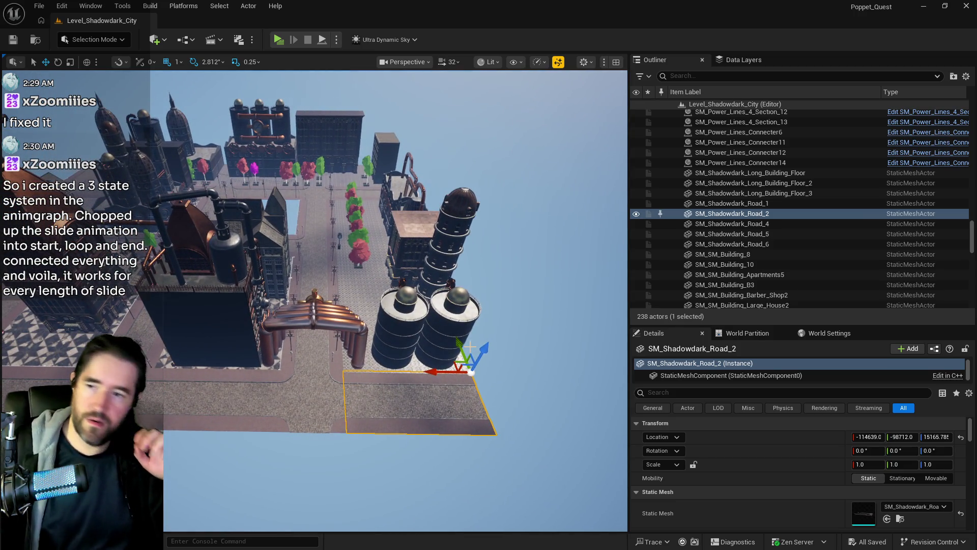
left_click(216, 400)
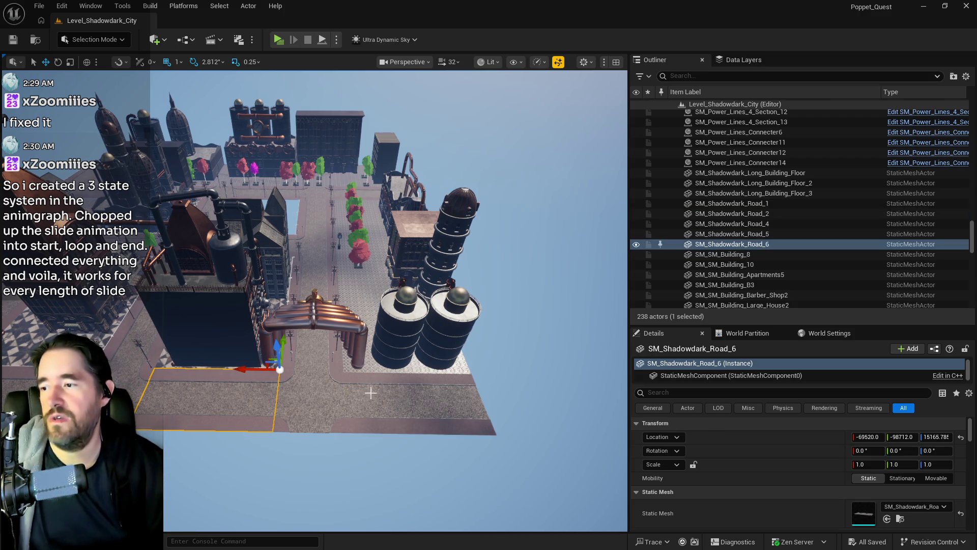
left_click(425, 393)
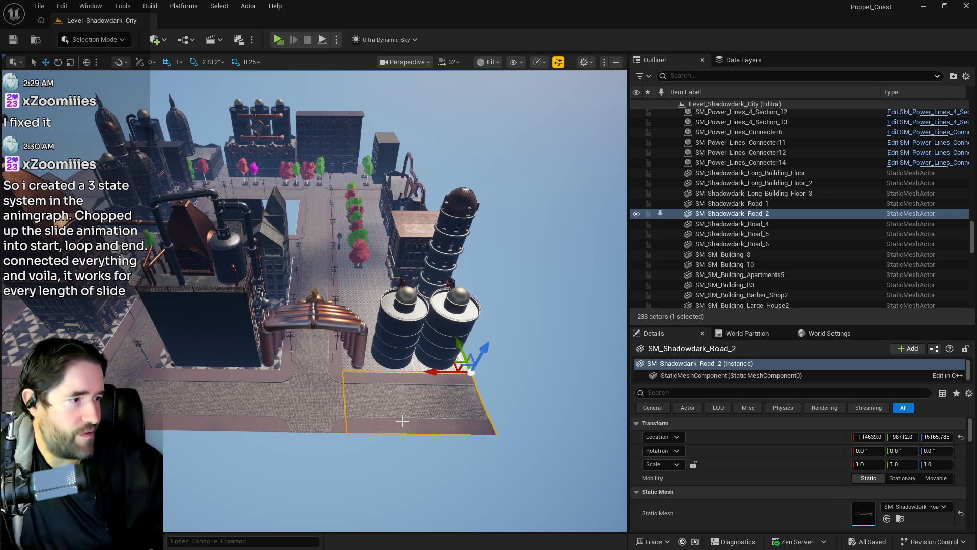
mouse_move(563, 428)
left_mouse_down()
mouse_move(458, 417)
mouse_move(430, 374)
left_mouse_up()
left_click(287, 368)
left_click(422, 374)
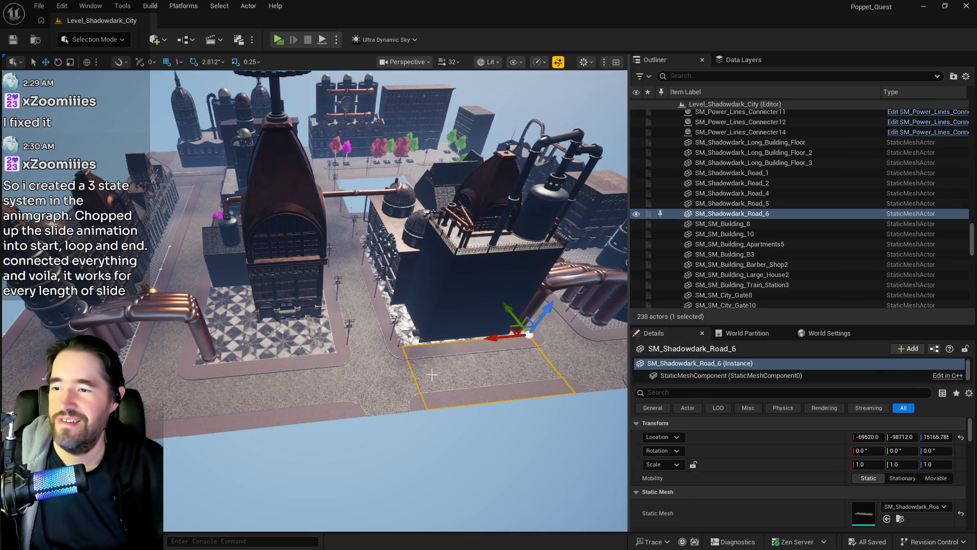
Step: Duplicate Road_6 into SM_Shadowdark_Road_7 and delete the old BP_City_Streets16
right_click(712, 437)
left_click(732, 458)
key("f")
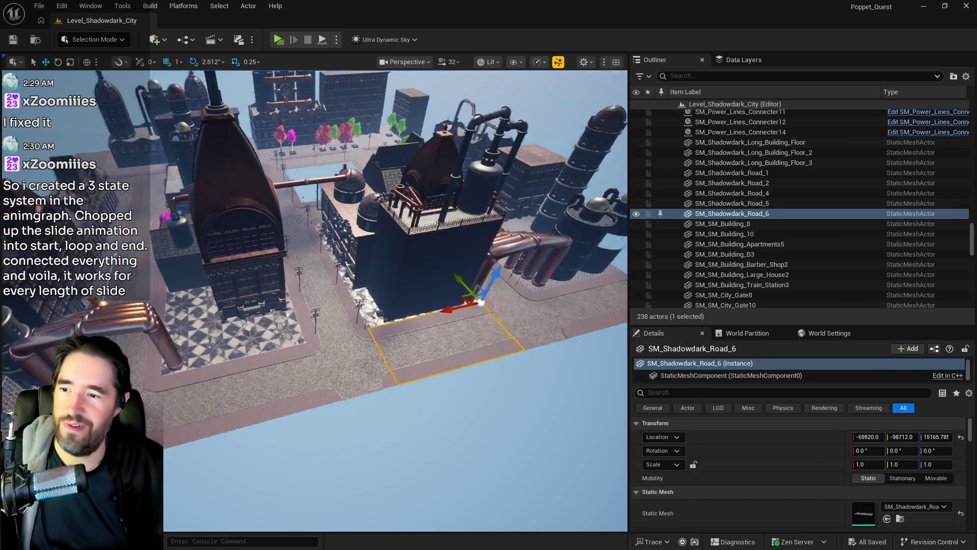
left_click_drag(410, 268, 421, 281)
left_click(293, 410)
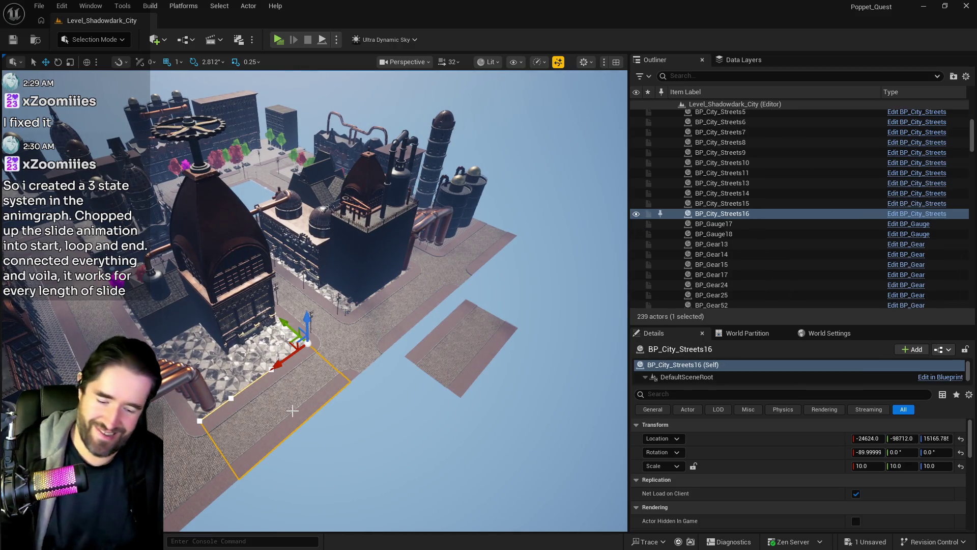
key("Delete")
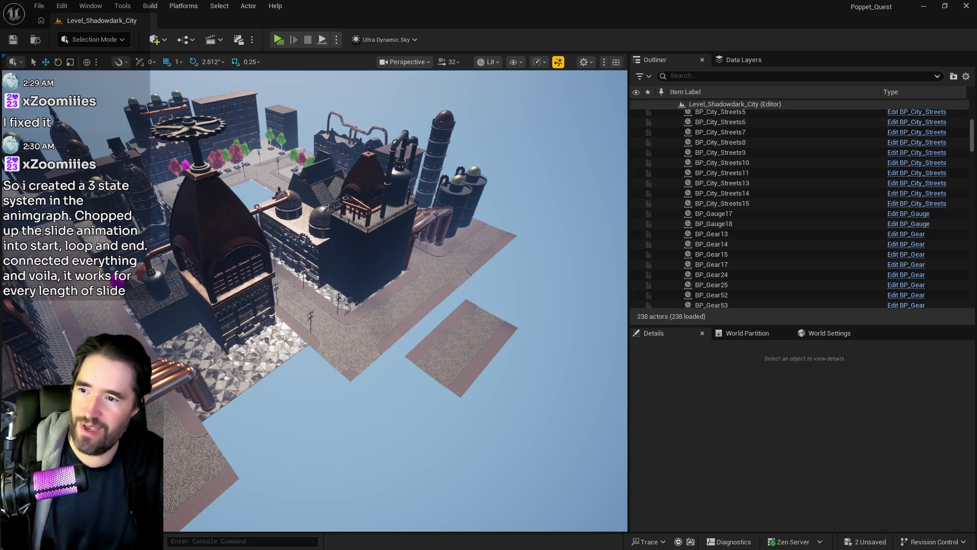
left_click(481, 369)
right_click(739, 440)
left_click(757, 468)
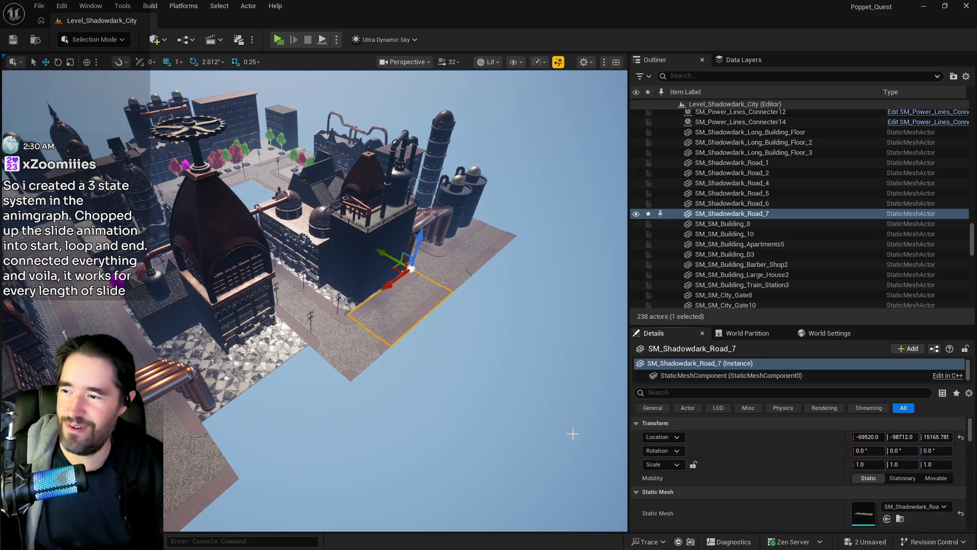
Step: Undo back to restore BP_City_Streets16, copy its location, and delete it again
left_click(61, 6)
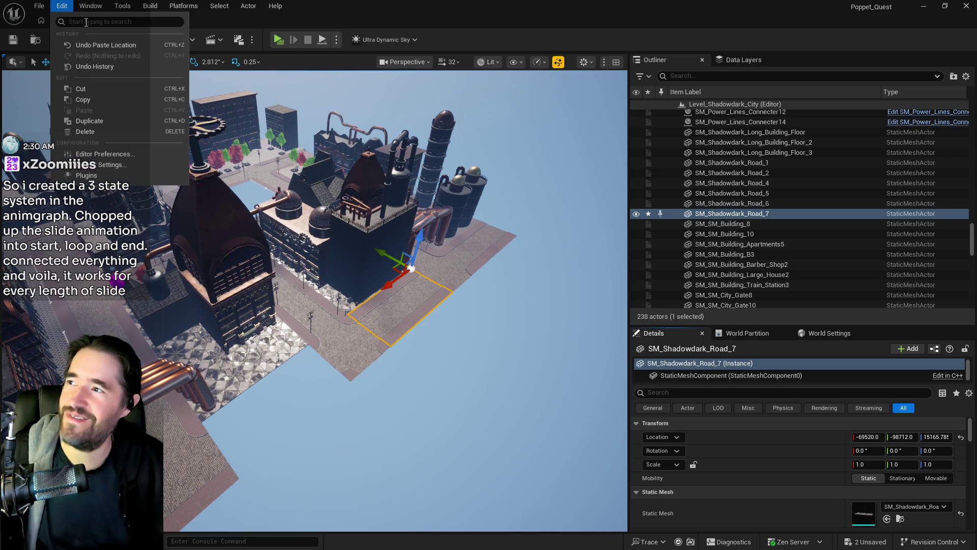
left_click(92, 45)
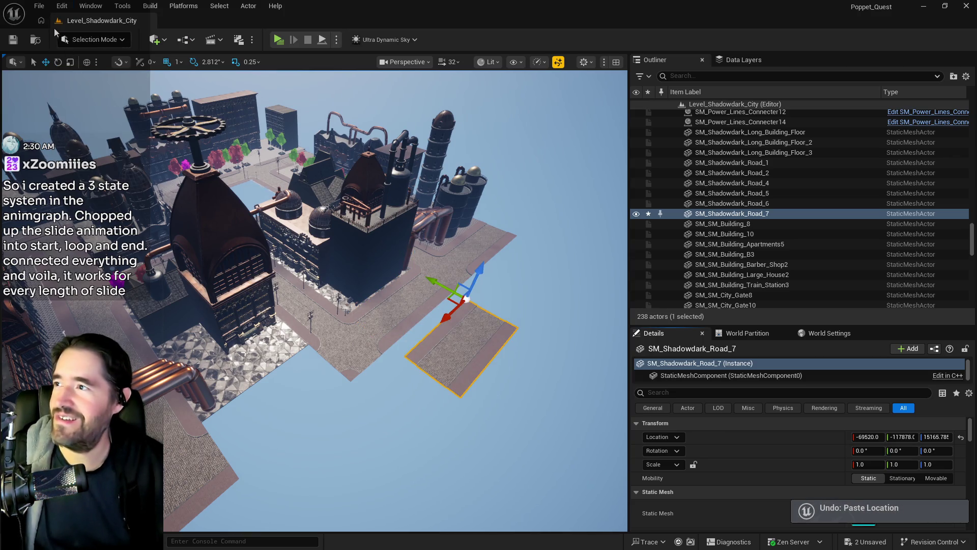
left_click(62, 6)
left_click(92, 43)
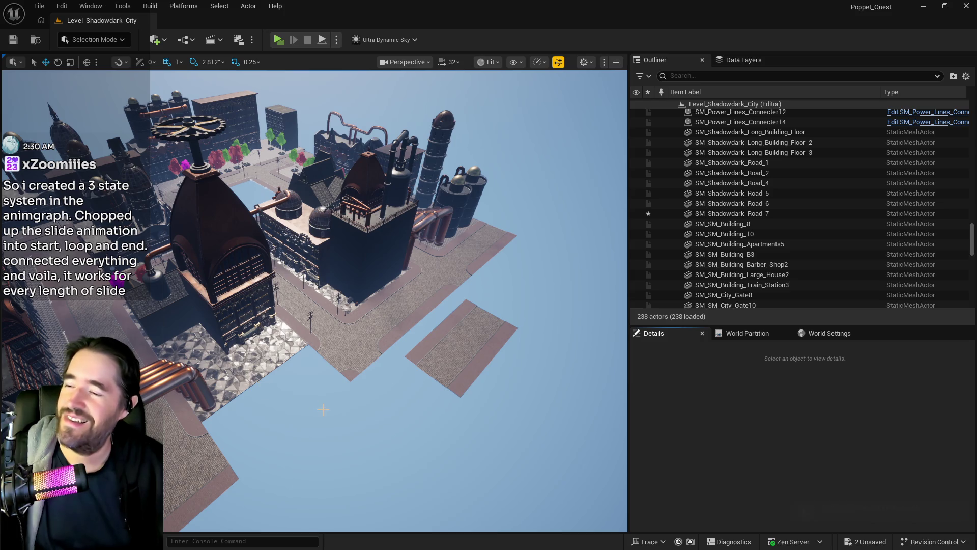
left_click(58, 5)
left_click(91, 44)
right_click(783, 435)
right_click(759, 452)
scroll(421, 361, "up", 1)
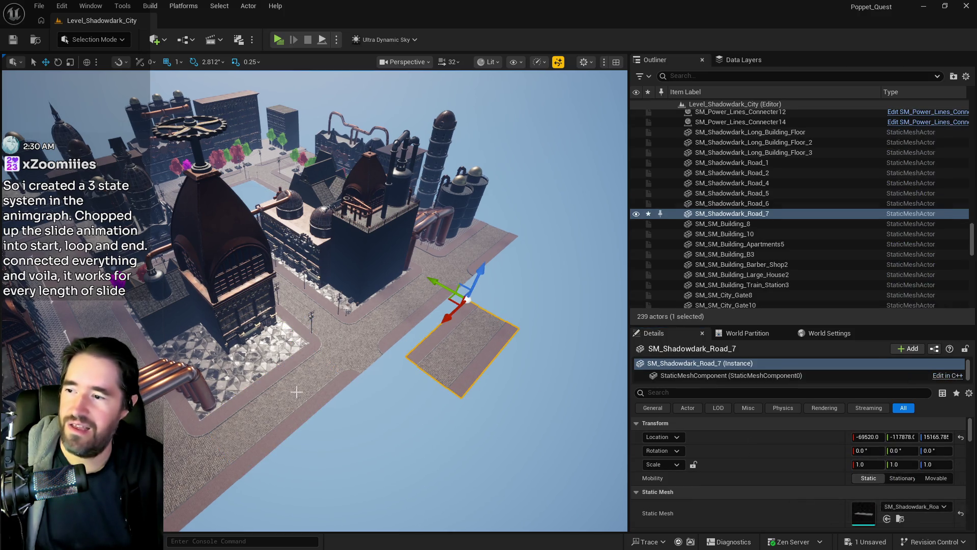
key("Delete")
Step: Paste the old street's location onto SM_Shadowdark_Road_7, placing it at -24624, -98712
left_click(461, 351)
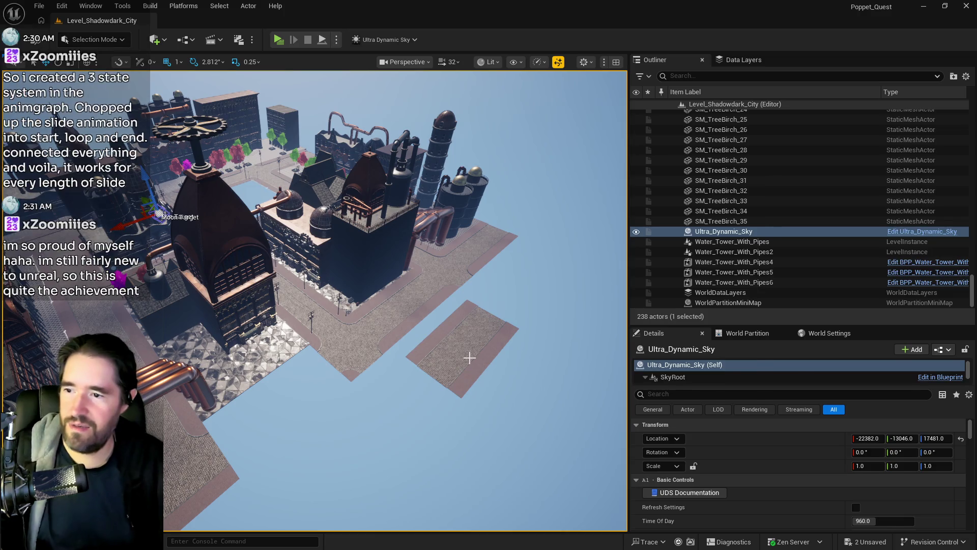
right_click(743, 439)
left_click(759, 467)
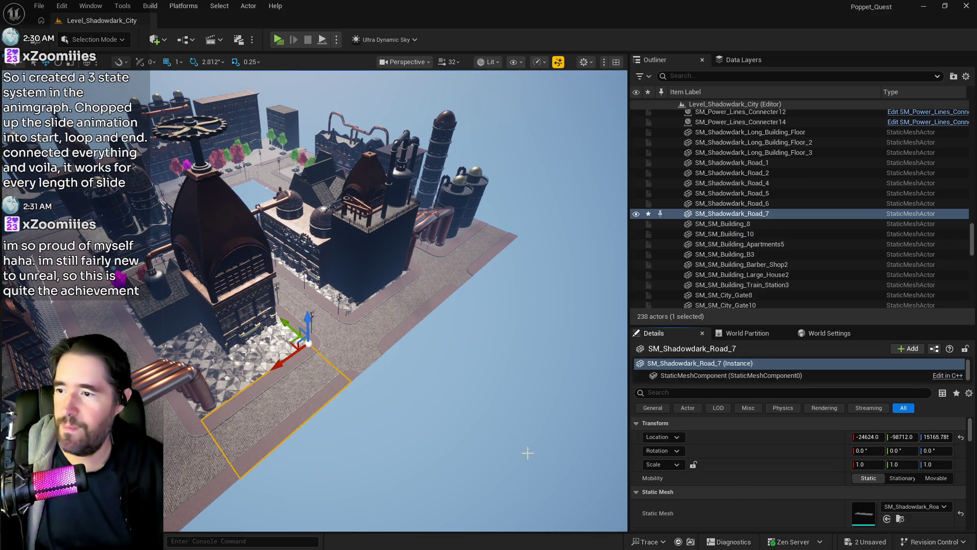
scroll(534, 451, "up", 3)
scroll(395, 300, "up", 4)
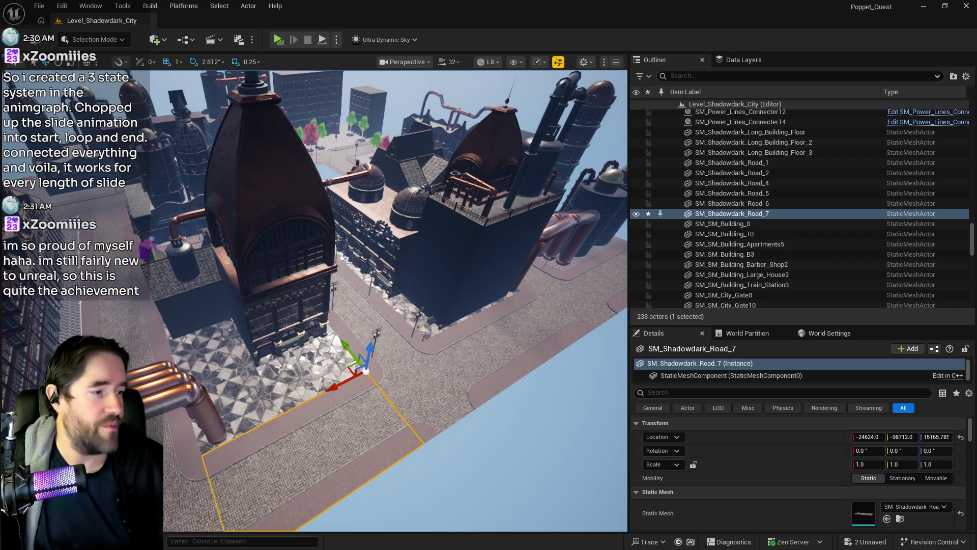
key("f")
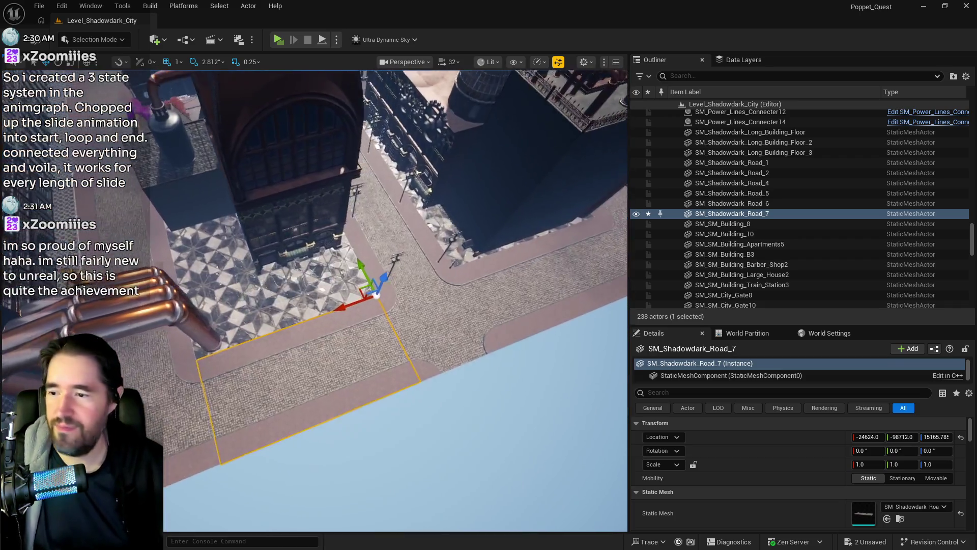
left_click(277, 203)
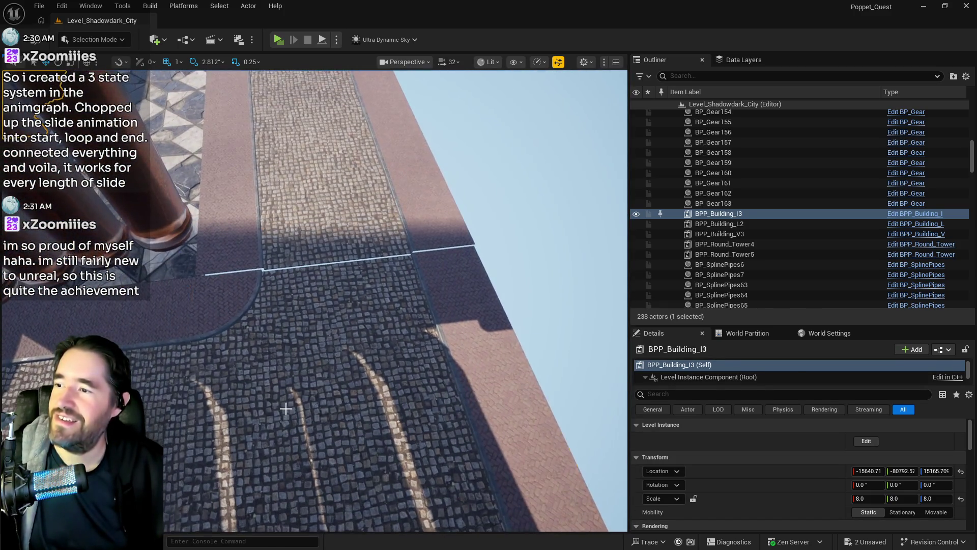
Step: Nudge SM_Crossing_B6 along Y and X to about 5358, -98718.77, closing the gap
left_click(280, 407)
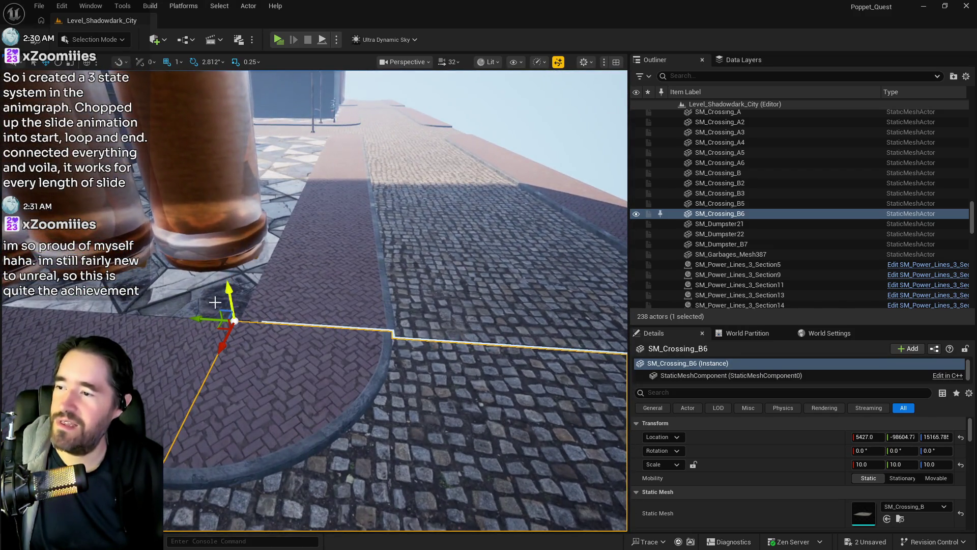
left_click_drag(209, 319, 213, 319)
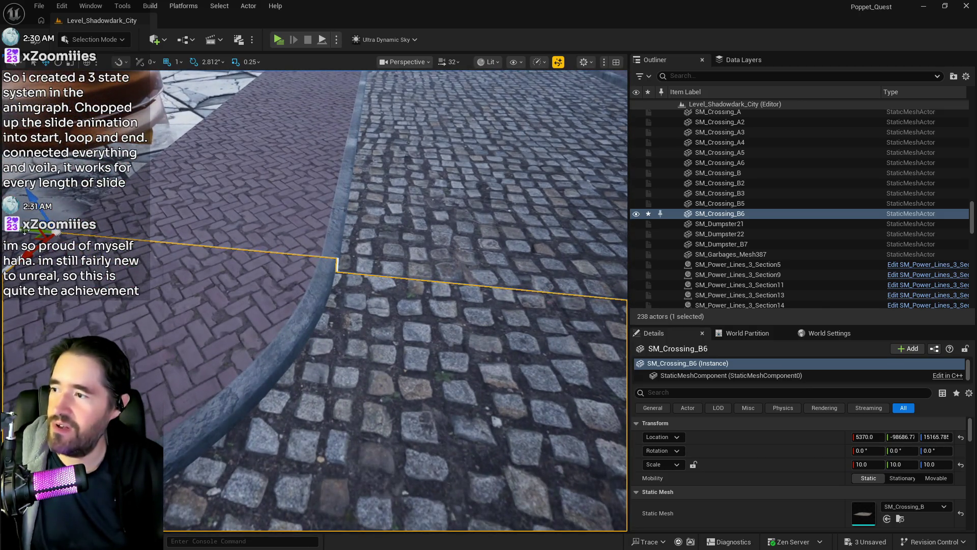
left_click_drag(36, 233, 41, 235)
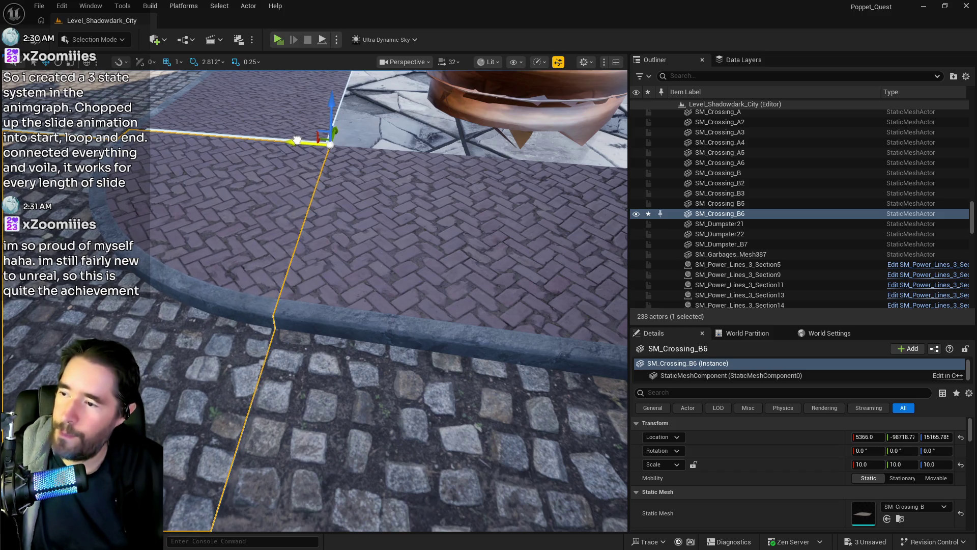
left_click_drag(297, 140, 298, 140)
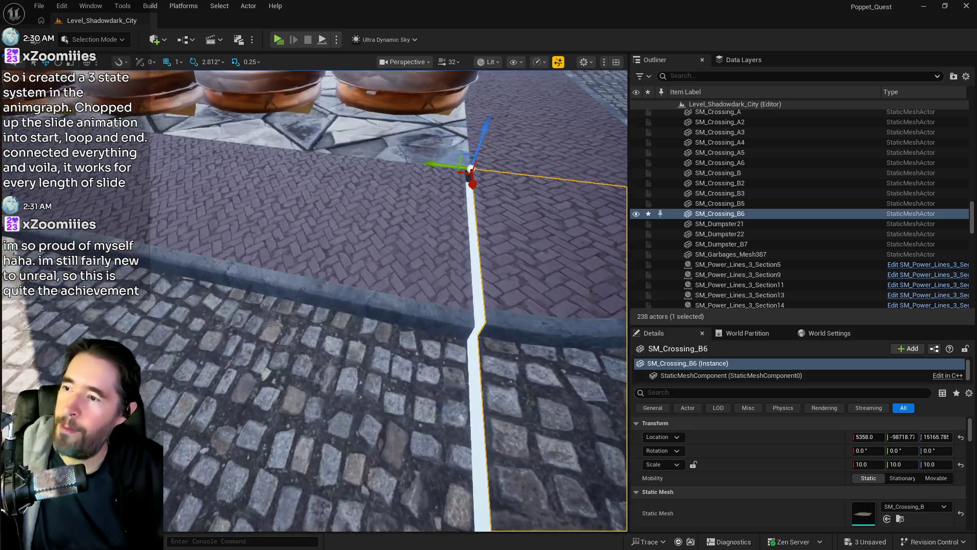
left_click(305, 87)
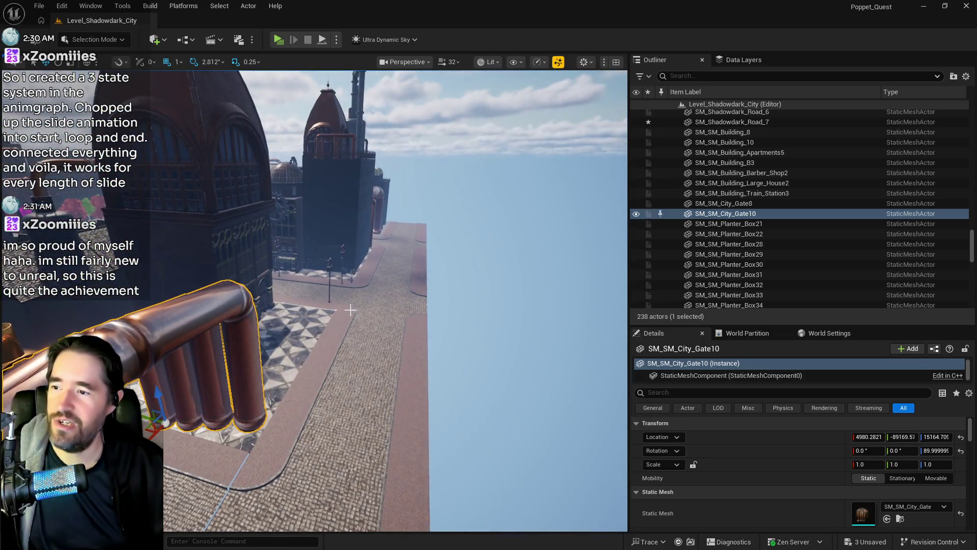
Step: Select BP_City_Streets9, delete one spline point and realign its corner point
left_click(332, 293)
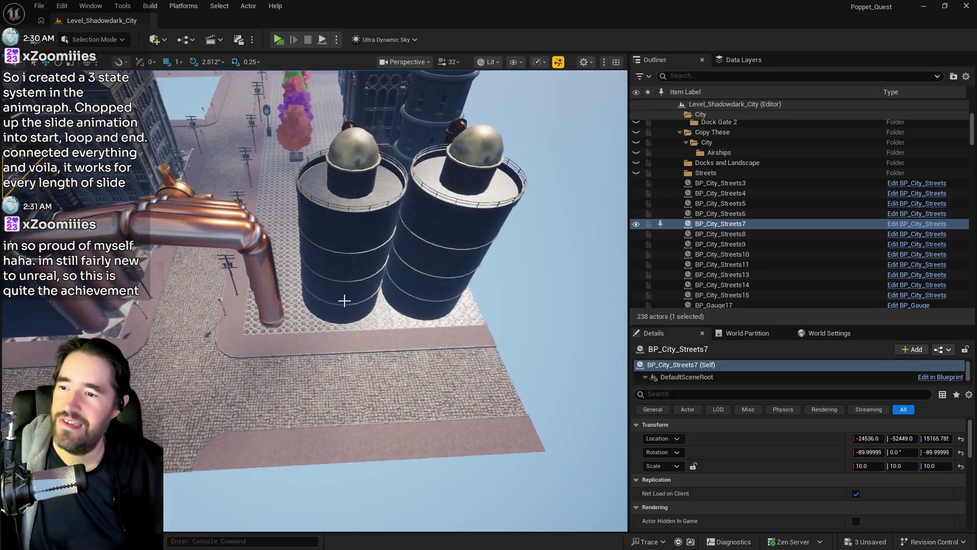
double_click(720, 243)
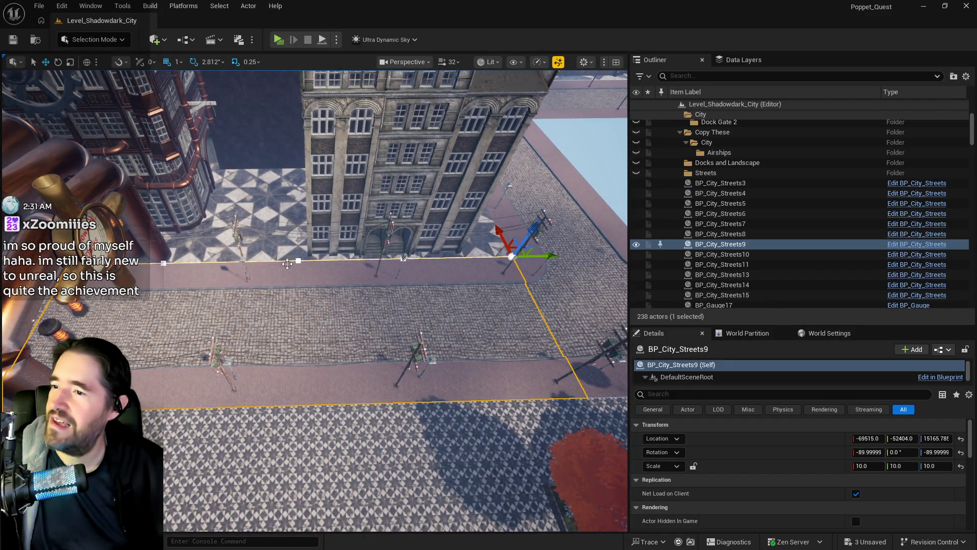
left_click(299, 262)
key("Delete")
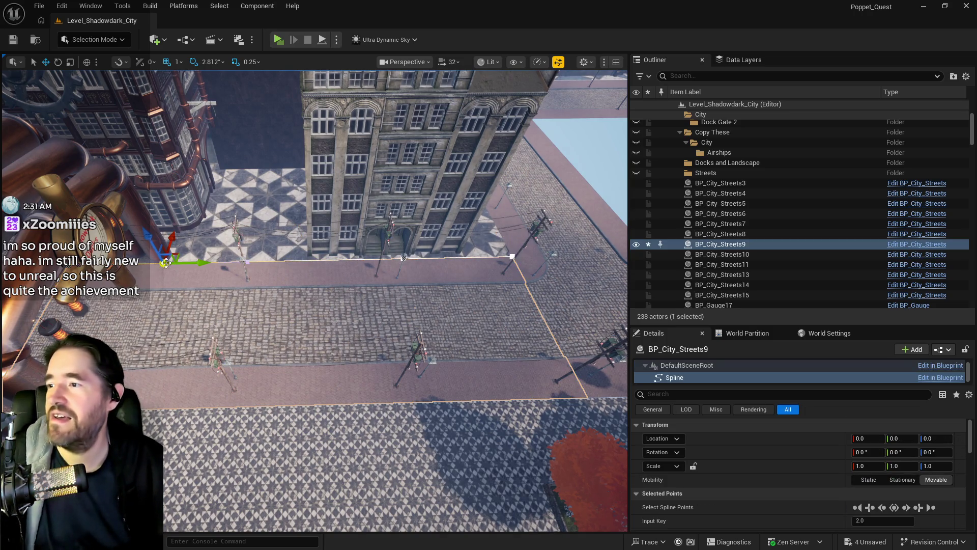
left_click_drag(202, 263, 264, 263)
scroll(415, 269, "down", 2)
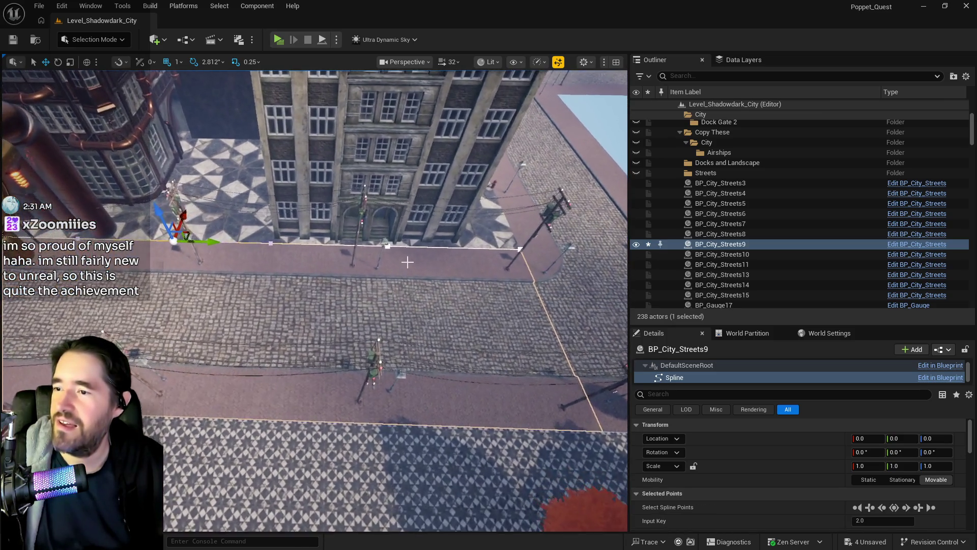
left_click_drag(414, 245, 396, 246)
Step: Save the level and return the selection to BP_City_Streets9
left_click_drag(369, 281, 375, 241)
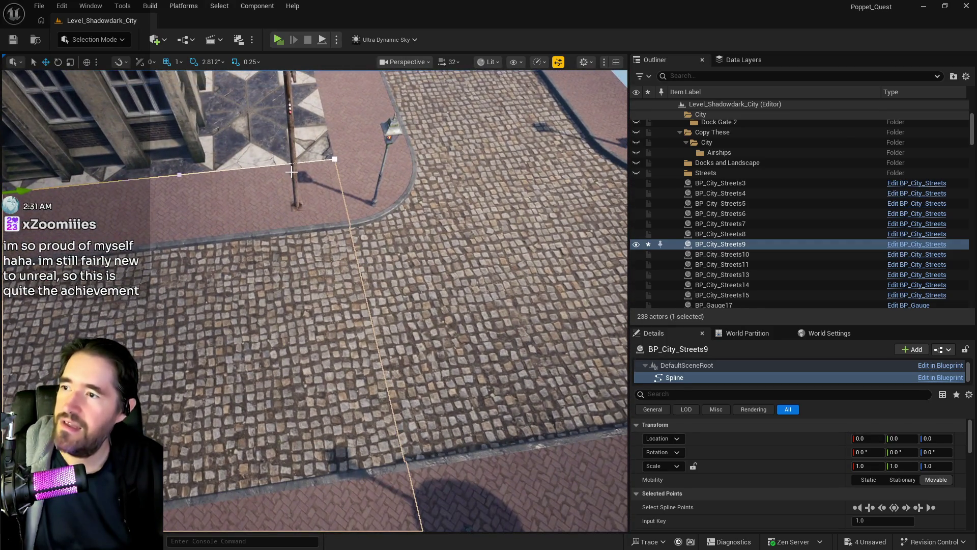
left_click(338, 389)
key("ctrl+s")
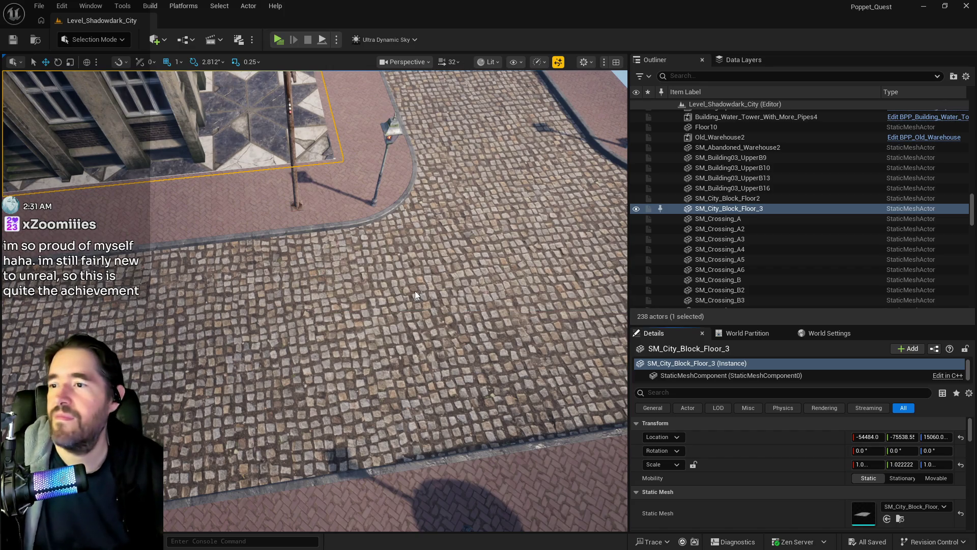
key("ctrl+z")
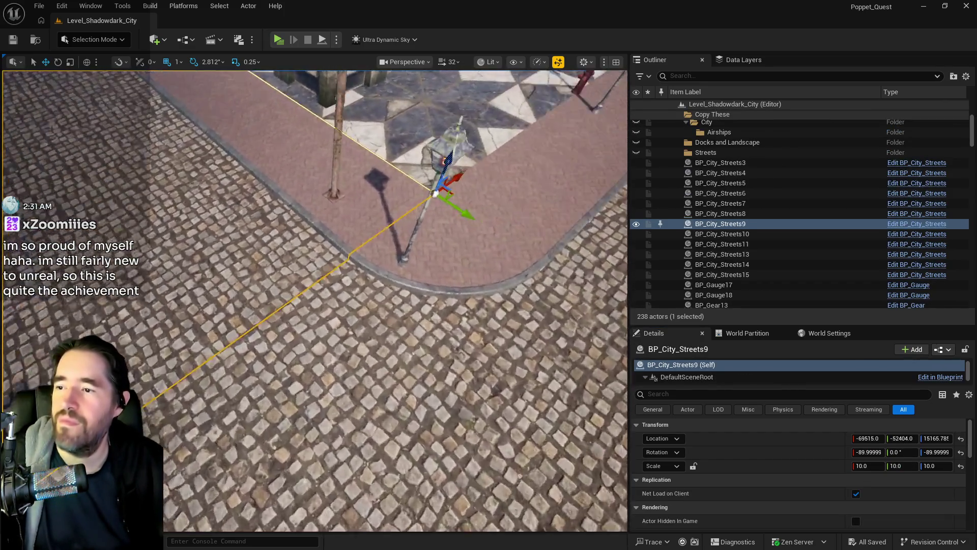
Step: Nudge BP_City_Streets9 along Y to about -52419 so its edge meets the curb
left_click_drag(316, 300, 318, 262)
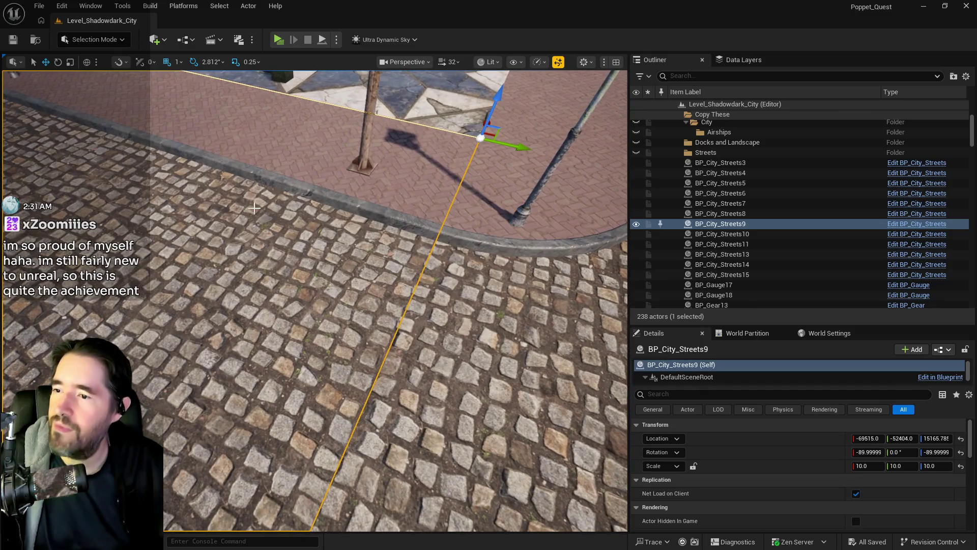
left_click_drag(292, 200, 305, 198)
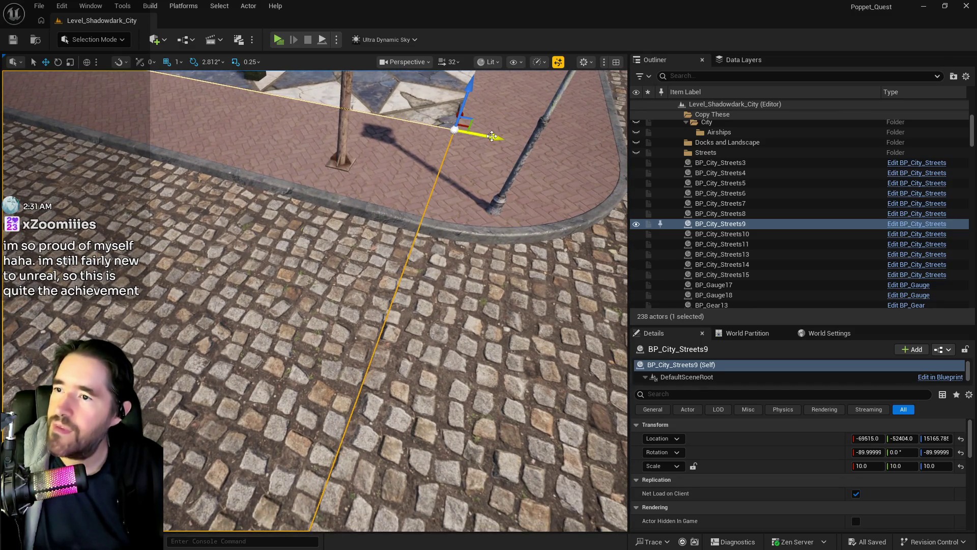
left_click_drag(495, 137, 493, 136)
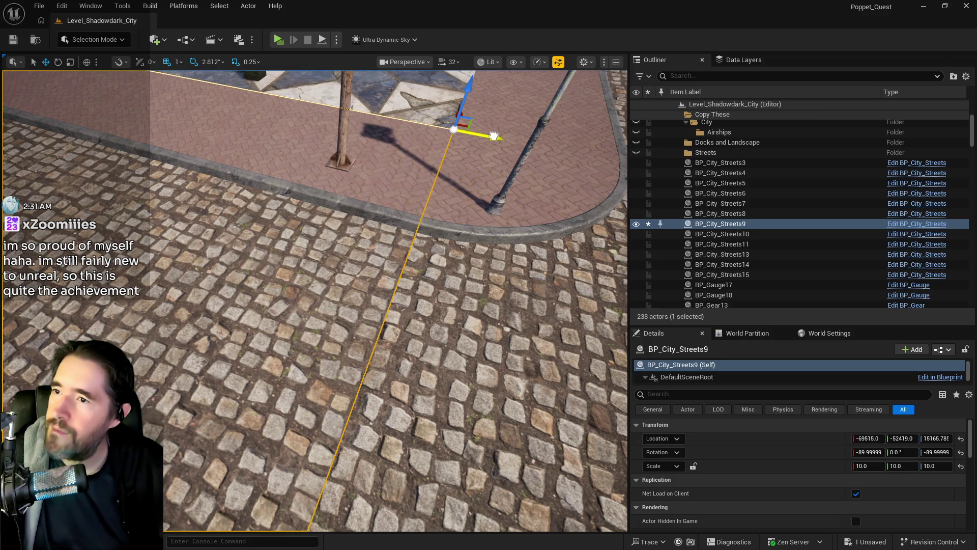
left_click(525, 163)
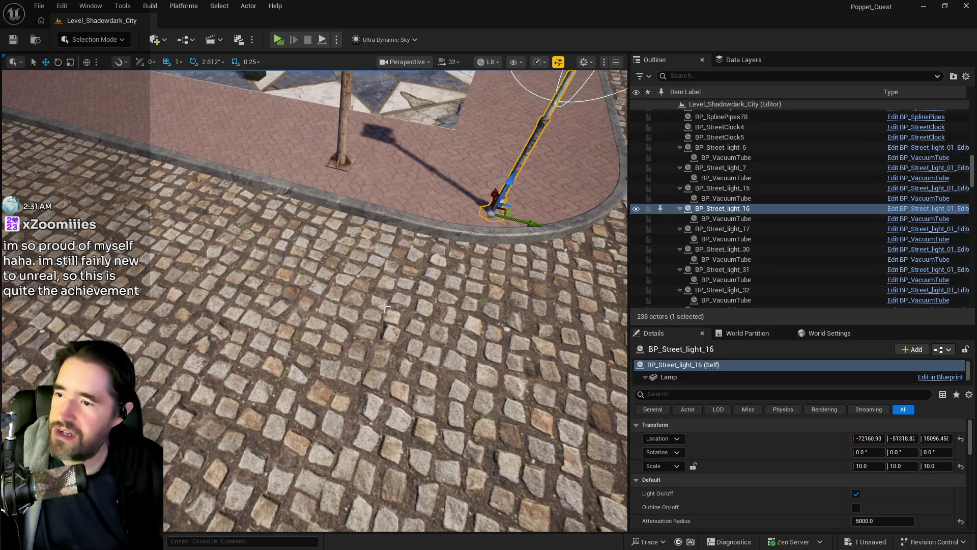
Step: Undo the accidental move of street light BP_Street_light_16 with Ctrl+Z
scroll(385, 307, "up", 8)
scroll(385, 307, "up", 2)
scroll(385, 307, "down", 6)
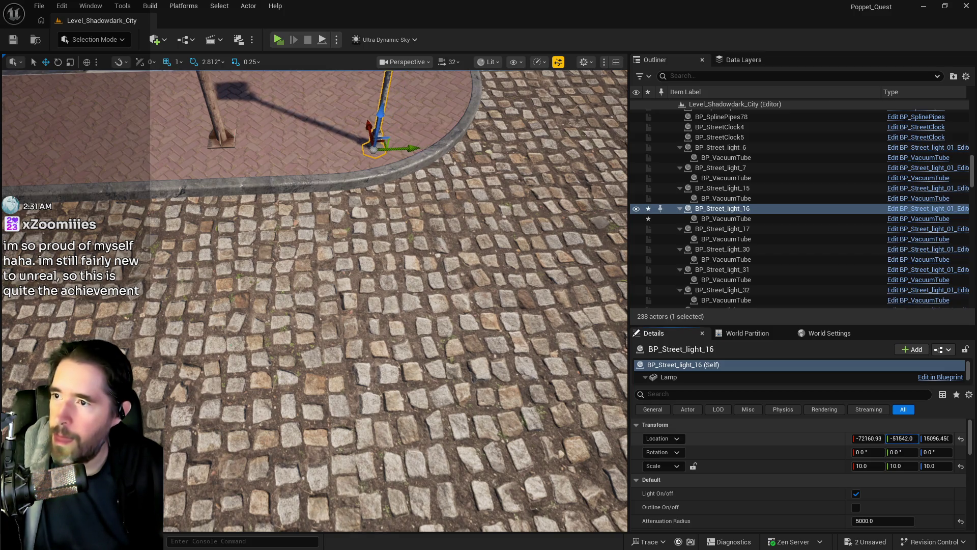
key("ctrl+z")
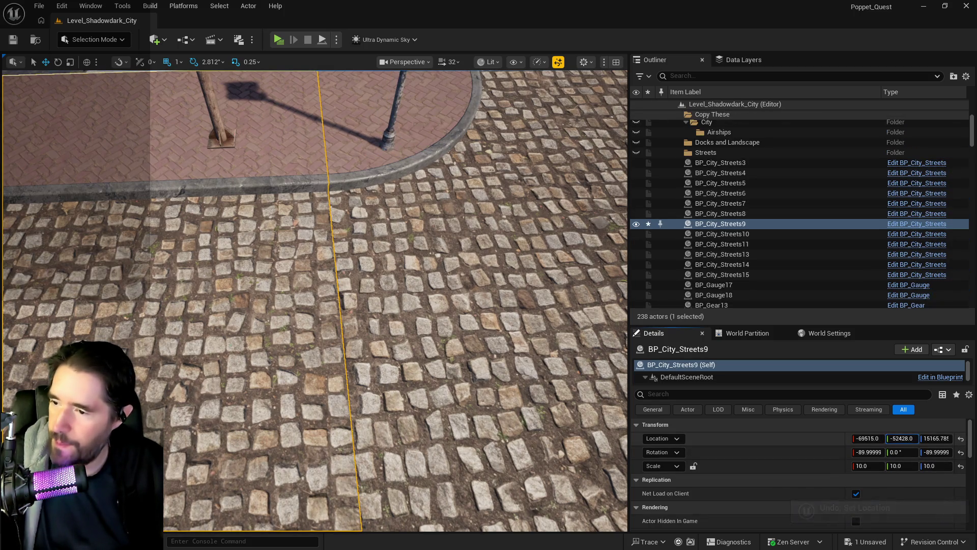
key("ctrl+z")
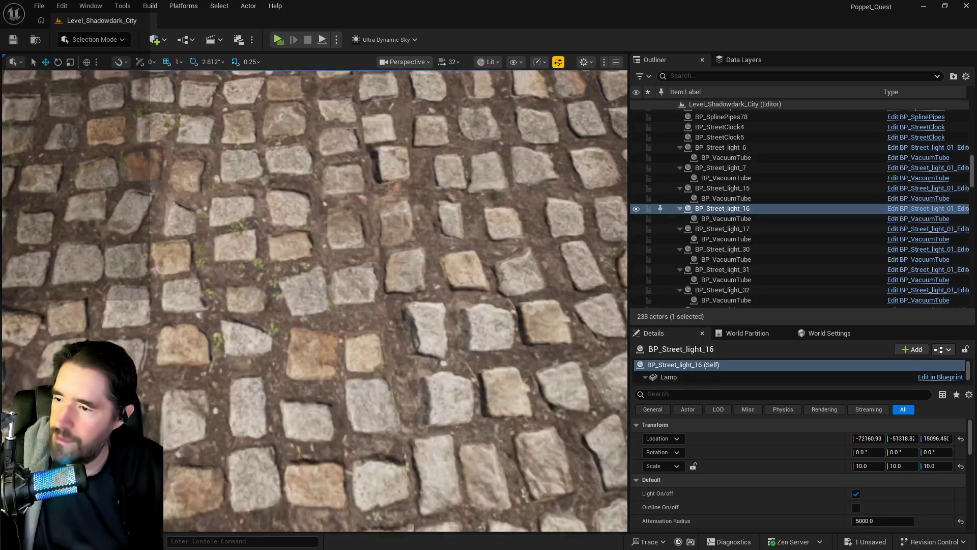
Step: Fly back over the cobblestones to the city buildings and select SM_Shadowdark_Road_7
key("w")
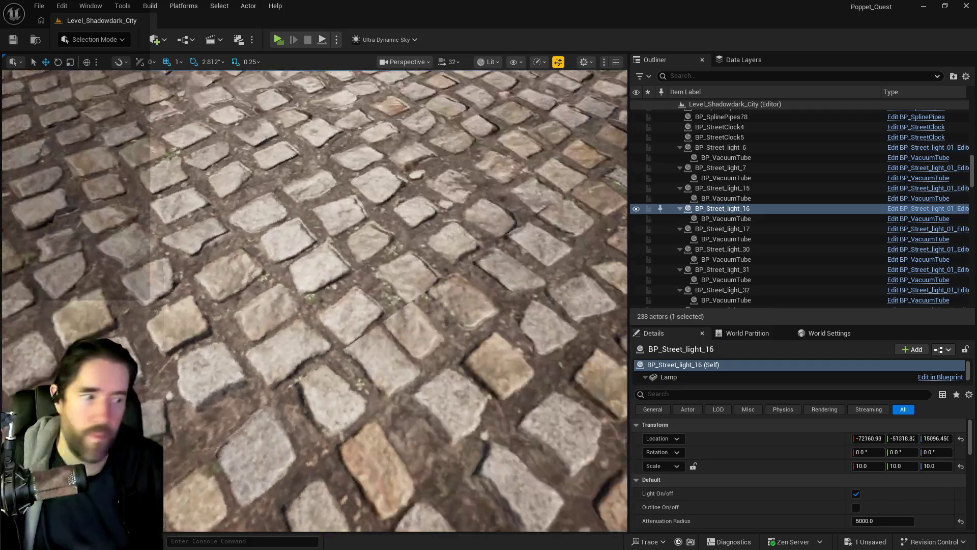
left_click_drag(423, 243, 423, 244)
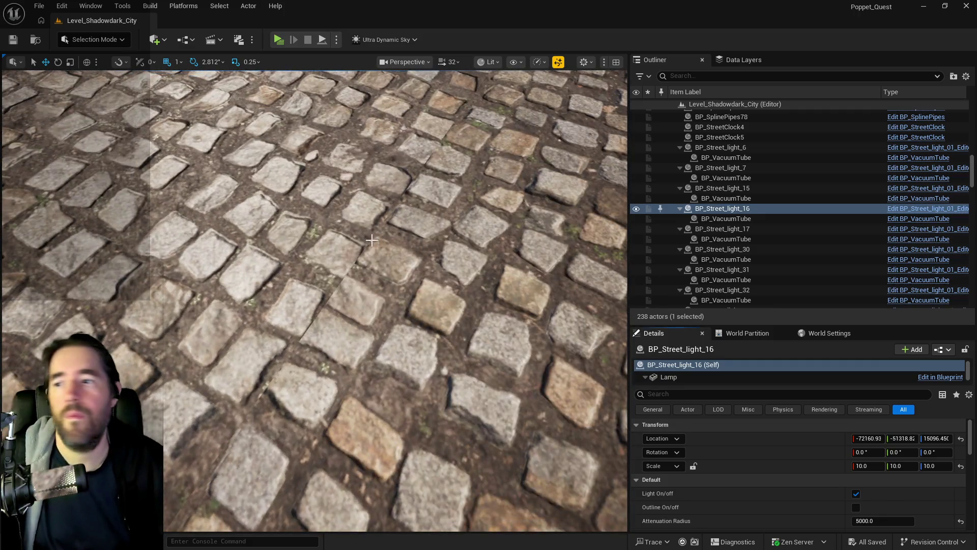
scroll(375, 239, "down", 10)
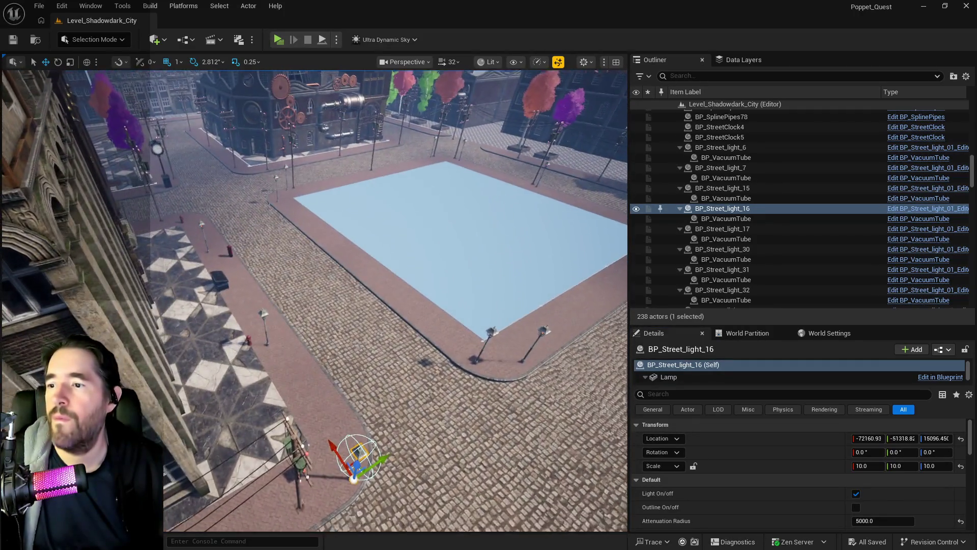
left_click_drag(423, 243, 423, 244)
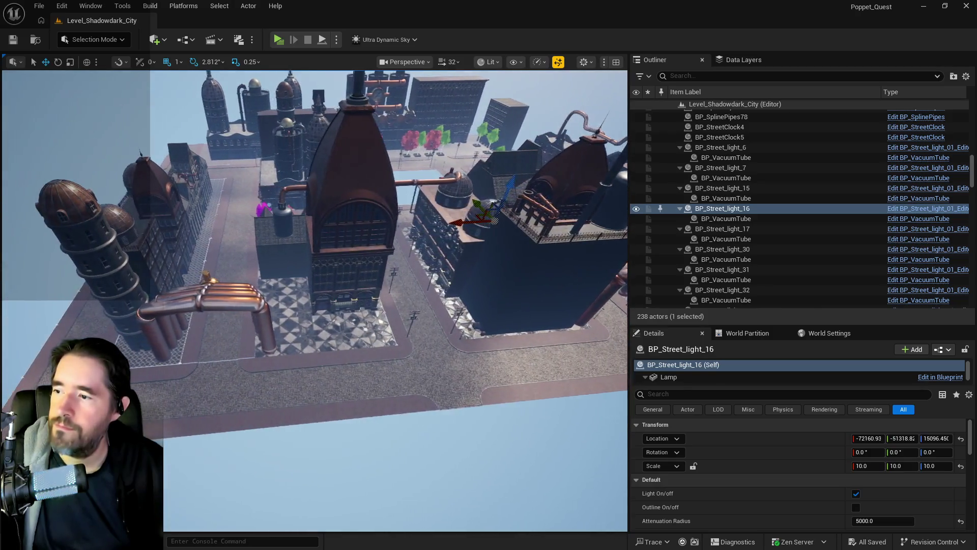
left_click(447, 395)
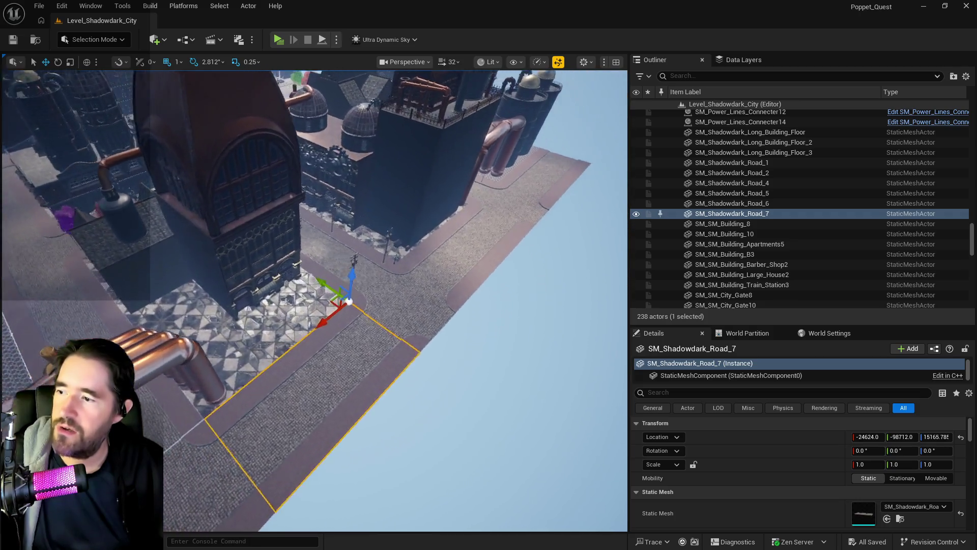
Step: Select the old BP_City_Streets11 street piece and copy its Location values
left_click_drag(423, 243, 423, 243)
right_click(778, 443)
left_click_drag(185, 309, 185, 309)
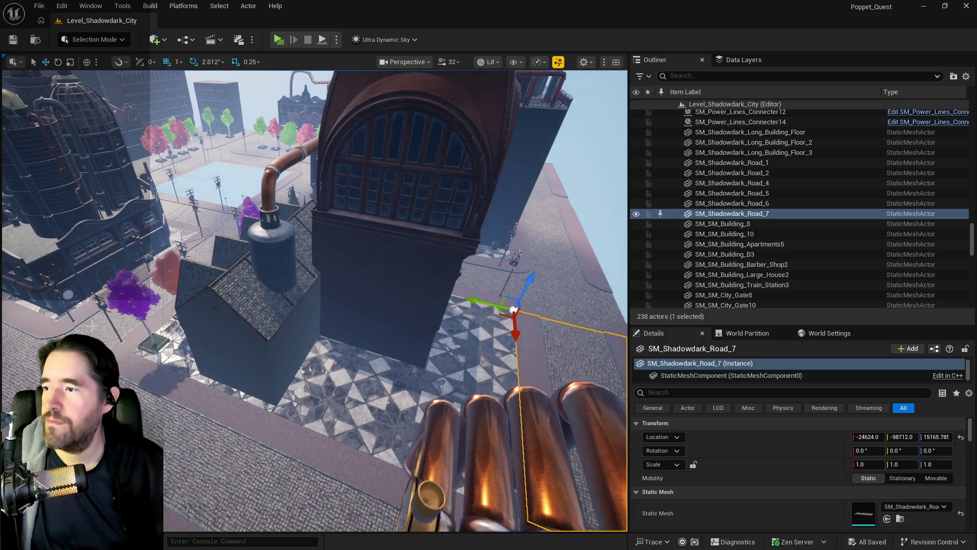
left_click(168, 305)
right_click(817, 448)
left_click(814, 462)
Step: Alt-drag SM_Shadowdark_Road_7 along Y into copy Road_8, then delete BP_City_Streets11
left_click_drag(357, 305, 356, 306)
left_click(469, 272)
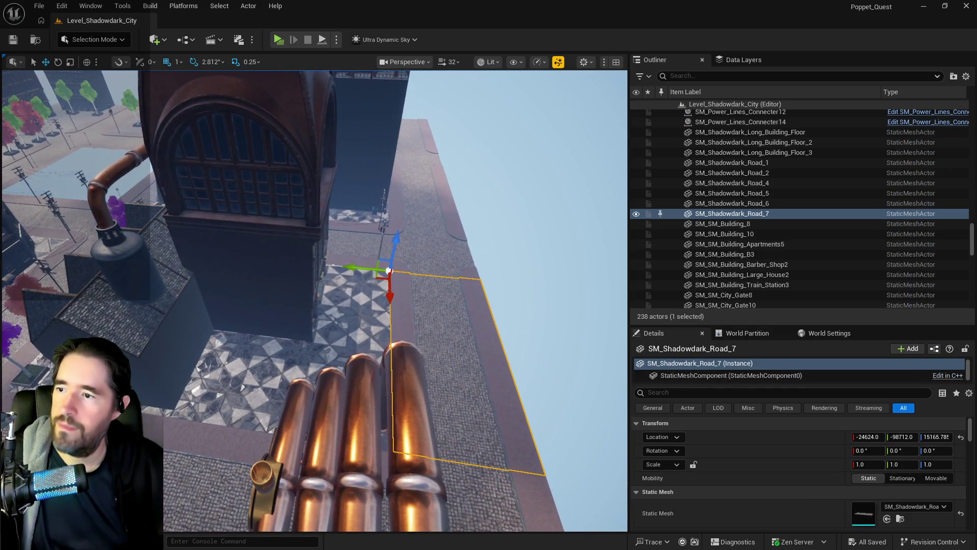
left_click(344, 304)
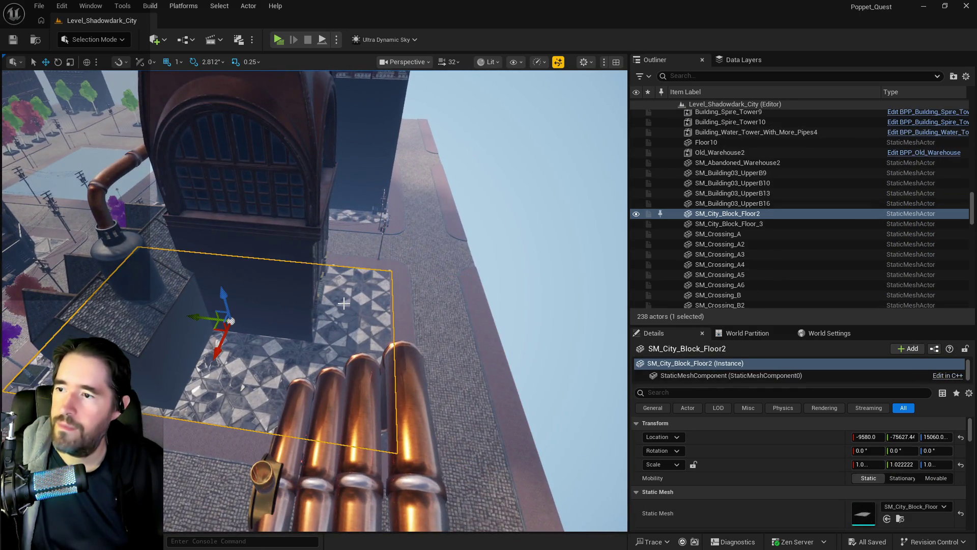
left_click(375, 284)
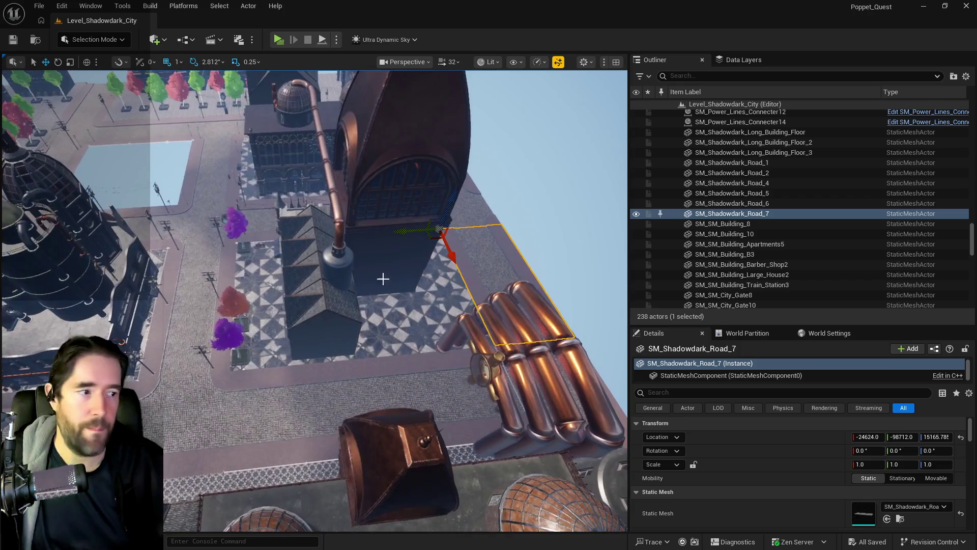
left_click_drag(415, 230, 469, 233)
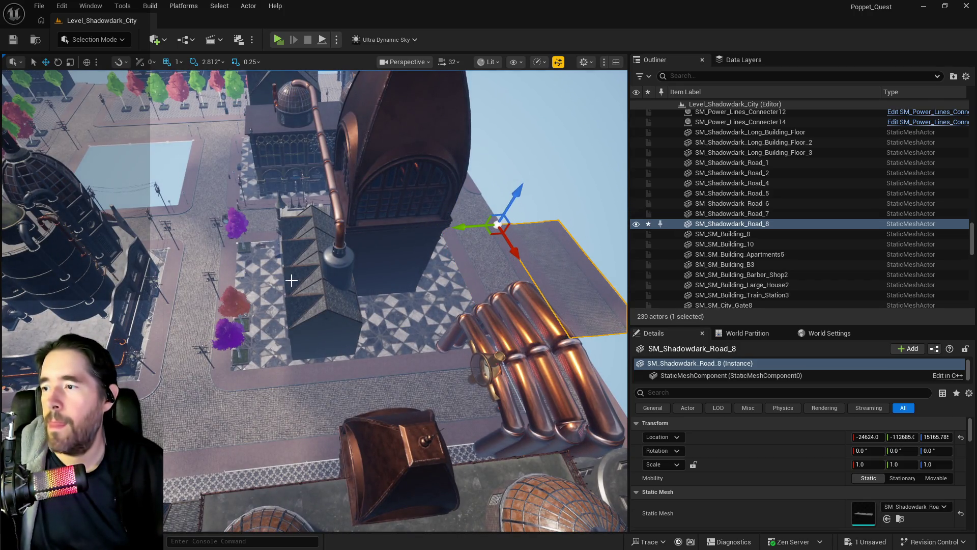
left_click(203, 302)
key("Delete")
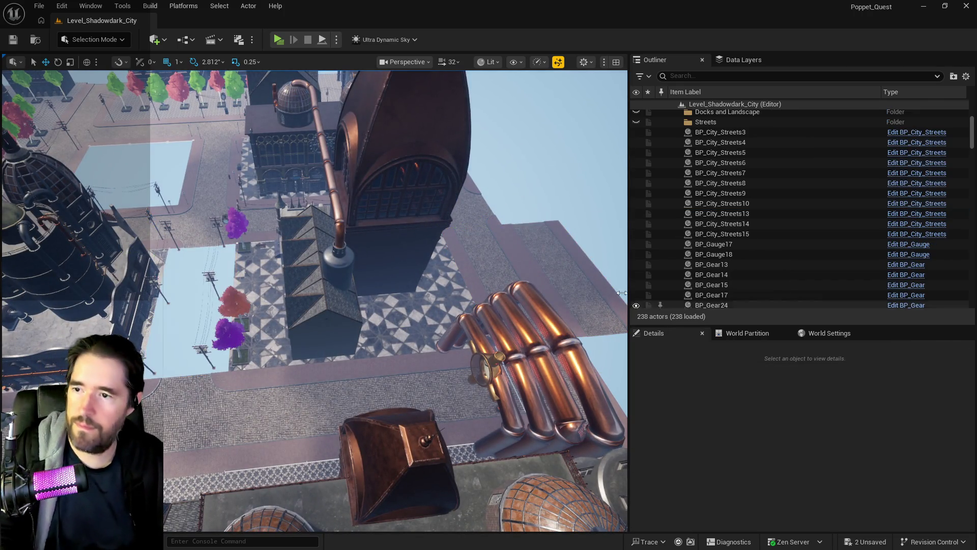
Step: Paste the copied Location onto SM_Shadowdark_Road_8 (-24624, -37451, 15165.785), check its joins, and save
left_click(600, 325)
right_click(796, 445)
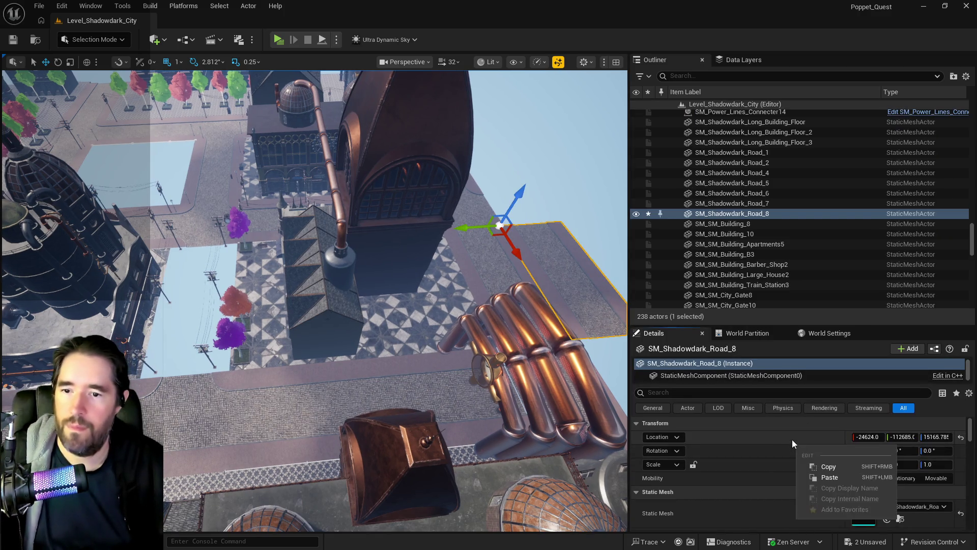
left_click(817, 472)
scroll(316, 300, "up", 10)
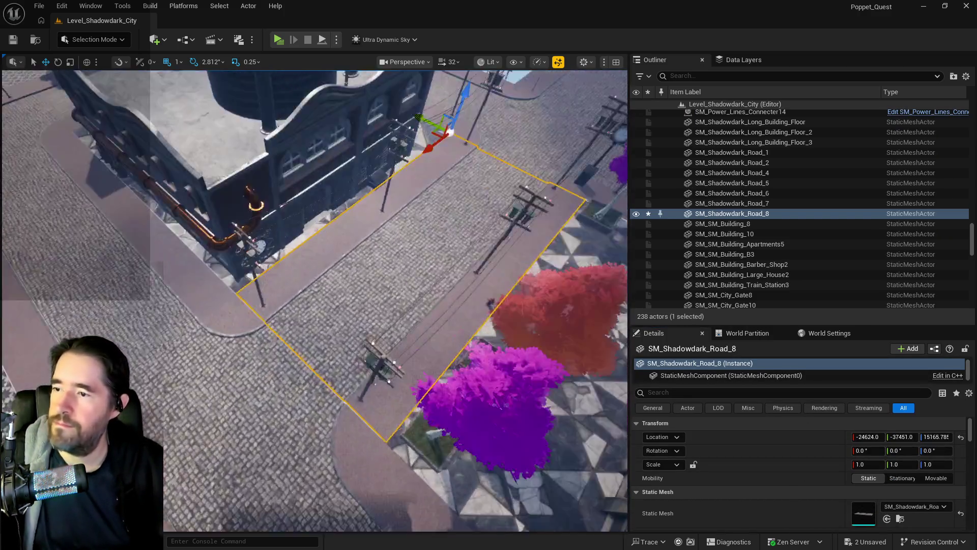
scroll(315, 301, "up", 10)
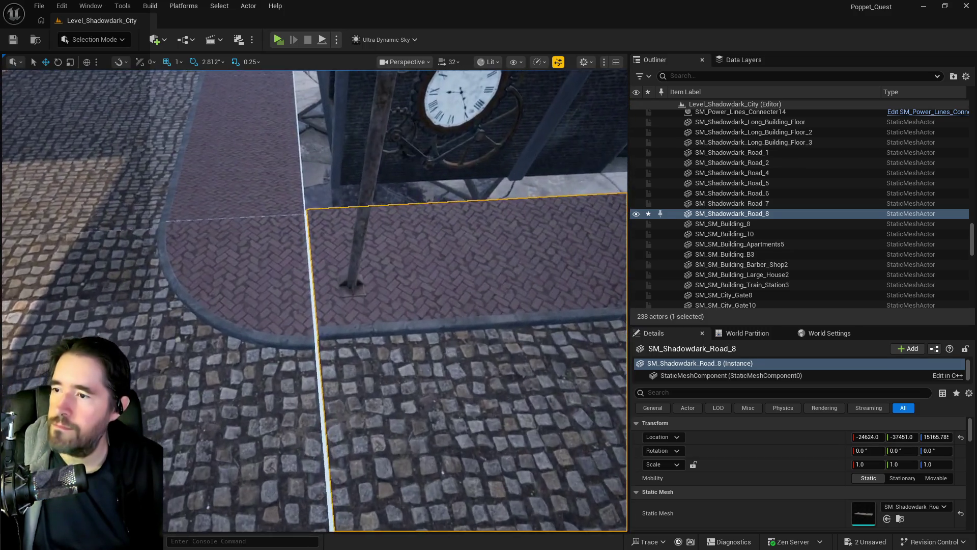
scroll(315, 300, "down", 10)
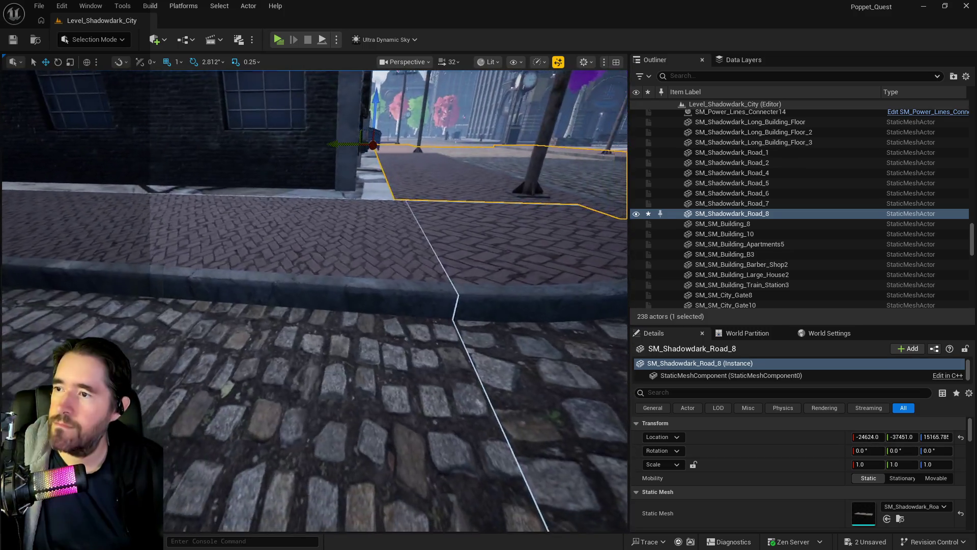
scroll(316, 300, "down", 10)
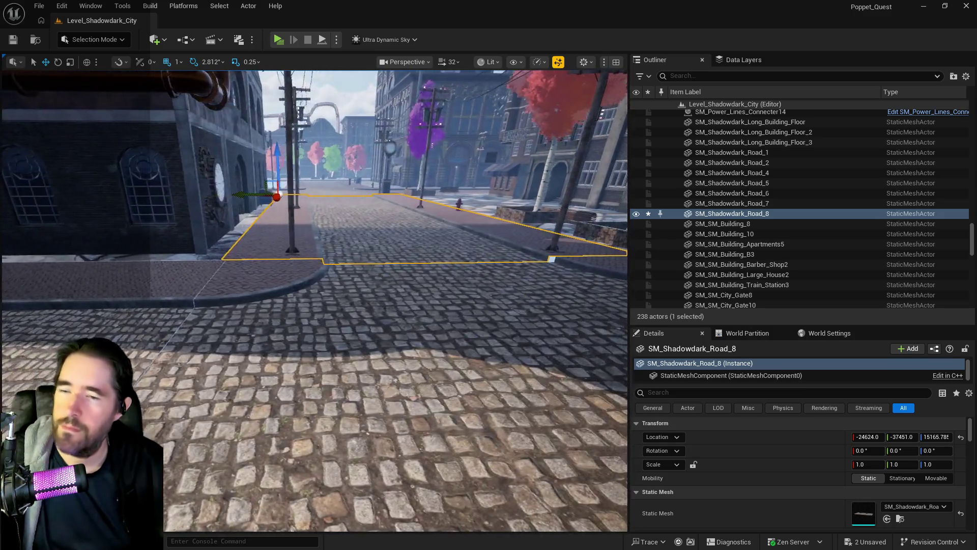
scroll(315, 301, "up", 10)
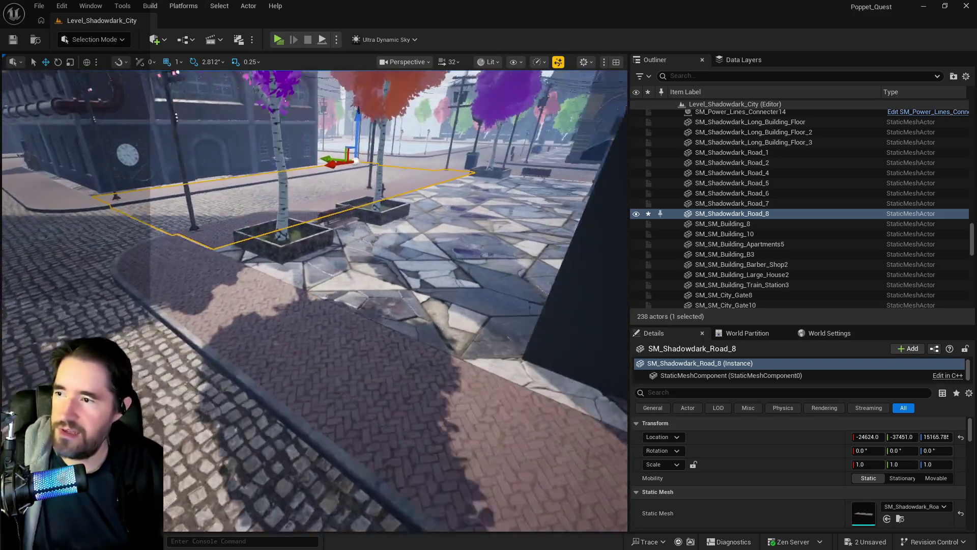
scroll(316, 300, "up", 10)
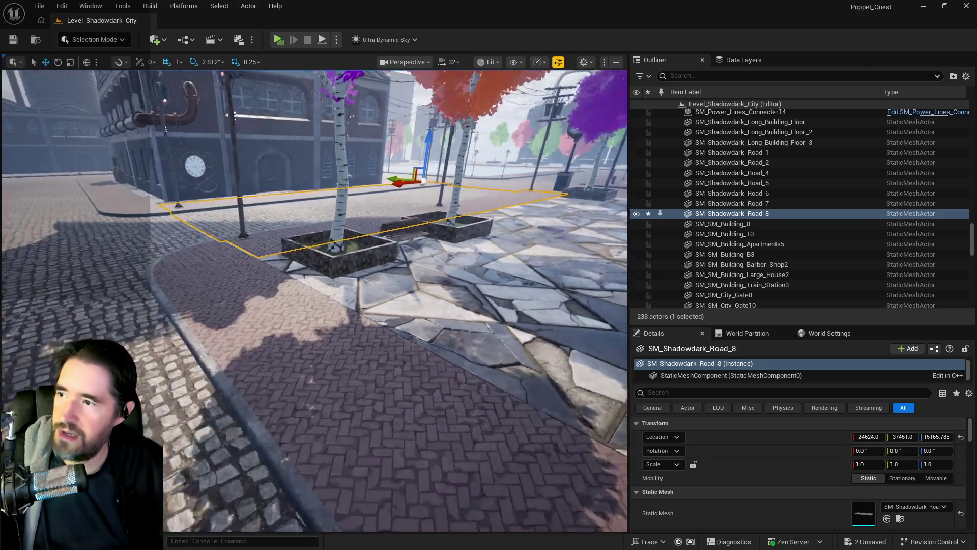
scroll(365, 416, "up", 15)
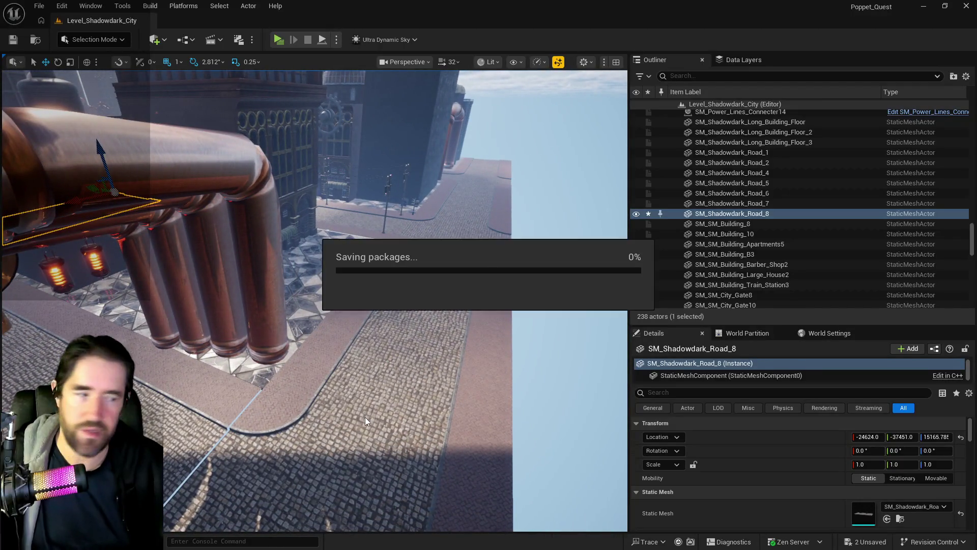
key("Escape")
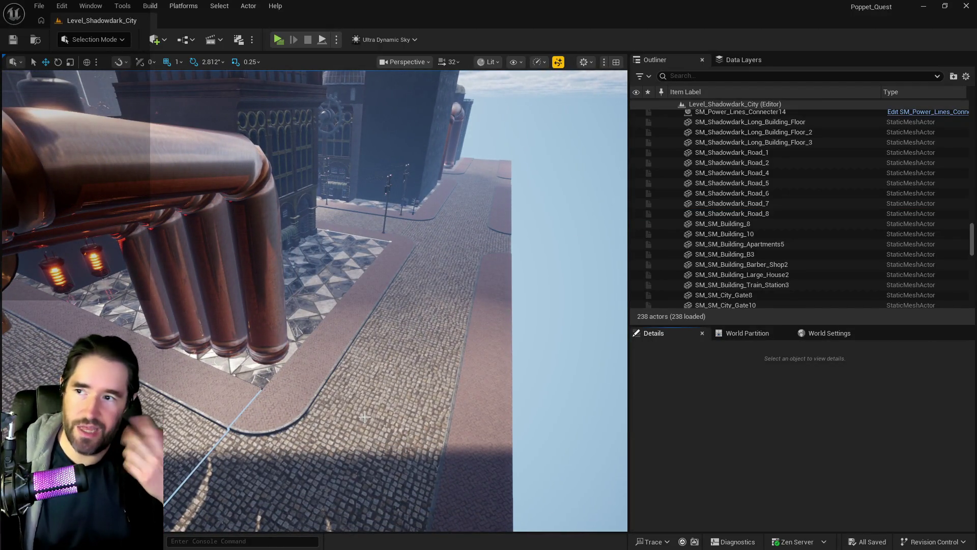
scroll(400, 461, "down", 15)
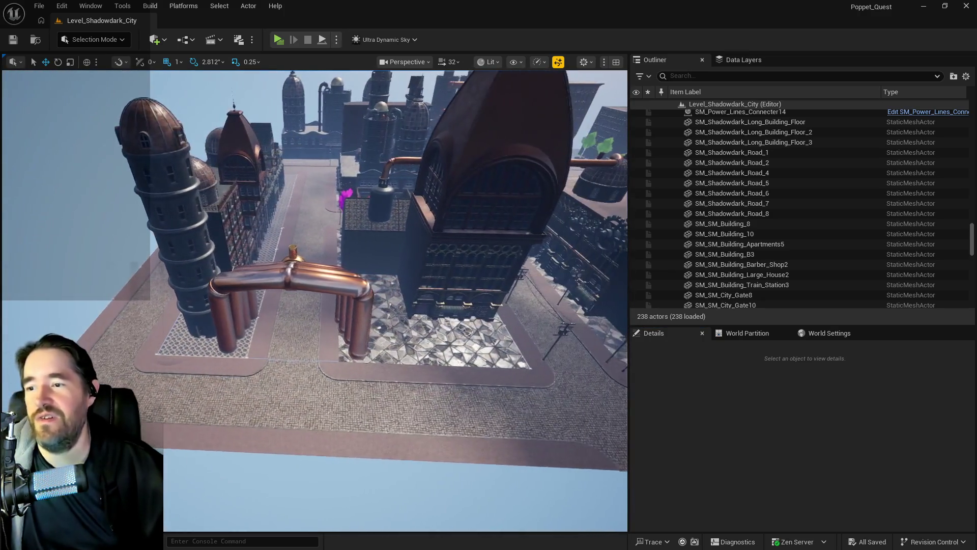
Step: Fly across the city, selecting BP_City_Streets7, a building floor and BP_City_Streets4 along the way
left_click_drag(364, 300, 395, 300)
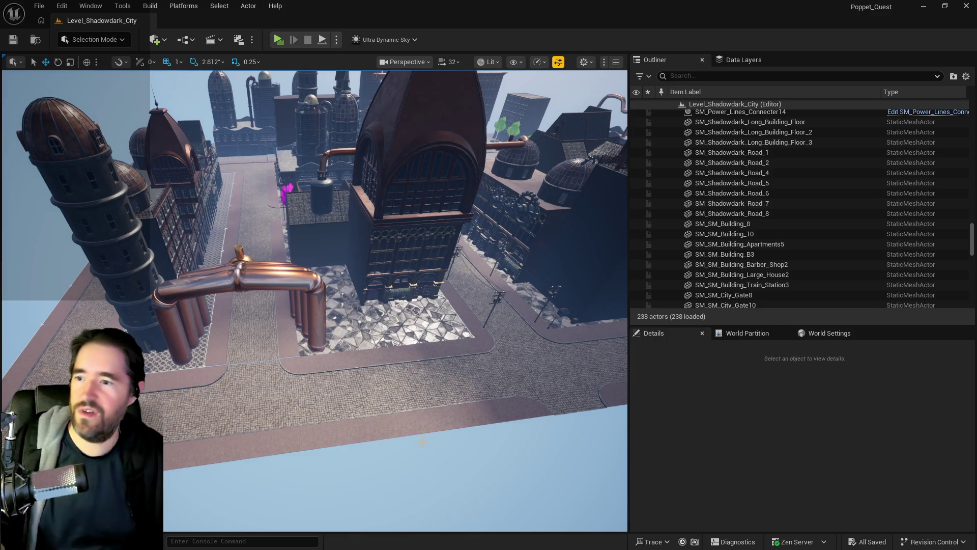
scroll(395, 300, "up", 10)
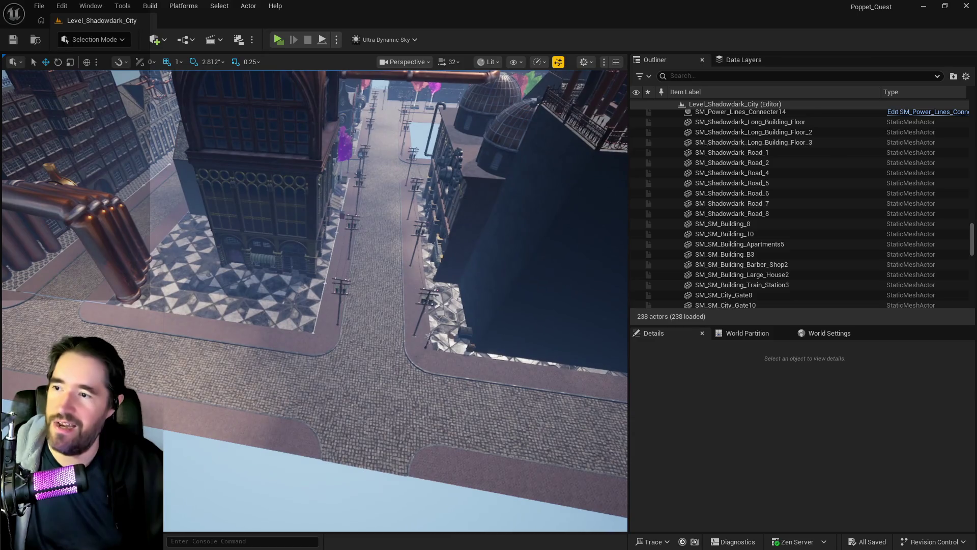
left_click(395, 280)
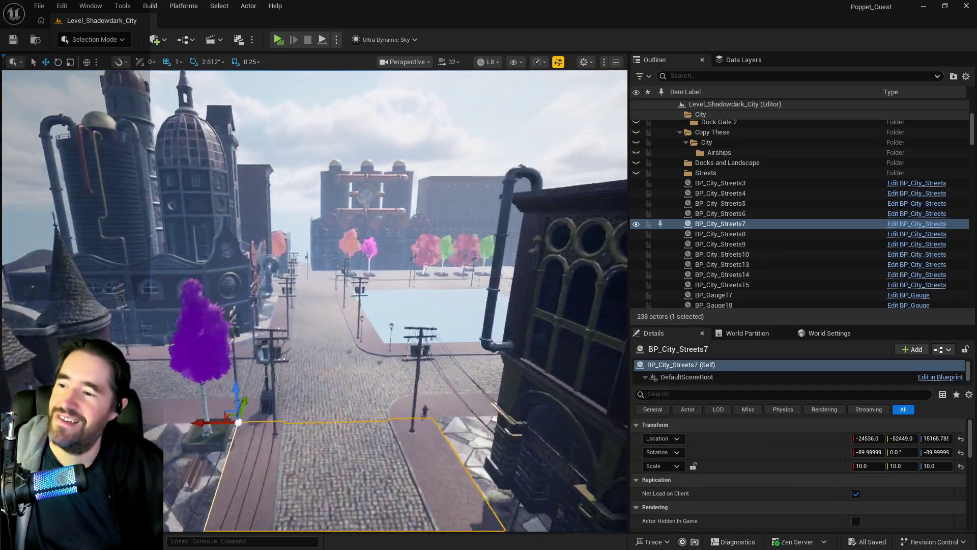
mouse_move(395, 301)
left_mouse_down()
mouse_move(395, 240)
mouse_move(395, 361)
mouse_move(375, 301)
left_mouse_up()
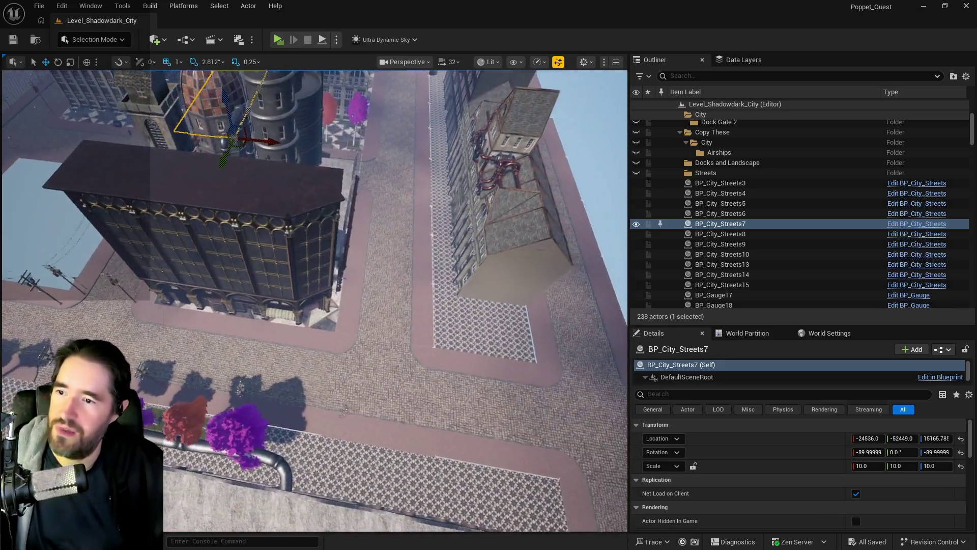
left_click(401, 303)
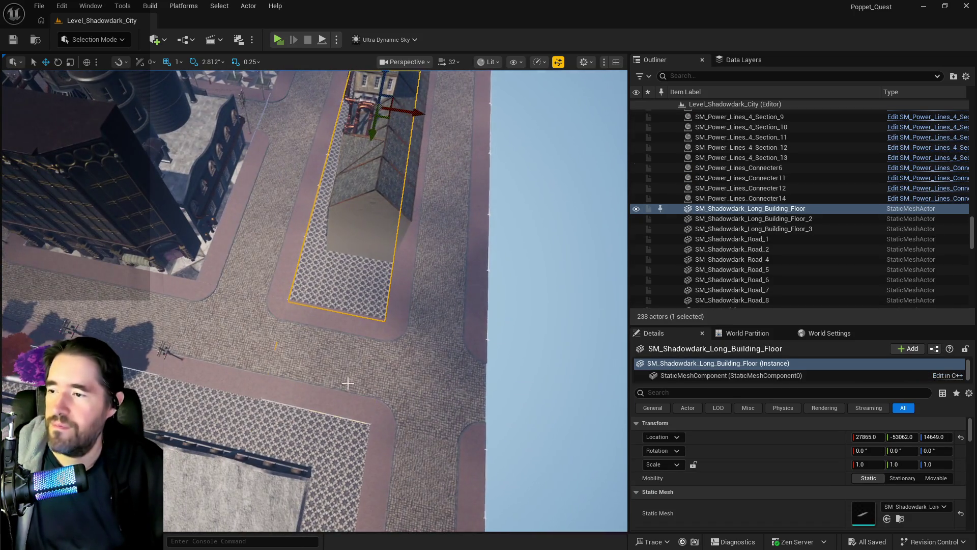
left_click(348, 383)
mouse_move(348, 383)
left_mouse_down()
mouse_move(227, 365)
mouse_move(216, 347)
left_mouse_up()
Step: Select and frame SM_Crossing_B2, then select and frame BP_City_Streets7
left_click(227, 365)
left_click(313, 309)
key("f")
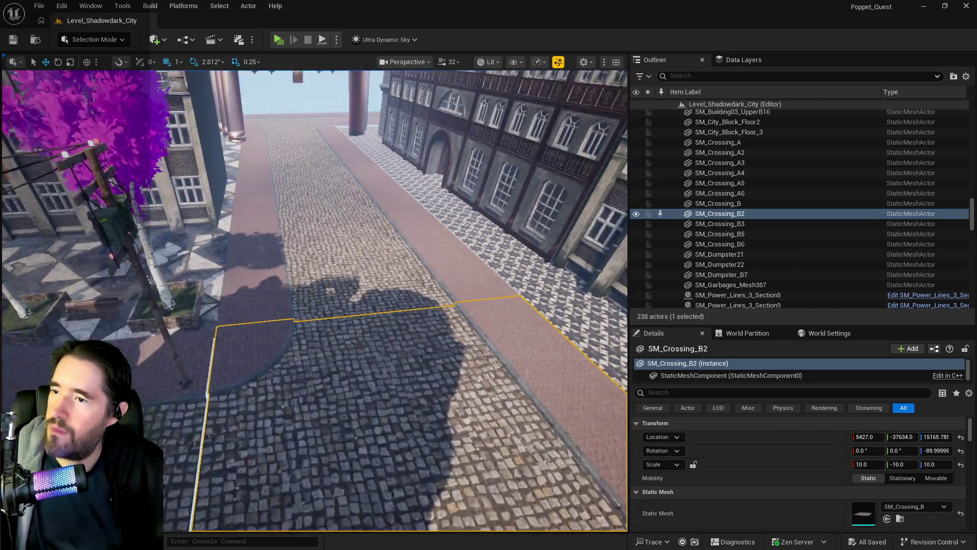
scroll(345, 301, "down", 10)
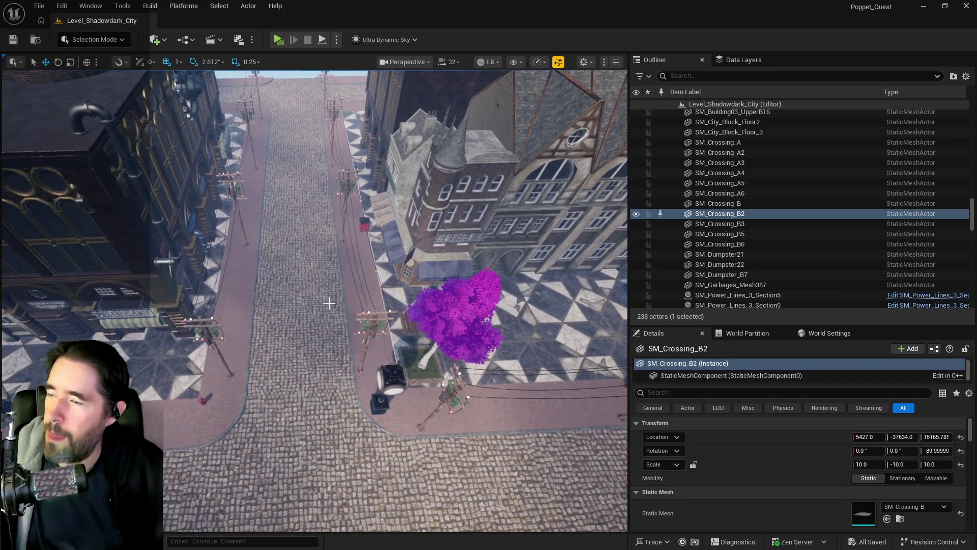
left_click(340, 305)
key("f")
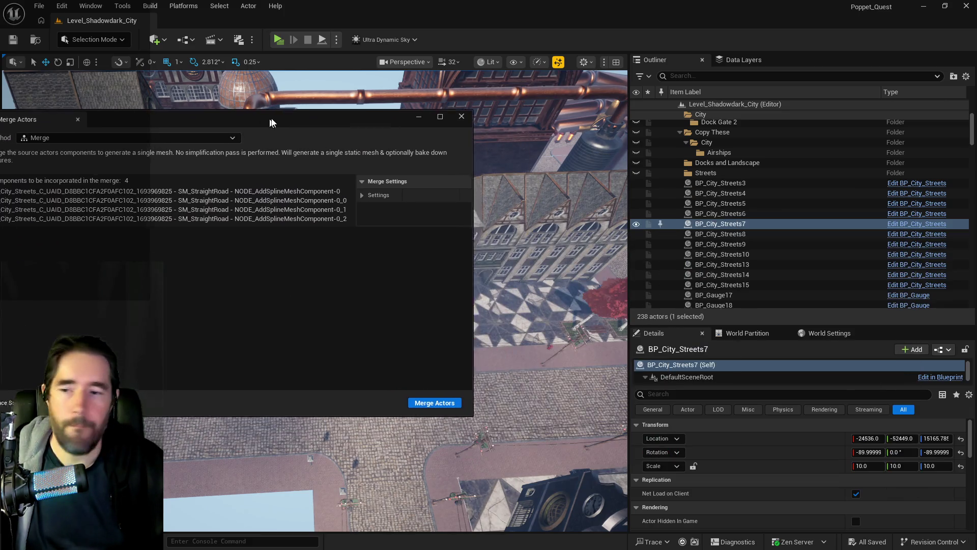
Step: Move the Merge Actors window aside, select BP_City_Streets9, and inspect its paving up close
left_click_drag(394, 125, 974, 191)
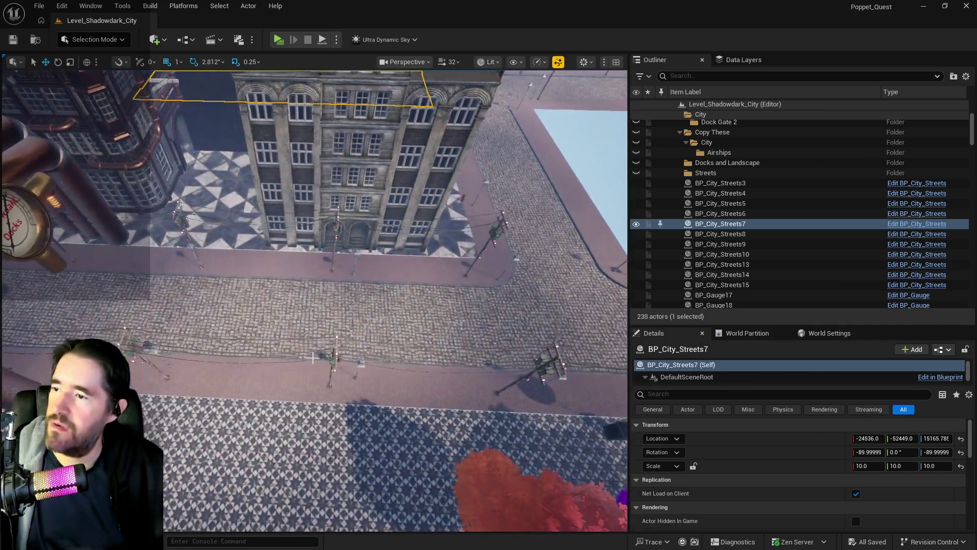
left_click(276, 310)
key("w")
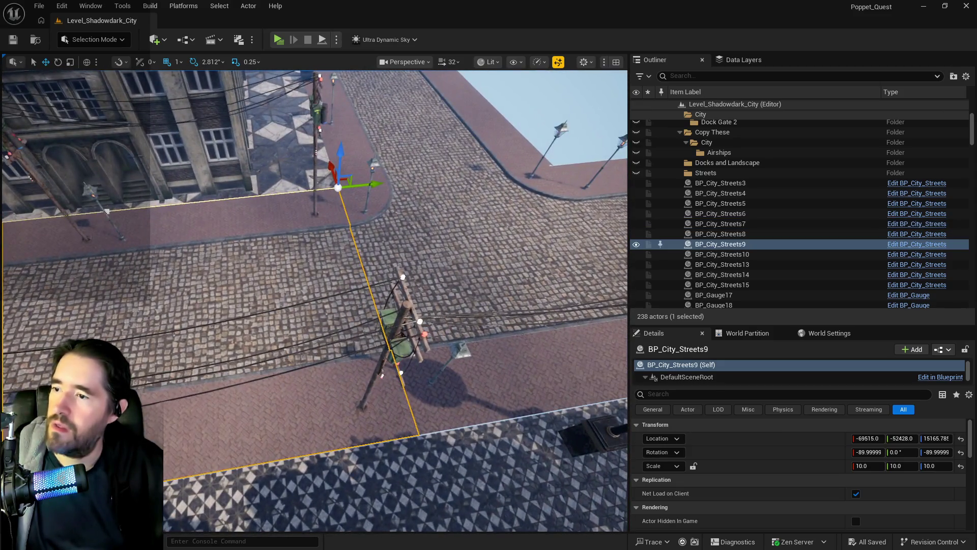
key("s")
key("w")
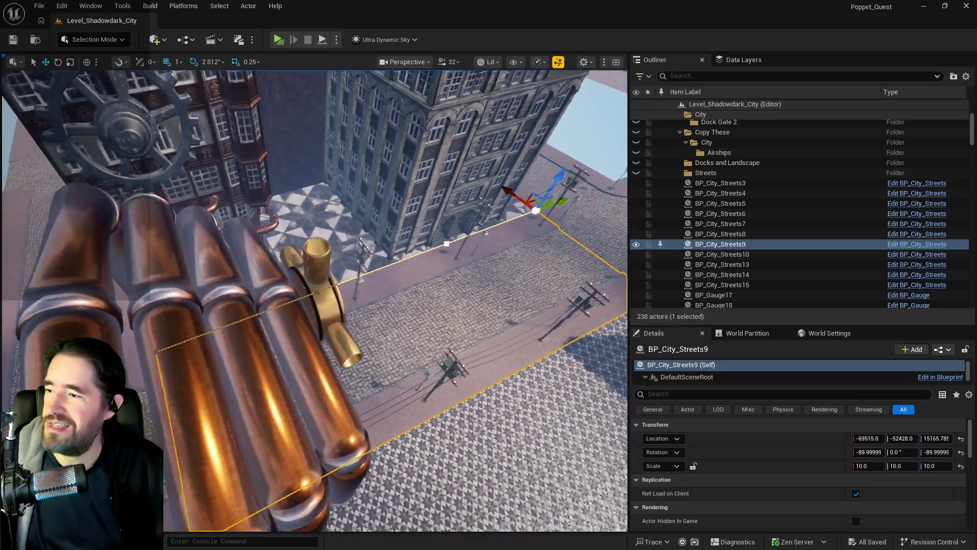
key("s")
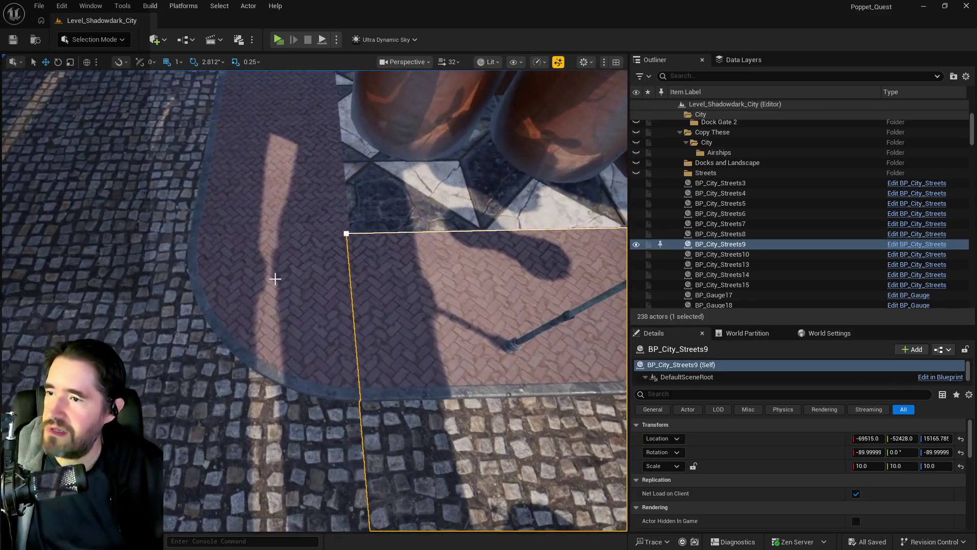
left_click(399, 137)
key("w")
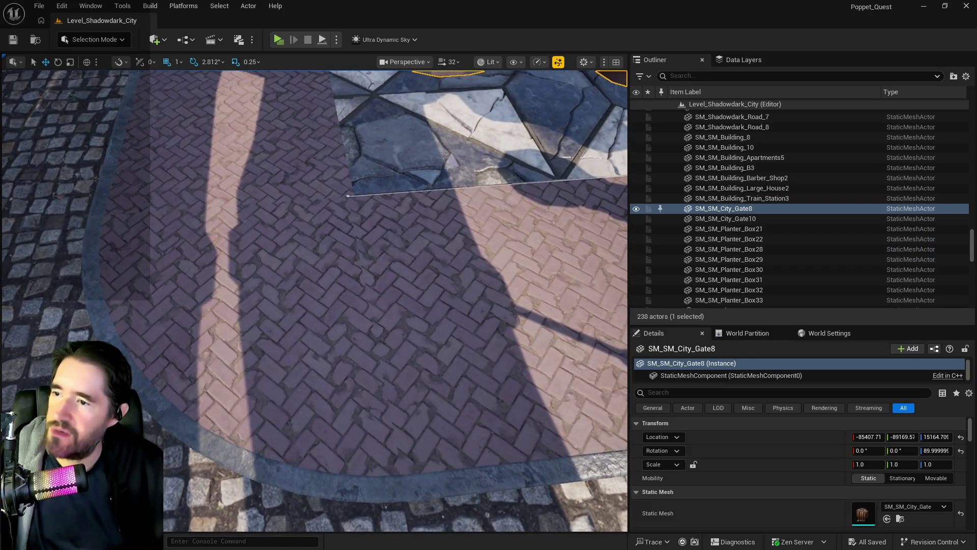
key("s")
left_click(374, 283)
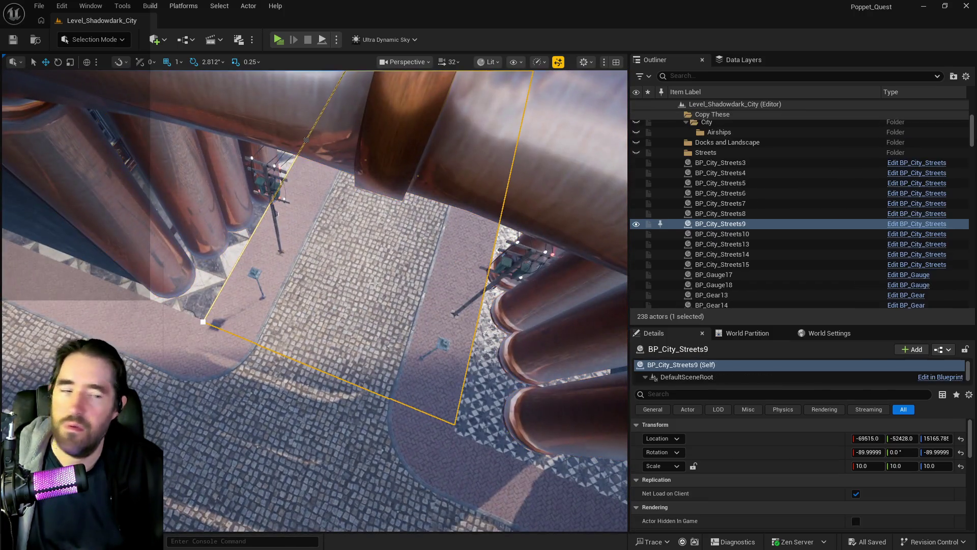
key("ctrl+z")
key("ctrl+y")
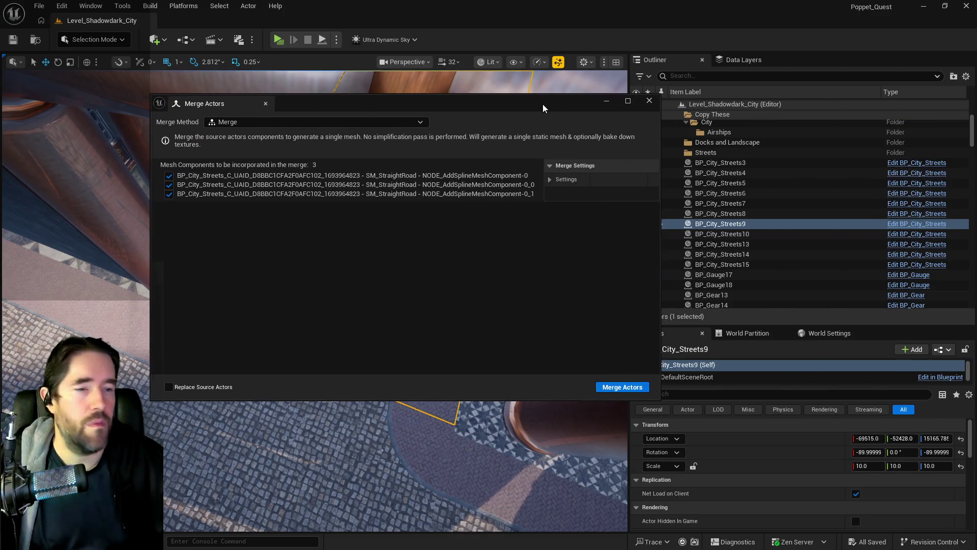
Step: Merge BP_City_Streets9 and save it as Shadowdark_Road_3 in Content/2DSideScrollerBP/A/Shadowdark
left_click(623, 388)
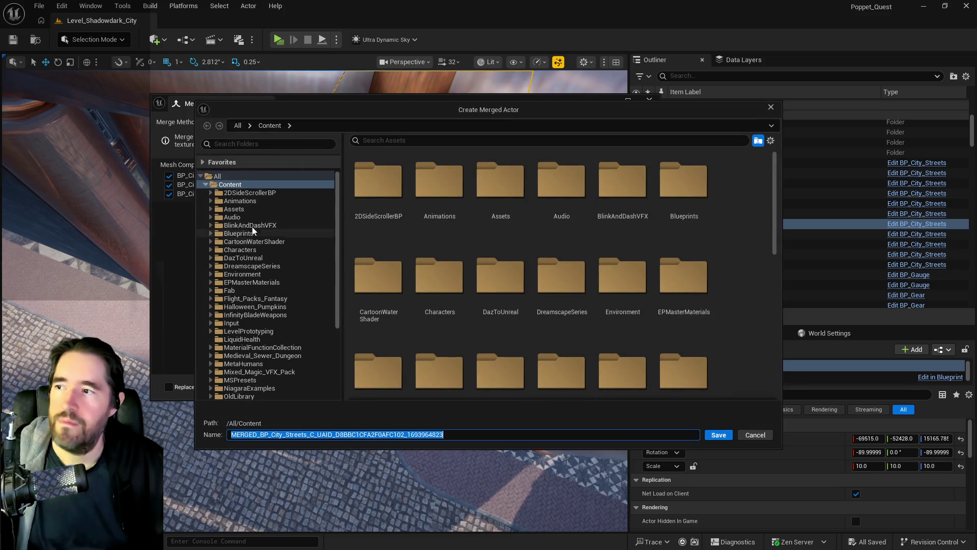
left_click(203, 194)
scroll(234, 285, "down", 10)
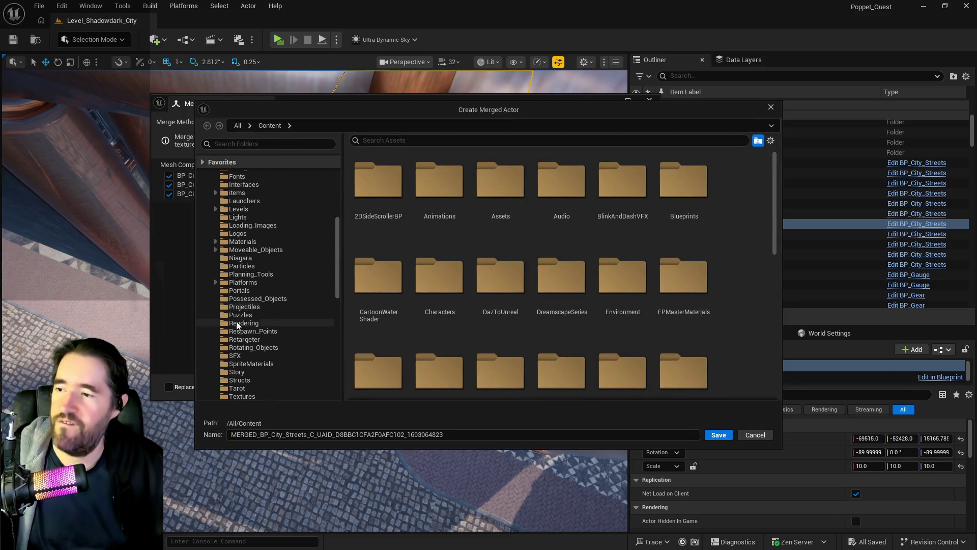
scroll(240, 341, "down", 1)
scroll(253, 336, "down", 5)
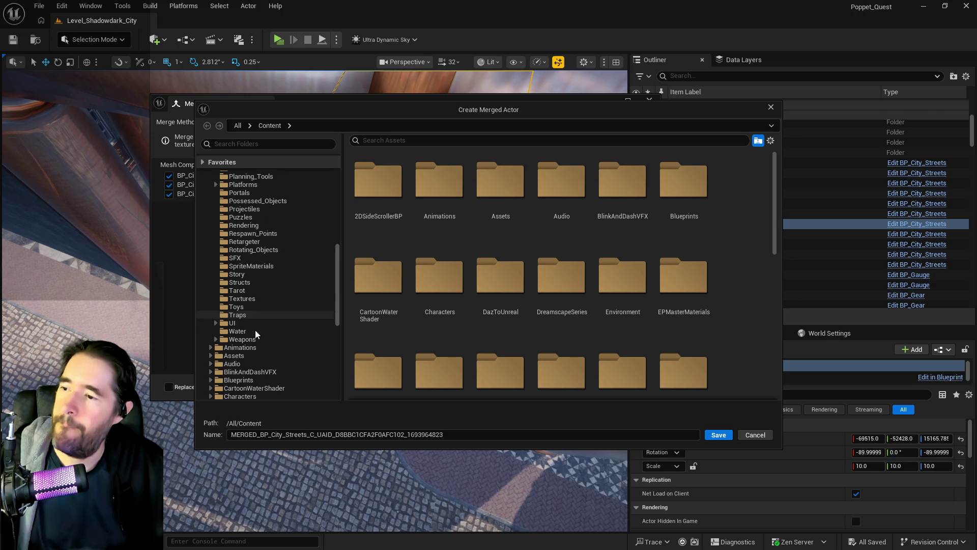
scroll(252, 295, "up", 4)
scroll(251, 280, "up", 1)
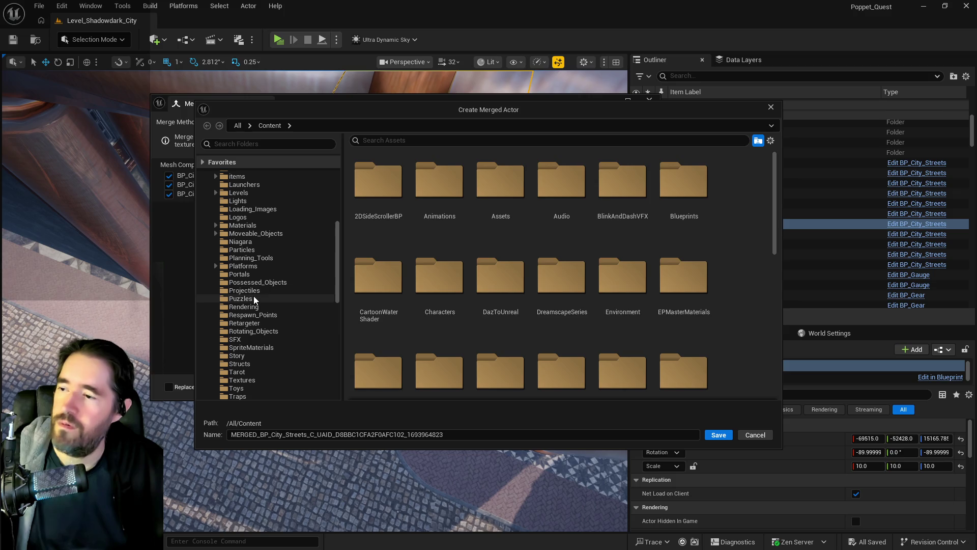
scroll(253, 297, "up", 10)
left_click(215, 200)
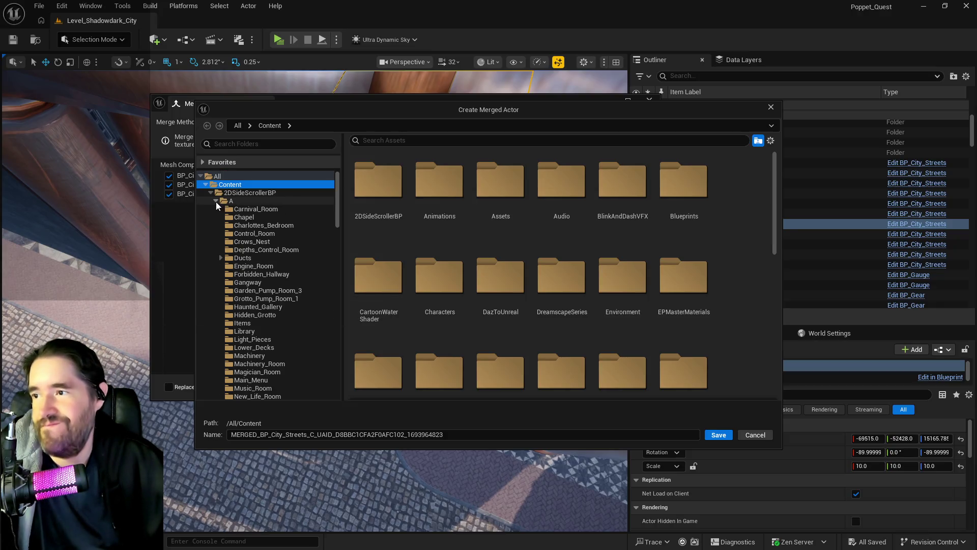
scroll(283, 326, "down", 5)
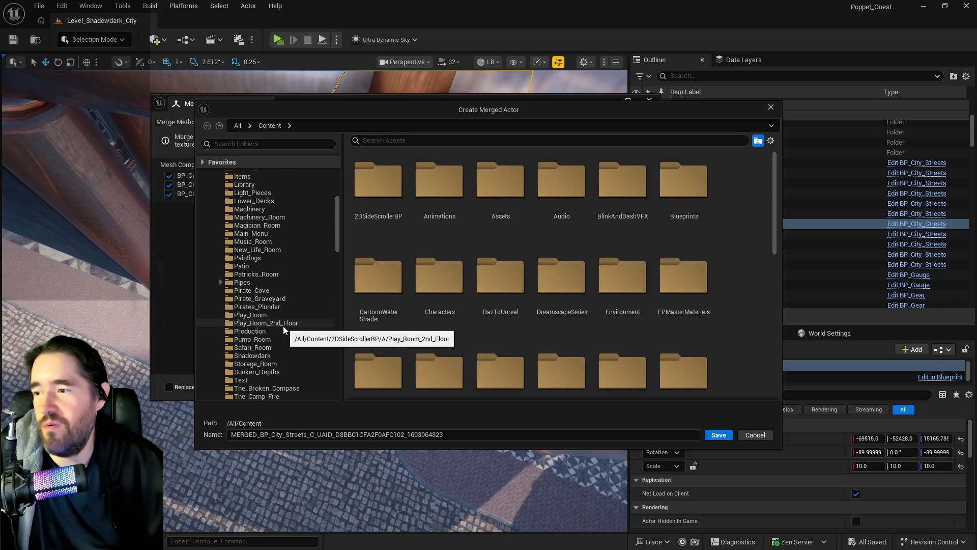
left_click(274, 355)
type("Shadowdark_Road_3")
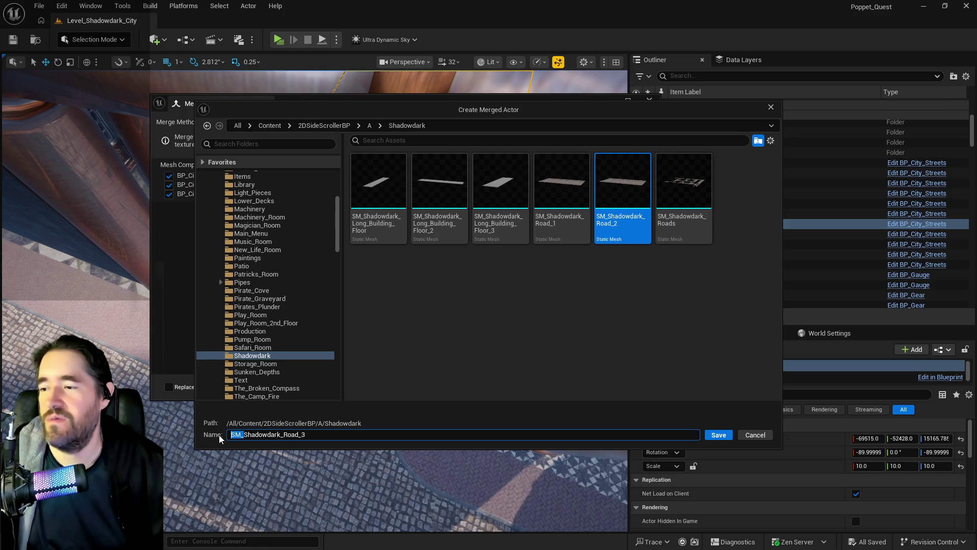
left_click(723, 436)
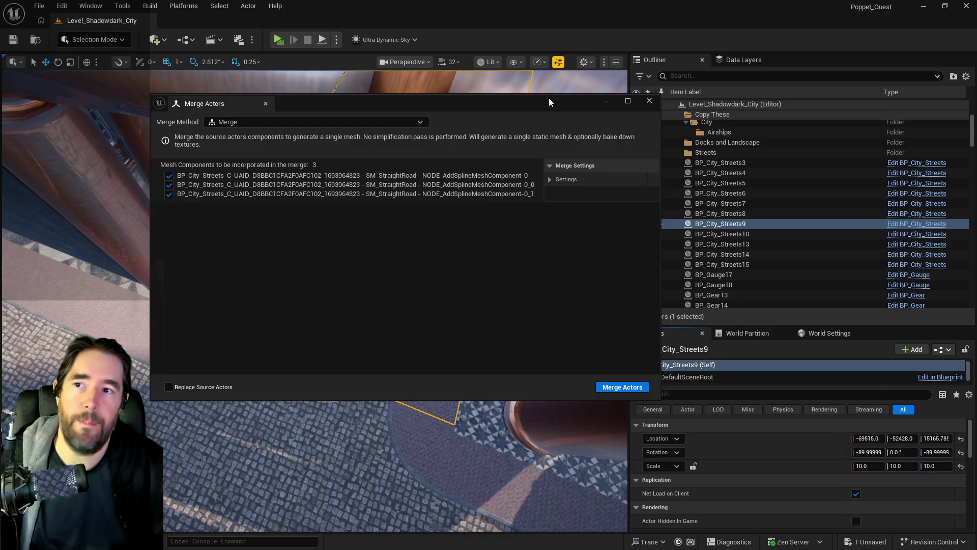
Step: Close Merge Actors, drag the merged road mesh into the level, and delete BP_City_Streets9
left_click(649, 100)
mouse_move(414, 339)
left_mouse_down()
mouse_move(392, 315)
mouse_move(375, 352)
left_mouse_up()
mouse_move(549, 277)
left_mouse_down()
mouse_move(438, 298)
mouse_move(399, 282)
left_mouse_up()
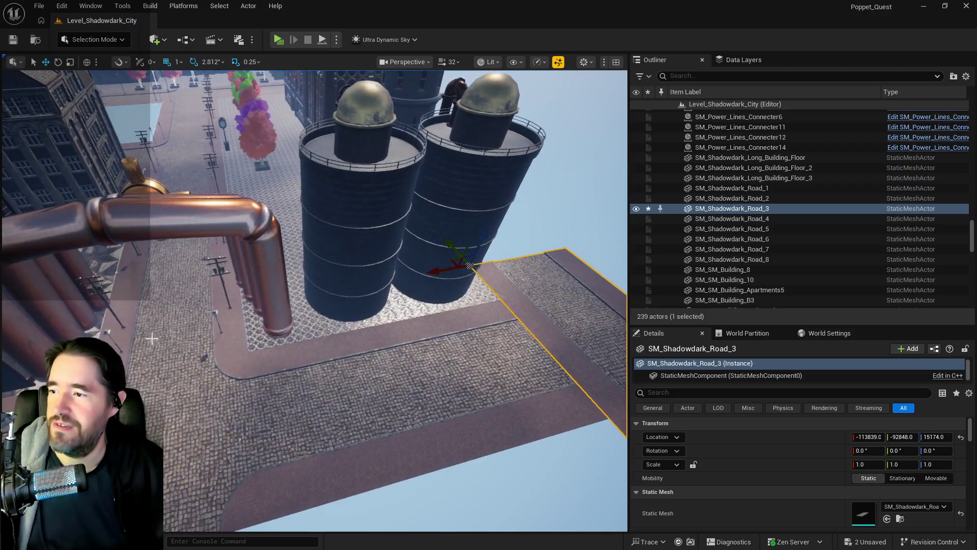
left_click(152, 337)
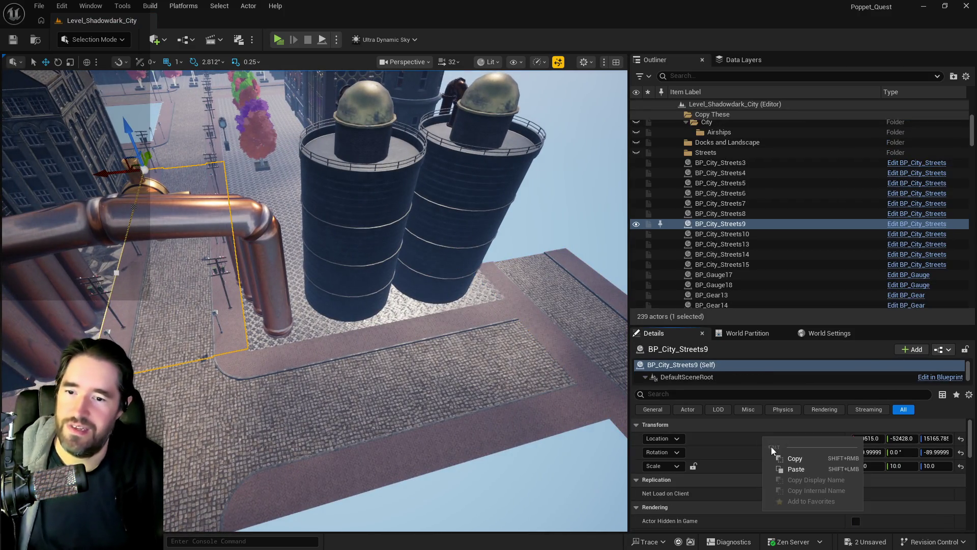
key("Delete")
Step: Paste the old street's Location onto SM_Shadowdark_Road_3, placing it at -69515, -52428, 15165.785
left_click_drag(188, 323, 350, 299)
left_click(376, 284)
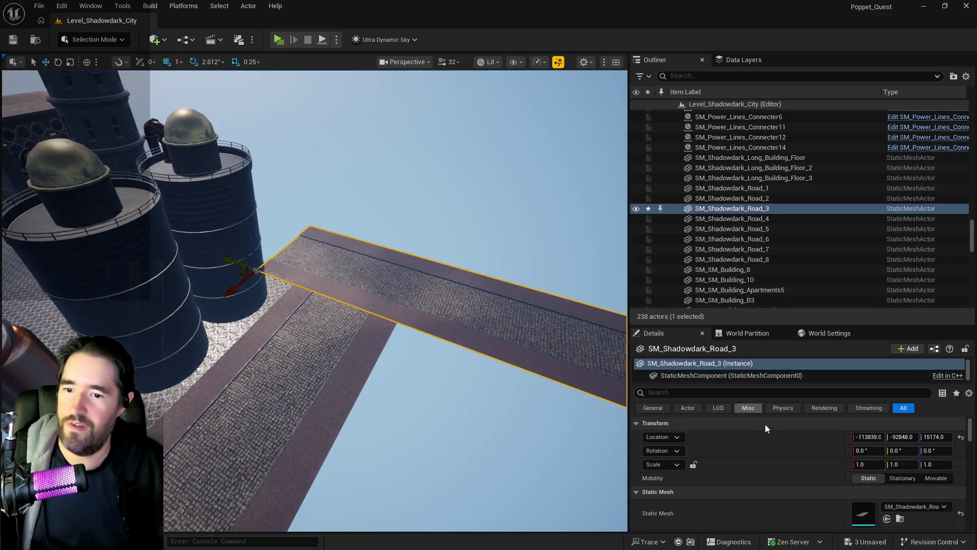
right_click(768, 437)
left_click(796, 468)
key("f")
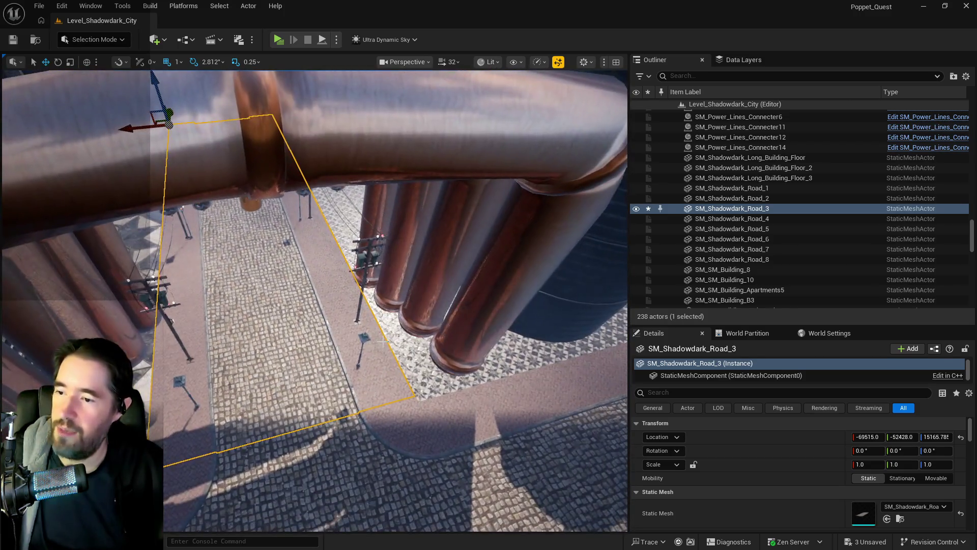
key("ctrl+z")
key("ctrl+y")
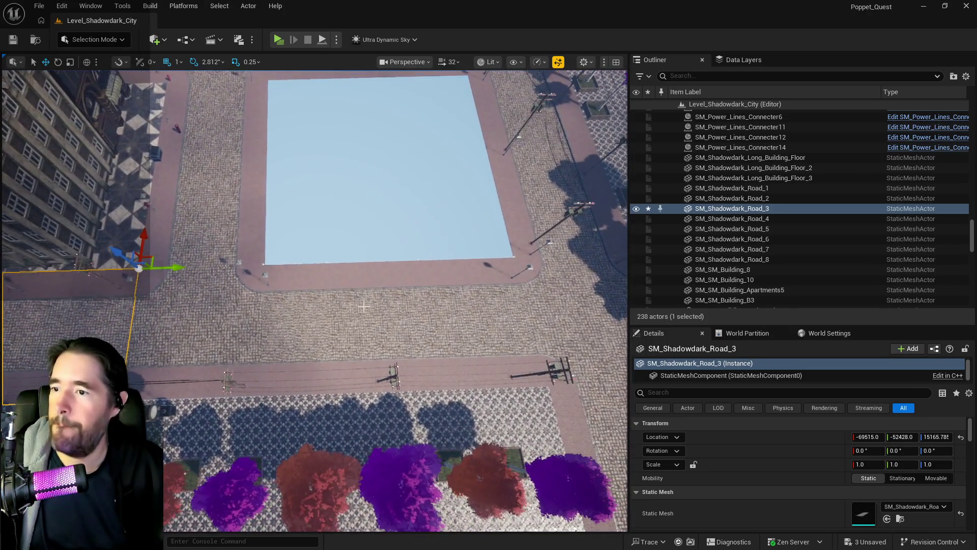
left_click(387, 331)
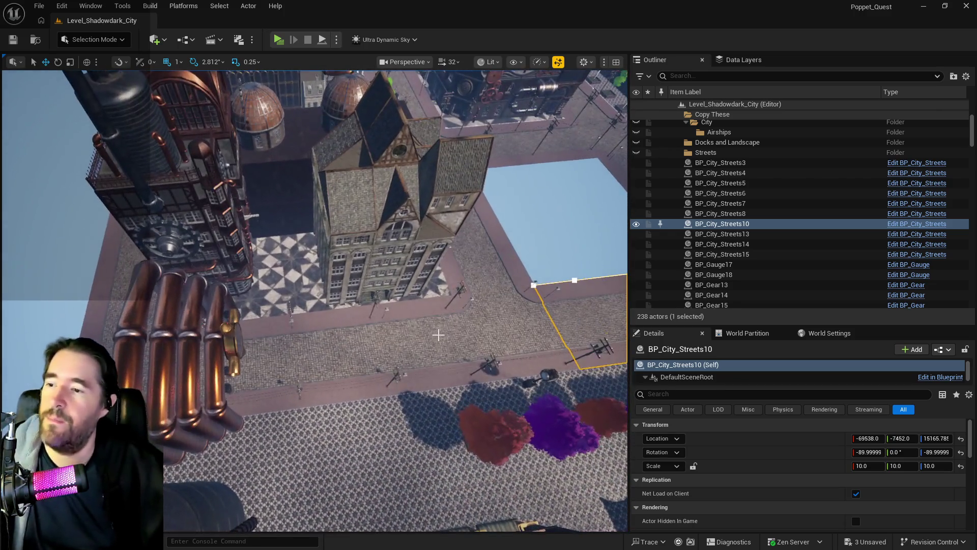
left_click(438, 335)
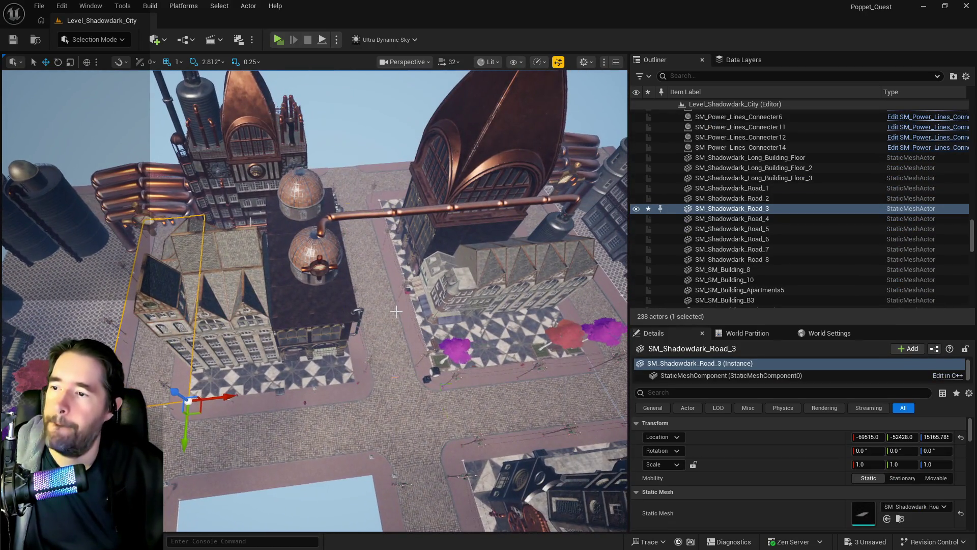
Step: Copy Road_3's location, delete BP_City_Streets7, and paste that location onto an Alt-dragged Road_3 duplicate
left_click(397, 312)
left_click(408, 369)
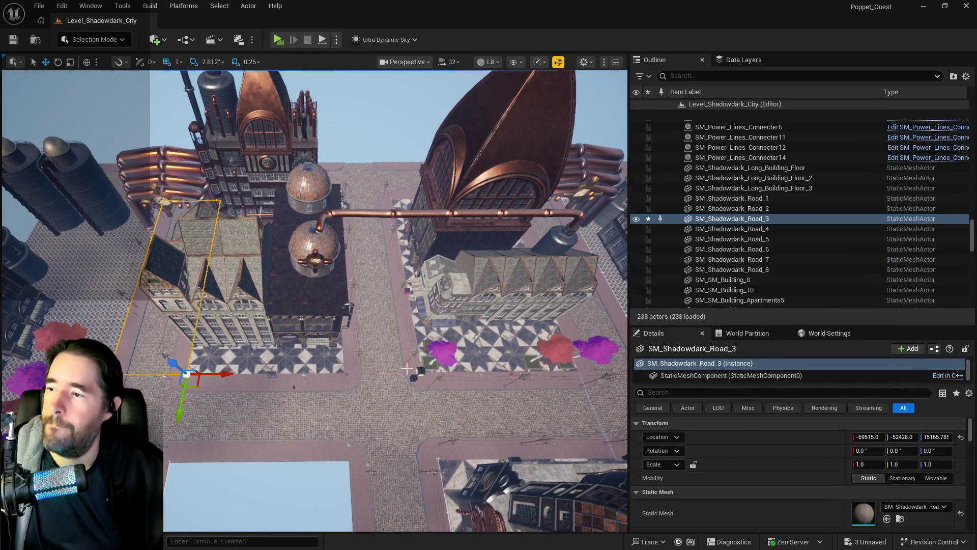
right_click(785, 431)
left_click(809, 453)
left_click(388, 333)
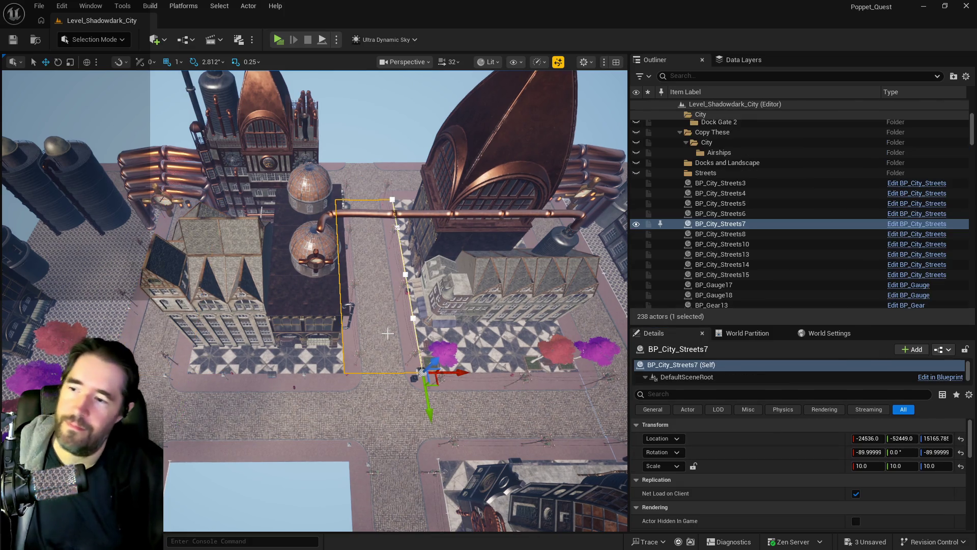
key("Delete")
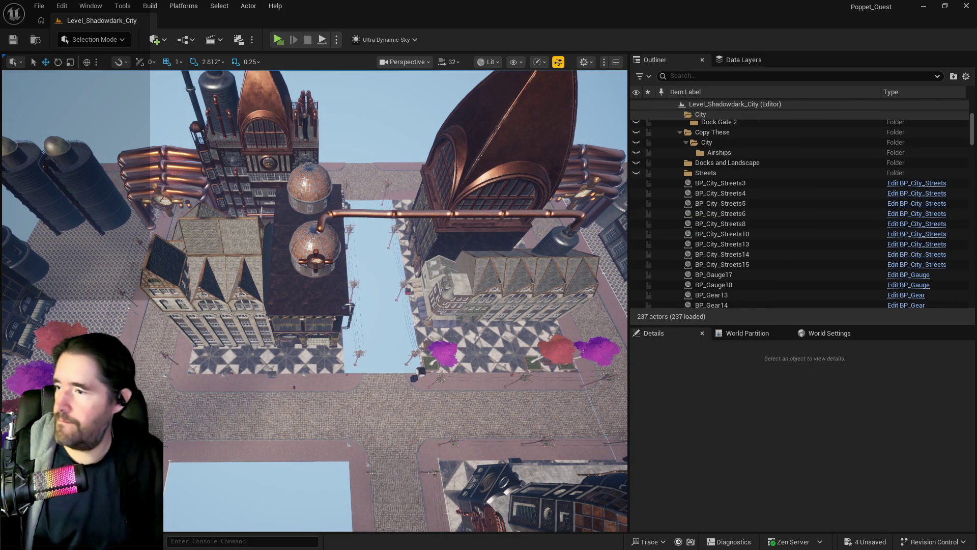
left_click(183, 311)
left_click(165, 322)
left_click_drag(221, 372, 441, 372)
right_click(731, 441)
left_click(766, 471)
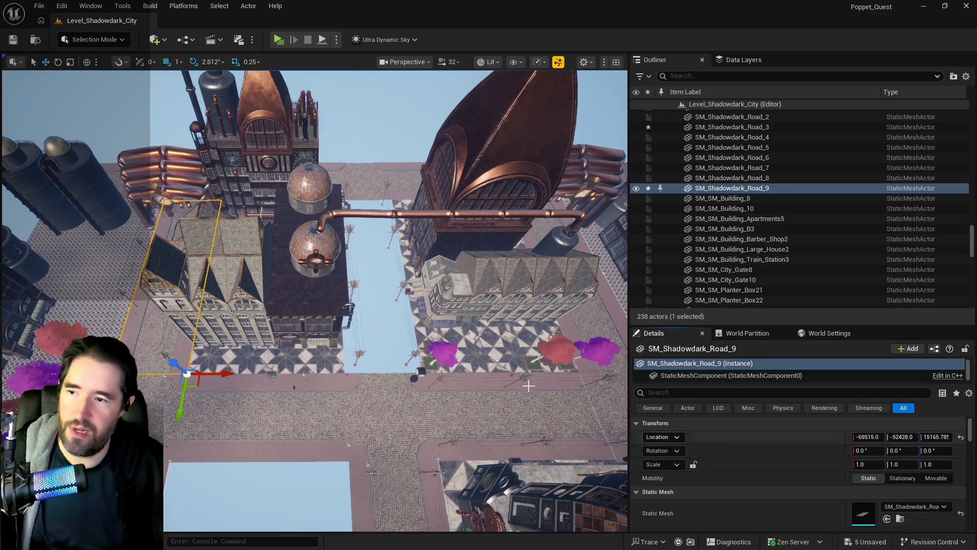
Step: Undo the misplaced road duplicate and the earlier moves through the Edit menu
left_click(50, 7)
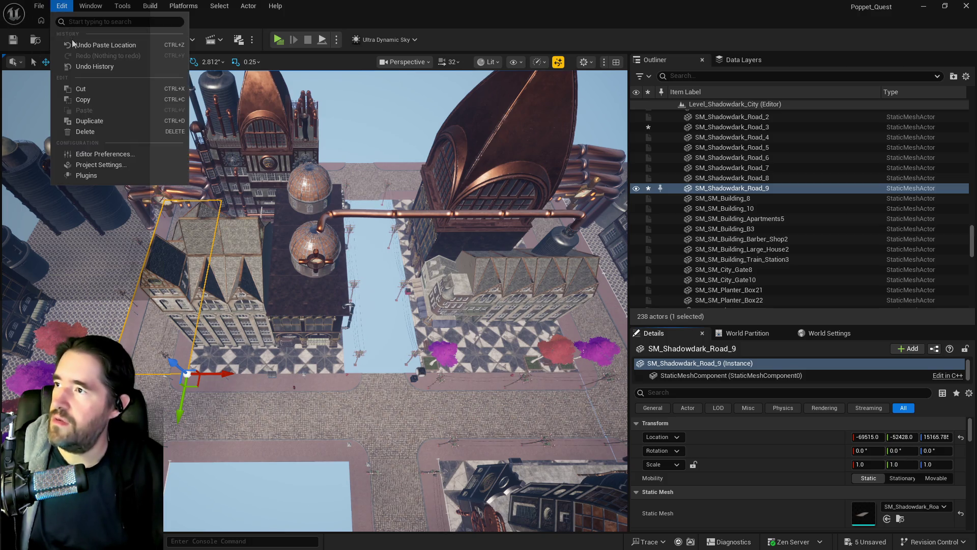
key("ctrl+z")
left_click(64, 6)
left_click(75, 44)
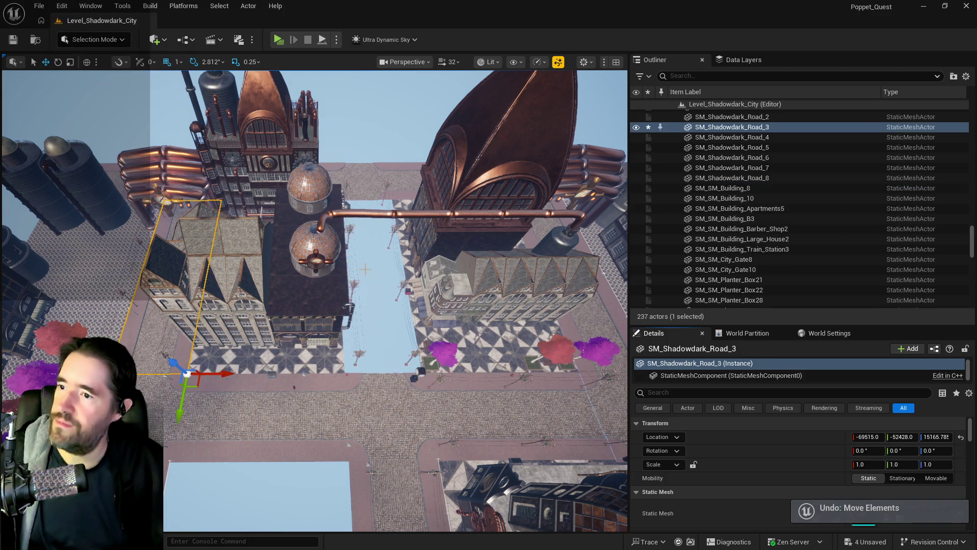
left_click(60, 6)
left_click(74, 43)
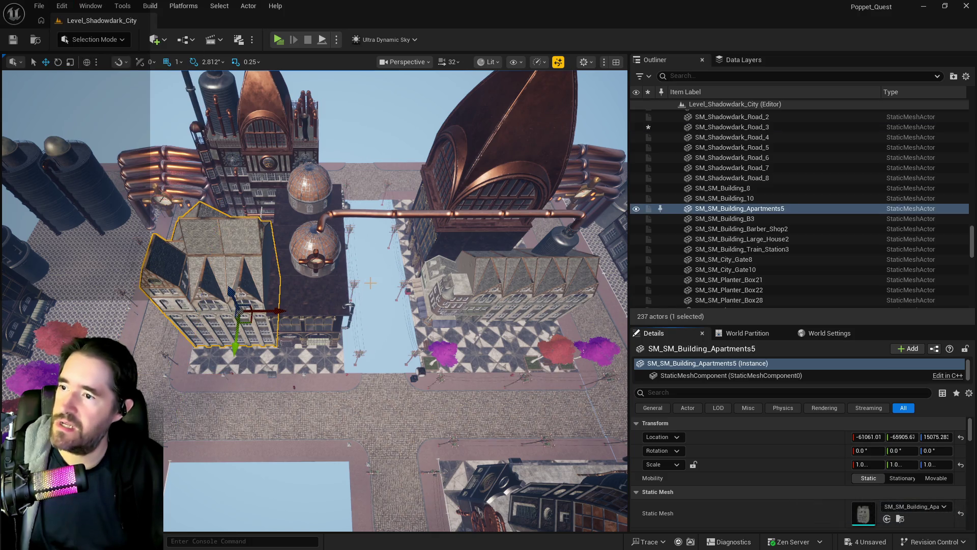
Step: Restore BP_City_Streets7, copy its Location, delete it, and paste it onto duplicate SM_Shadowdark_Road_9
key("ctrl+z")
key("ctrl+z")
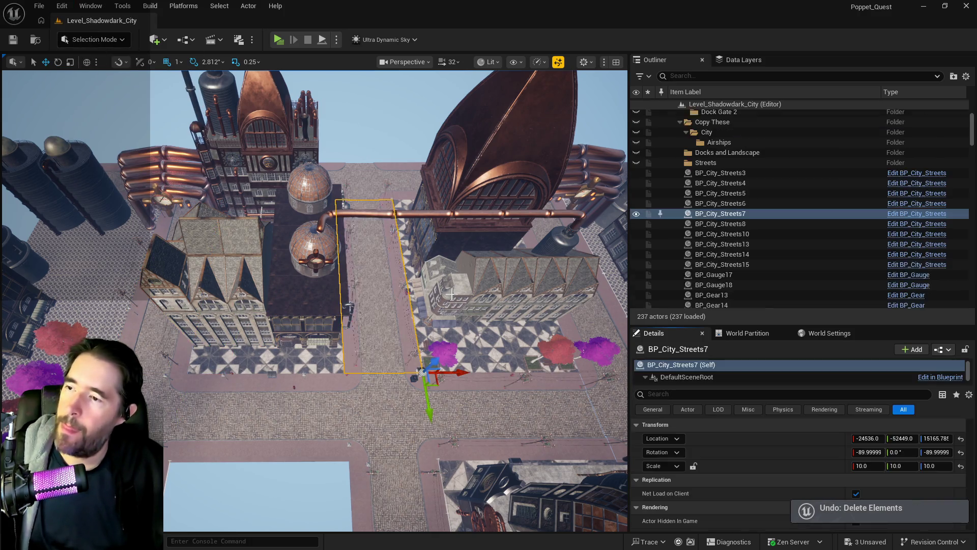
right_click(799, 443)
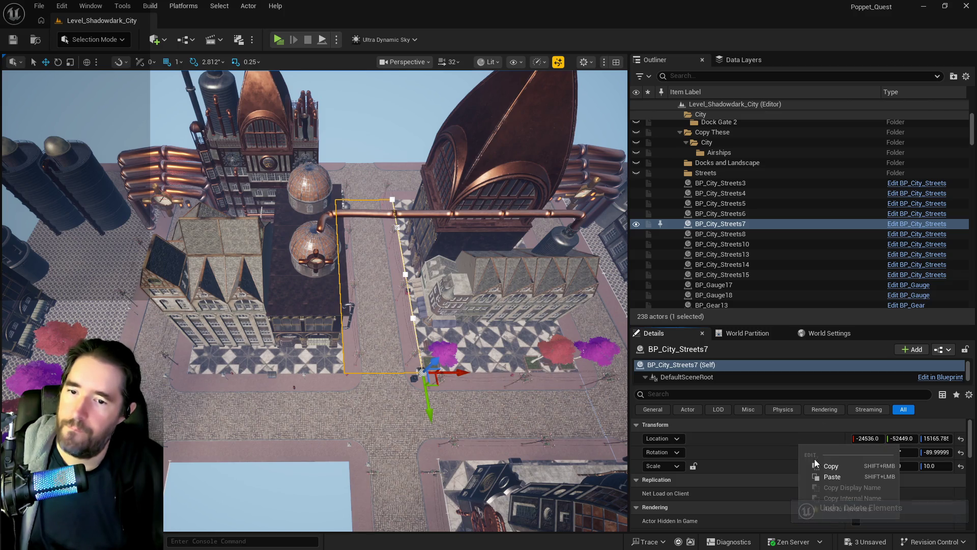
left_click(819, 464)
key("Delete")
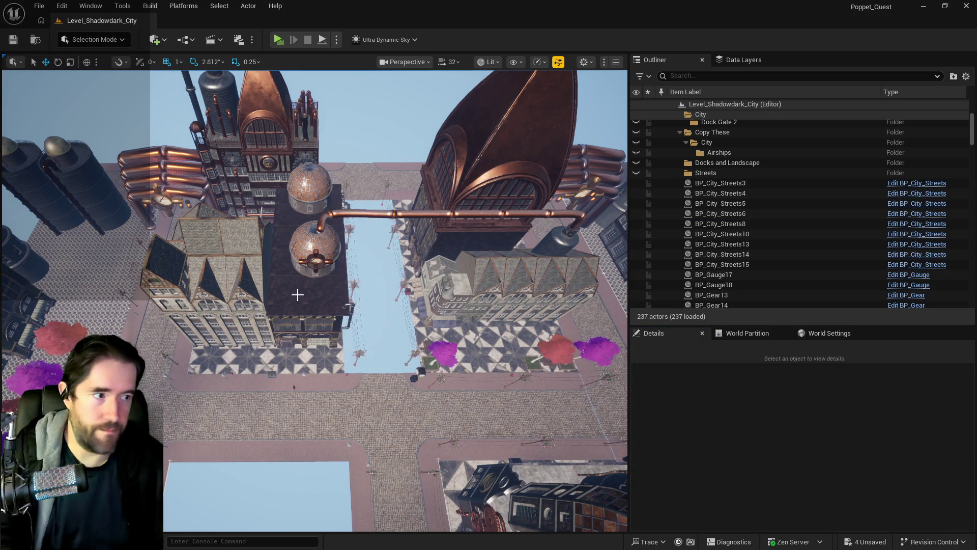
left_click(183, 344)
left_click_drag(228, 375, 442, 374)
right_click(766, 441)
left_click(799, 474)
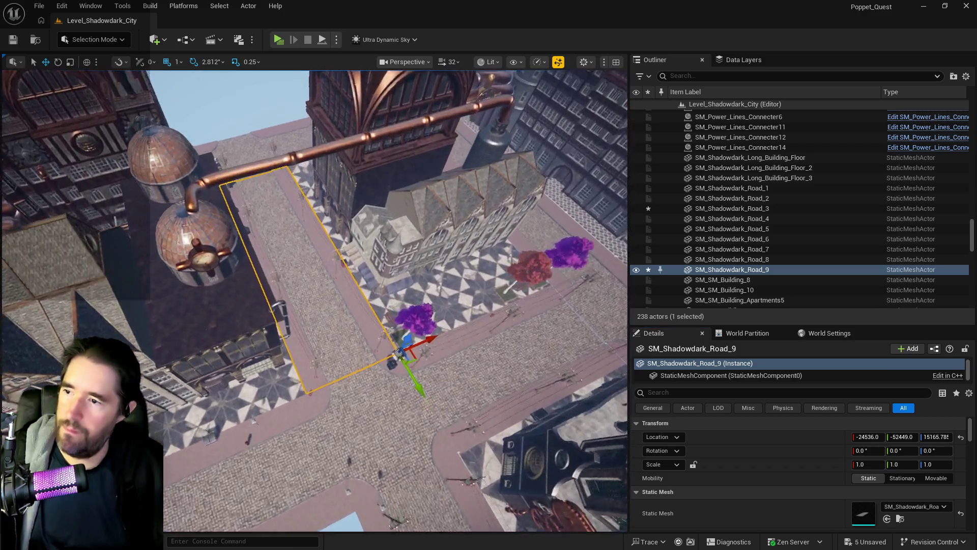
scroll(315, 300, "up", 5)
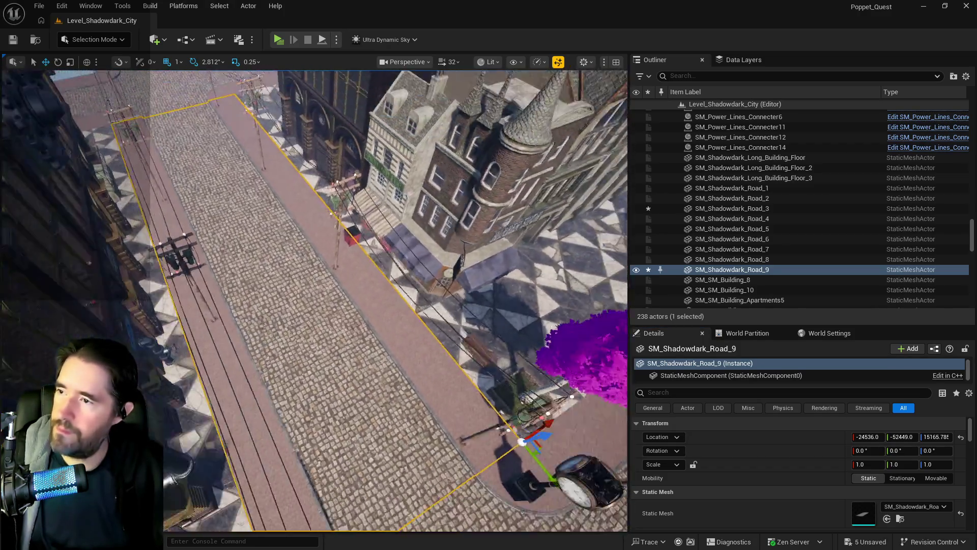
mouse_move(385, 371)
left_mouse_down()
mouse_move(377, 367)
mouse_move(385, 371)
left_mouse_up()
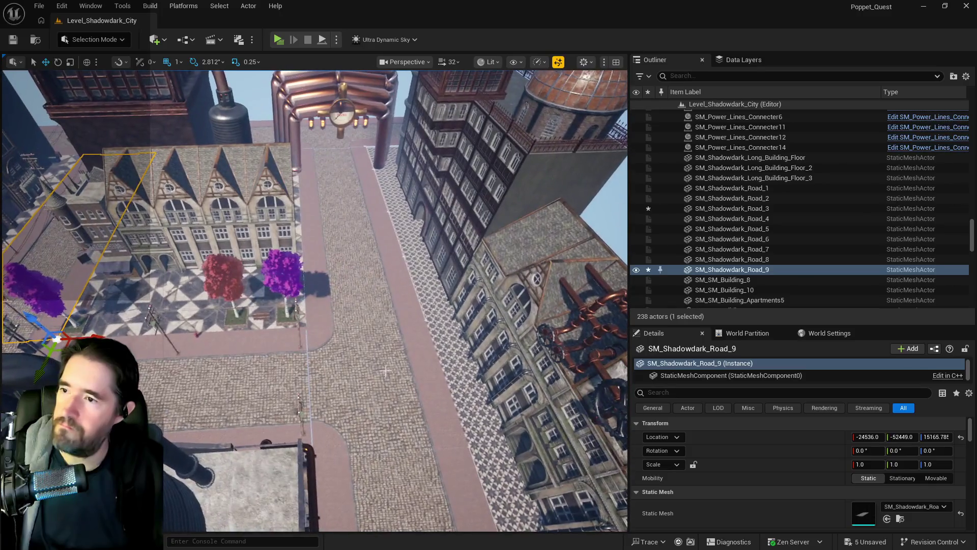
Step: Replace BP_City_Streets8 with SM_Shadowdark_Road_10 at 20446, -52449, 15165.785 and save the level
left_click(351, 270)
left_click_drag(351, 270, 351, 270)
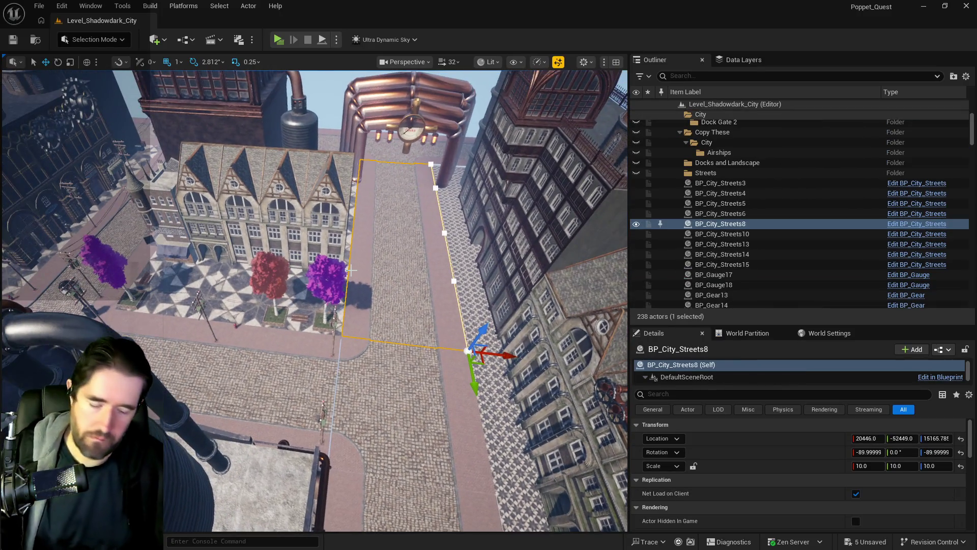
right_click(684, 440)
left_click(738, 464)
key("Delete")
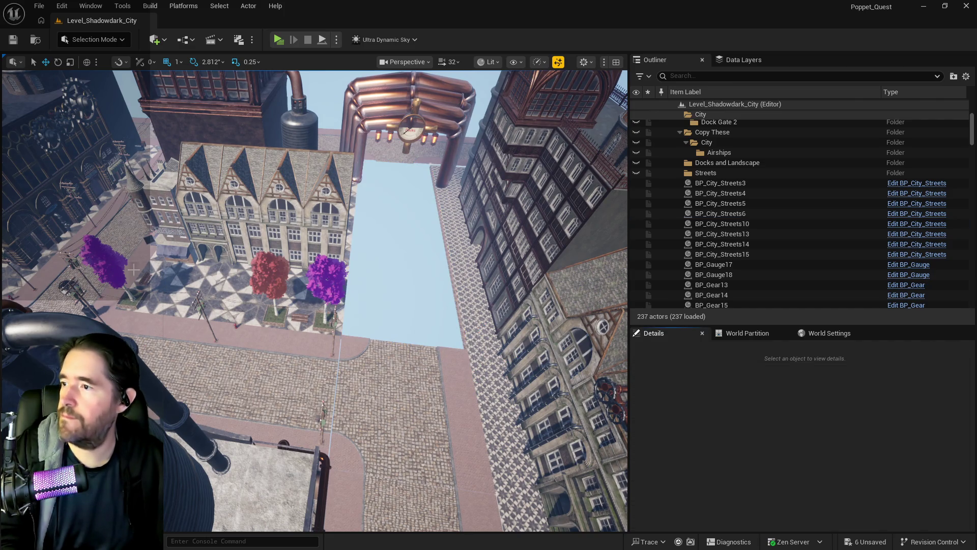
left_click(161, 315)
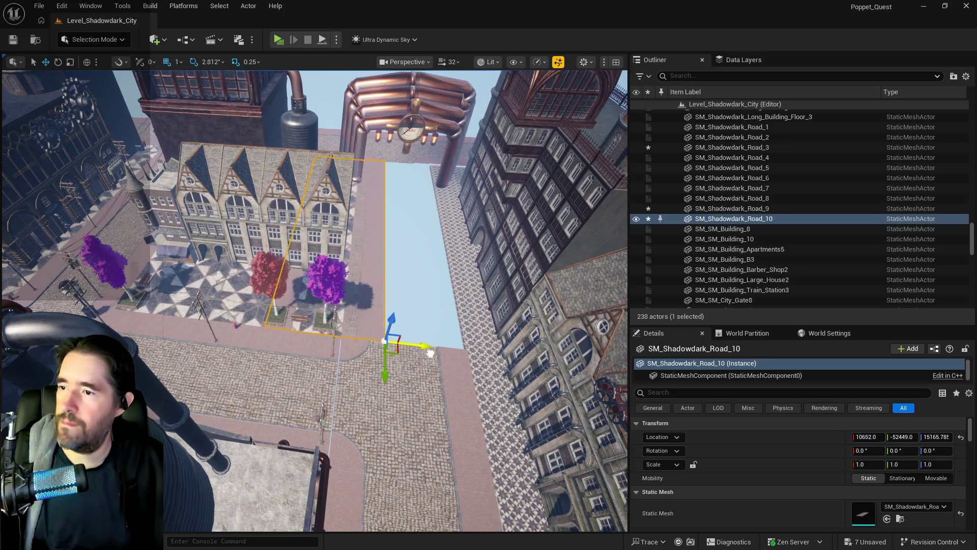
right_click(740, 437)
left_click(783, 473)
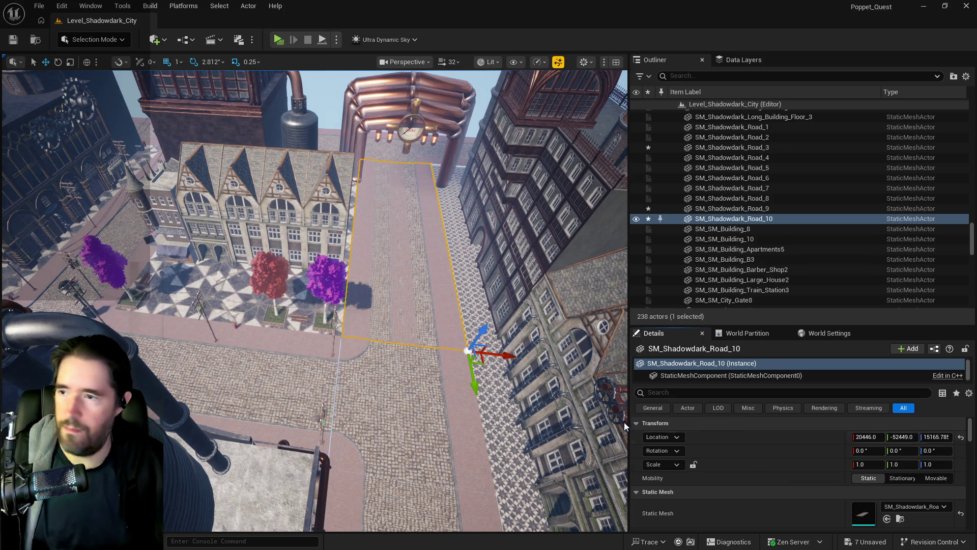
scroll(442, 371, "up", 5)
key("ctrl+s")
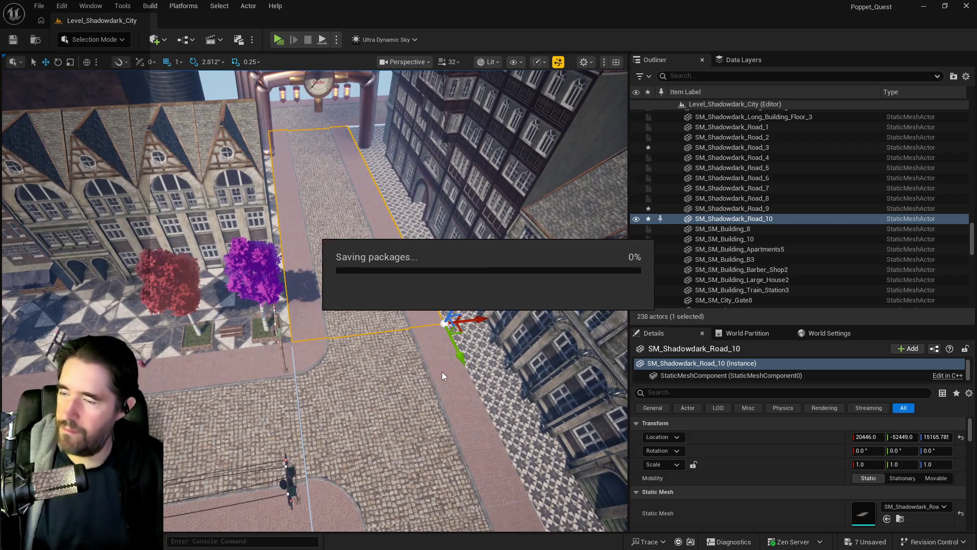
Step: Fly across to the next street and inspect SM_Shadowdark_Road_8
key("Escape")
left_click_drag(408, 398, 382, 285)
left_click(285, 265)
mouse_move(285, 264)
left_mouse_down()
mouse_move(277, 224)
mouse_move(331, 224)
mouse_move(351, 183)
left_mouse_up()
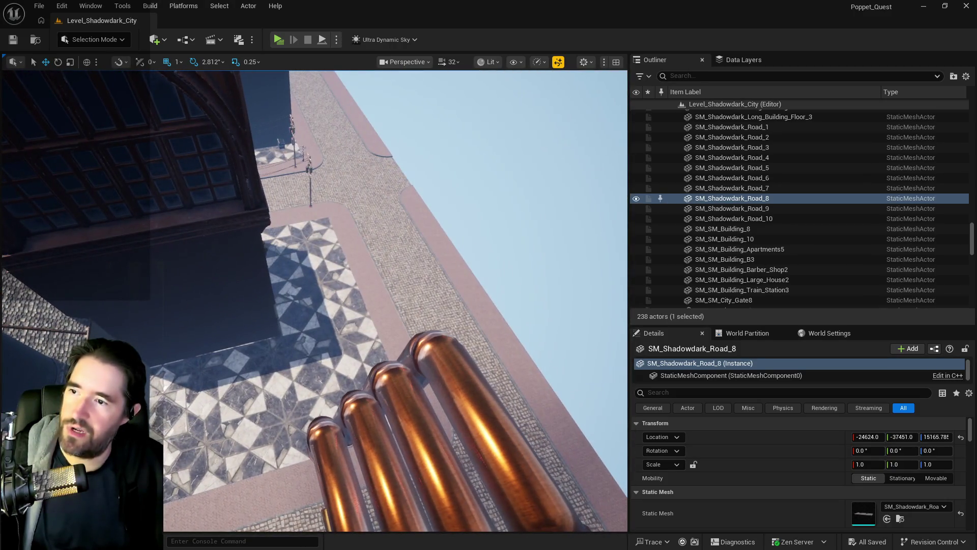
Step: Focus on Road_7 and check SM_Crossing_B6's X location, leaving it unchanged
double_click(647, 184)
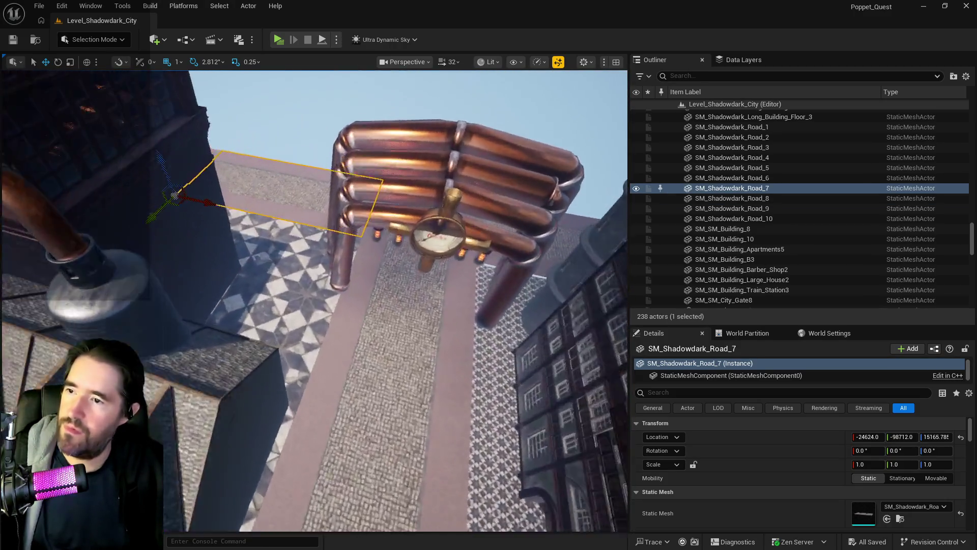
left_click(393, 307)
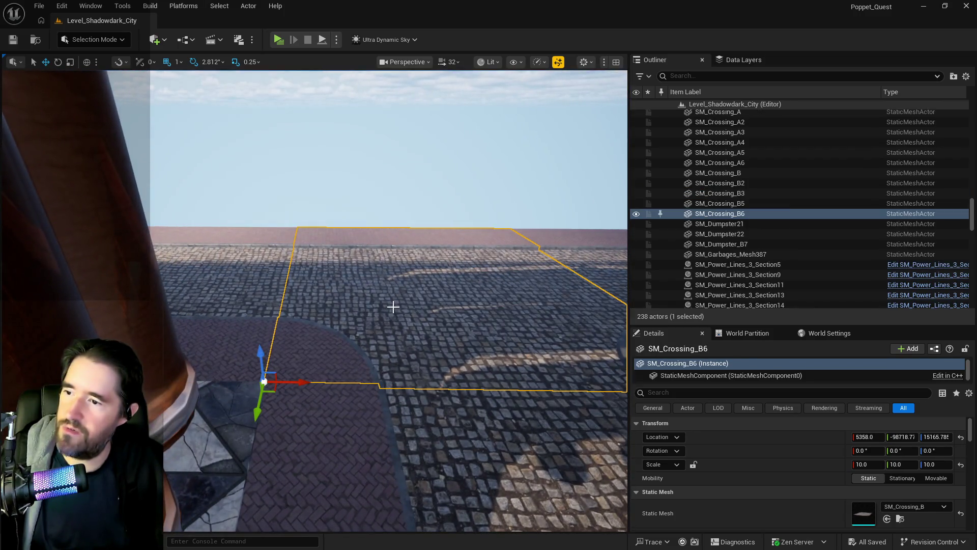
left_click_drag(393, 306, 442, 361)
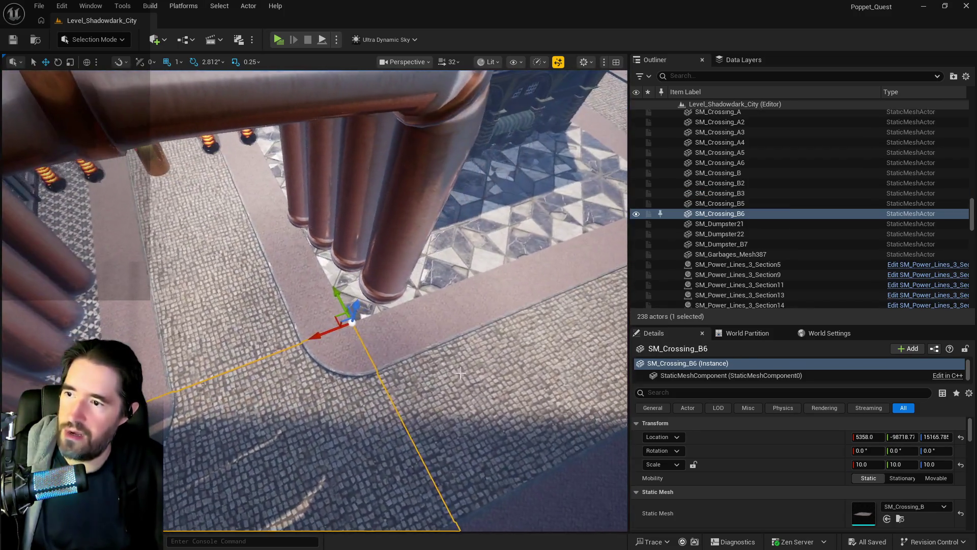
key("Return")
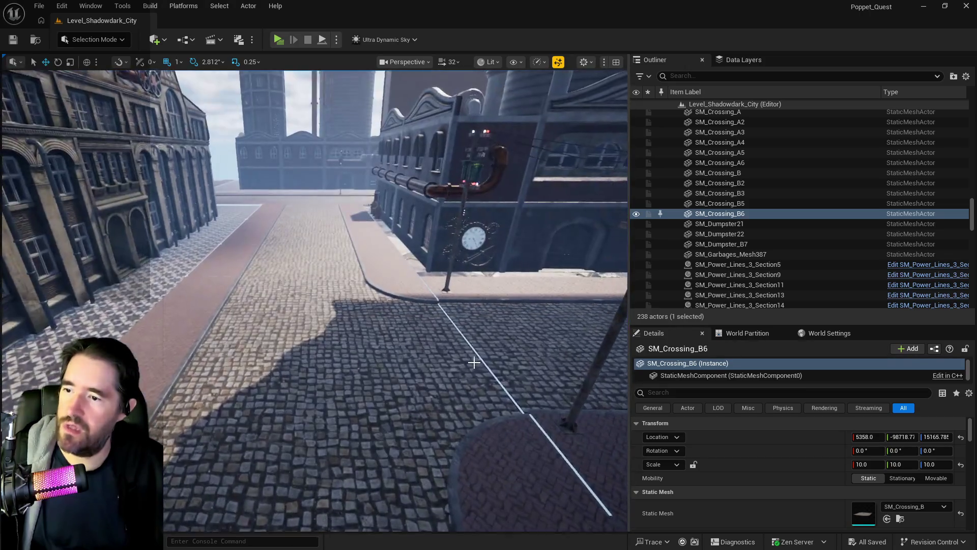
Step: Set SM_Crossing_B2's Location X to 5358, then inspect SM_Crossing_B and BP_City_Streets5
left_click(474, 363)
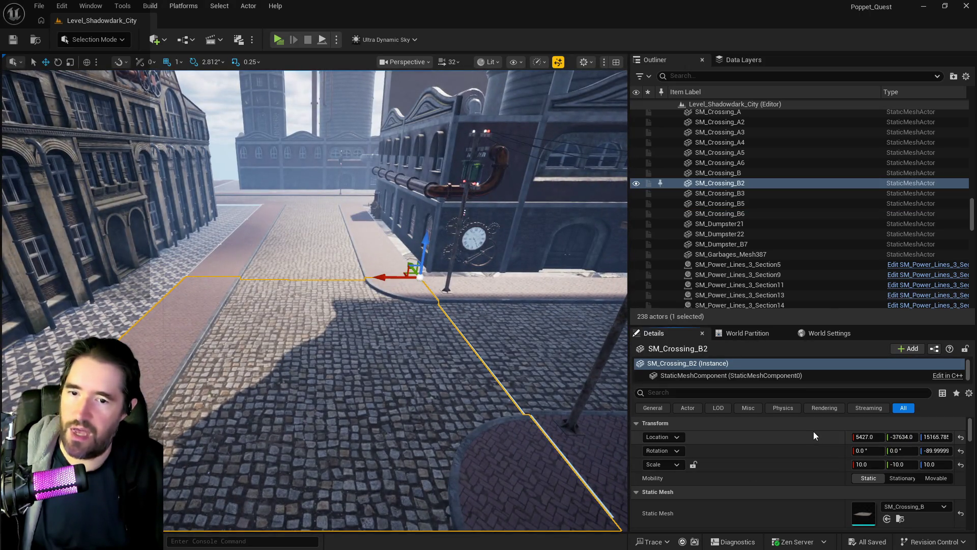
left_click(872, 437)
type("5358")
key("Return")
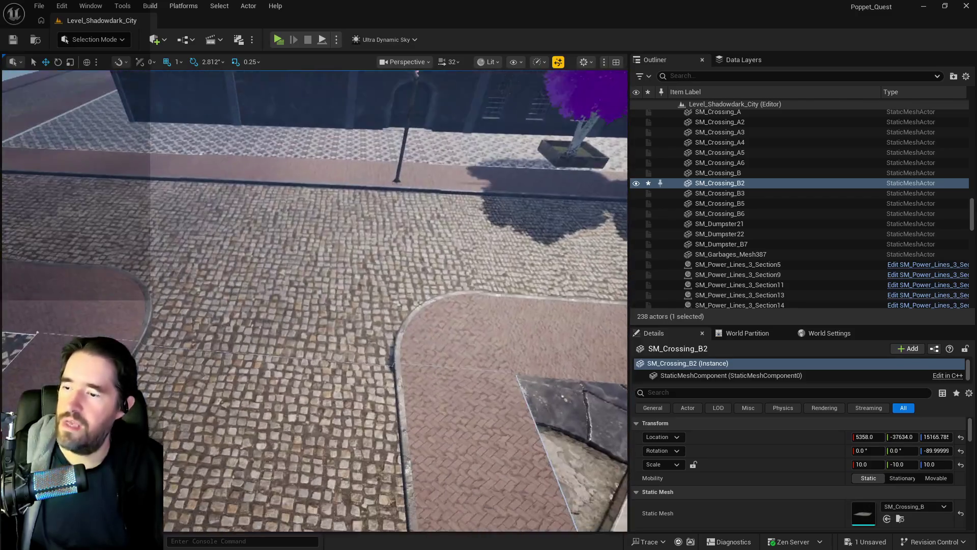
left_click(457, 322)
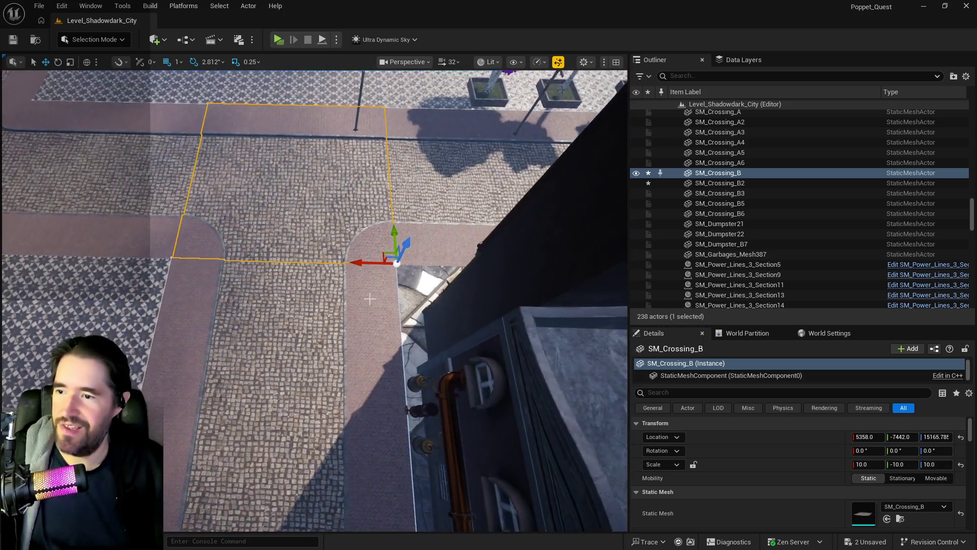
left_click(343, 304)
mouse_move(344, 304)
left_mouse_down()
mouse_move(298, 295)
mouse_move(297, 315)
mouse_move(307, 325)
mouse_move(437, 279)
left_mouse_up()
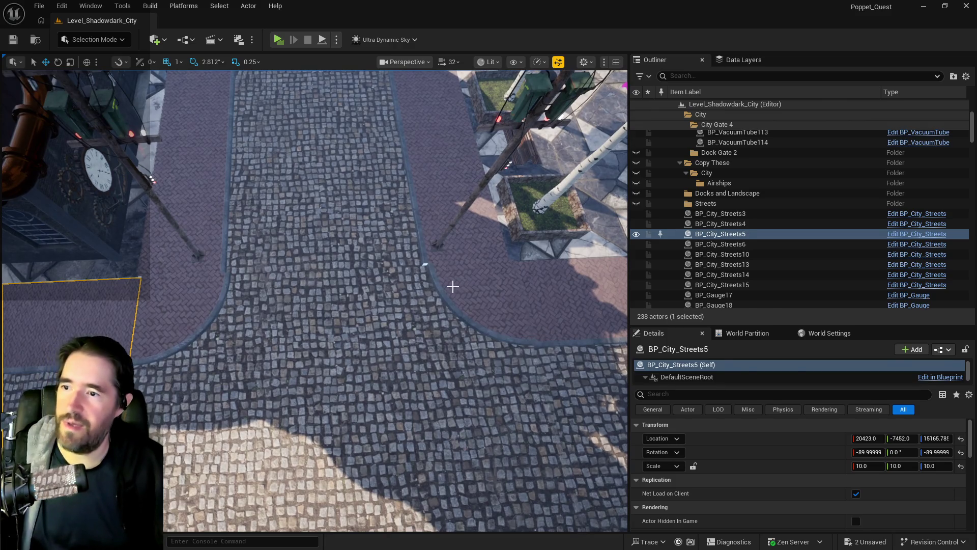
Step: Give SM_Crossing_B2 the same Location Y as SM_Crossing_A3, -37479
left_click(452, 287)
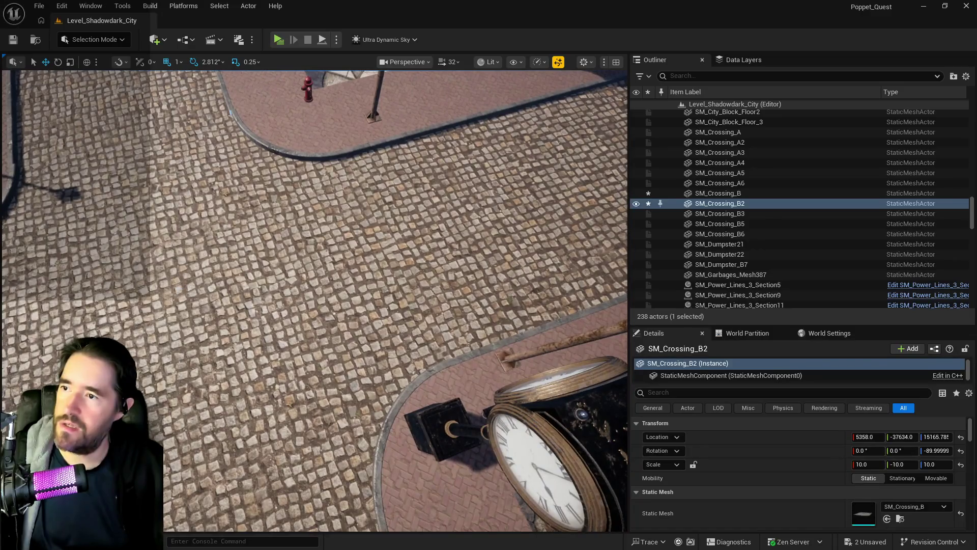
double_click(720, 152)
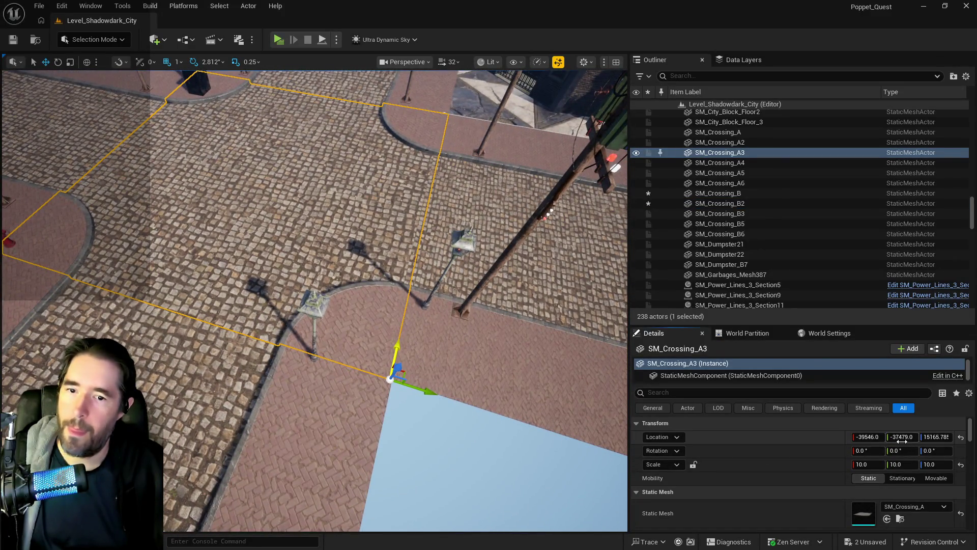
key("Return")
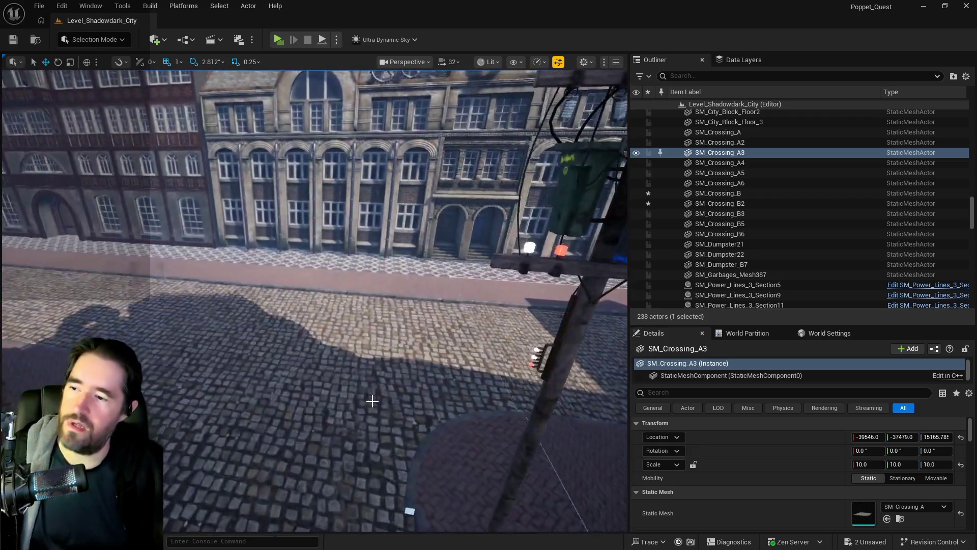
left_click(372, 401)
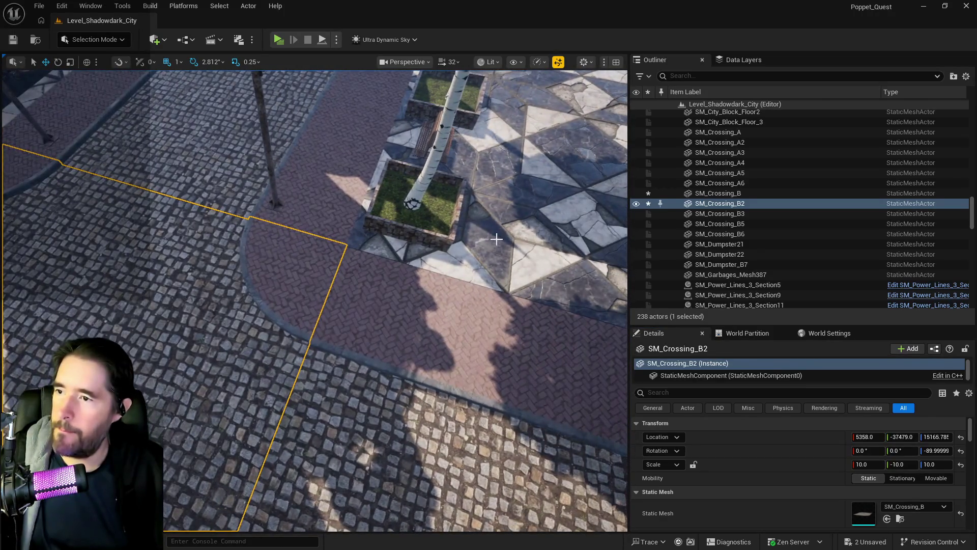
left_click(458, 218)
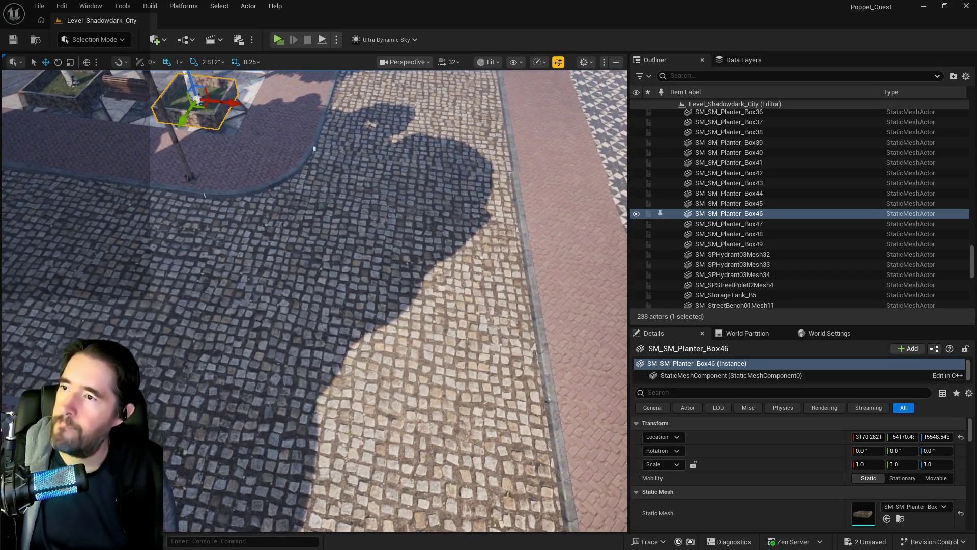
left_click(314, 148)
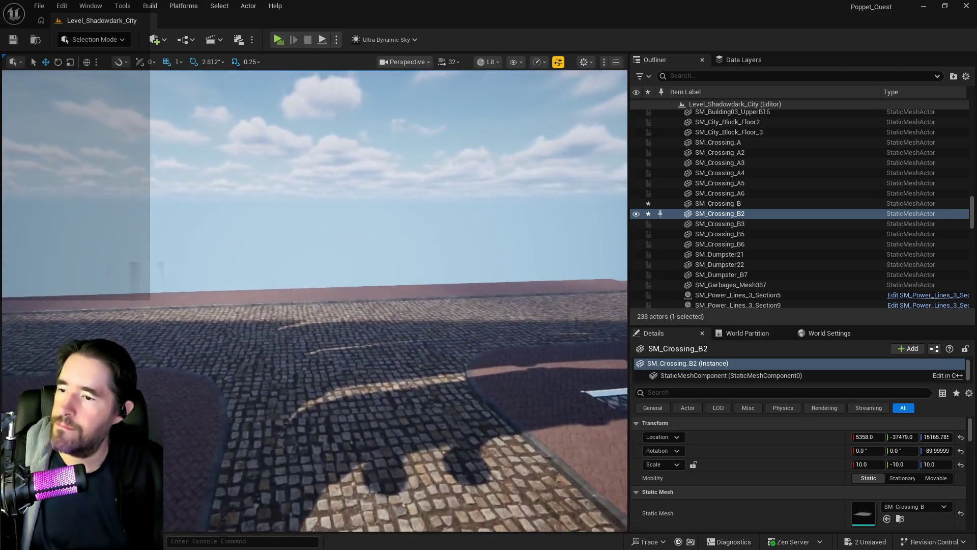
Step: Nudge SM_Shadowdark_Road_10 from X 20446 to 20353 to line up with the crossing
mouse_move(314, 149)
left_mouse_down()
mouse_move(336, 265)
mouse_move(203, 249)
mouse_move(231, 265)
mouse_move(245, 125)
left_mouse_up()
left_click(231, 275)
left_click(233, 239)
left_click(283, 338)
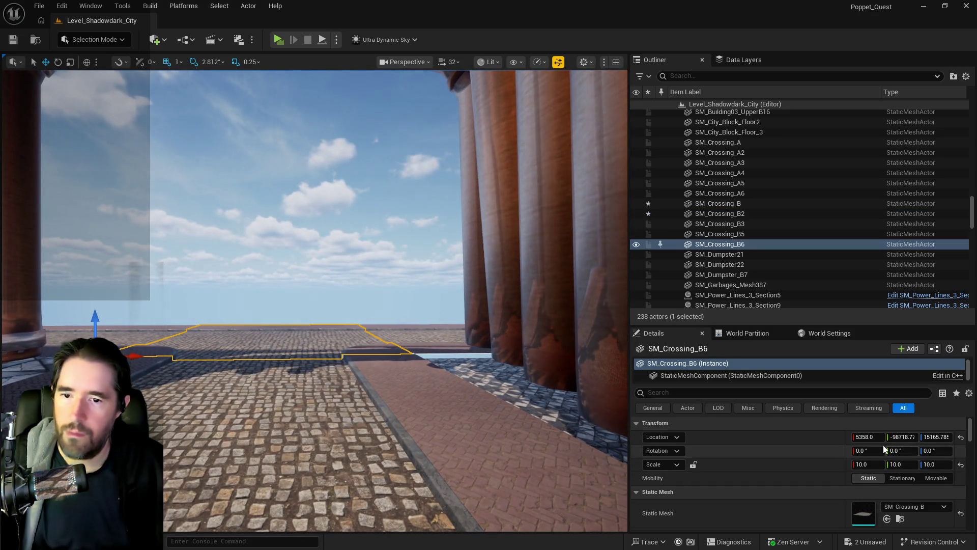
left_click_drag(503, 432, 357, 475)
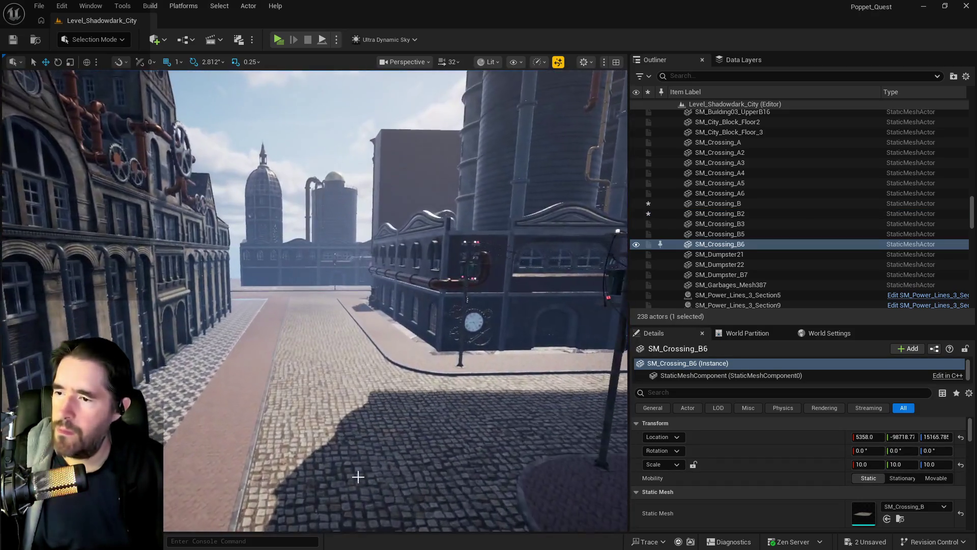
left_click(357, 475)
key("f")
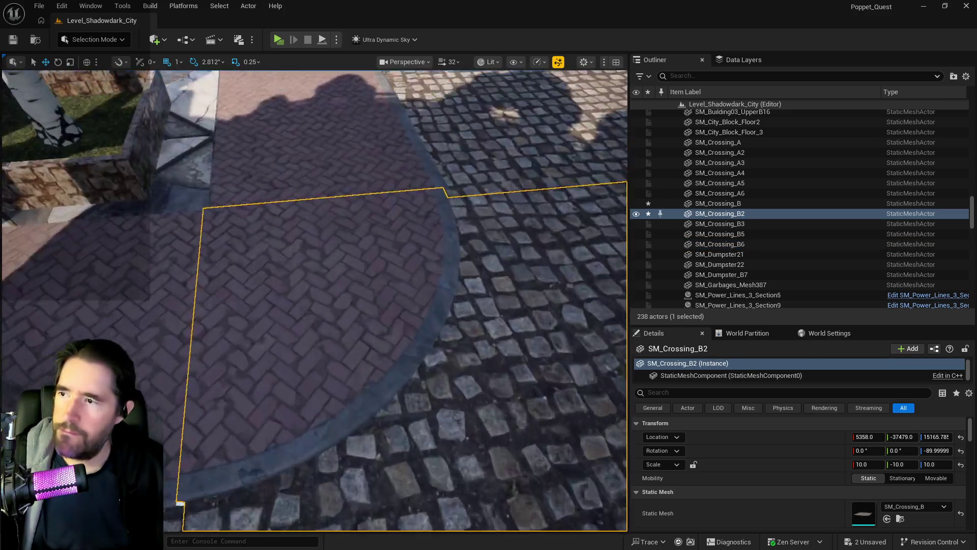
left_click_drag(357, 476, 404, 385)
left_click(449, 329)
mouse_move(449, 330)
left_mouse_down()
mouse_move(239, 429)
mouse_move(465, 346)
left_mouse_up()
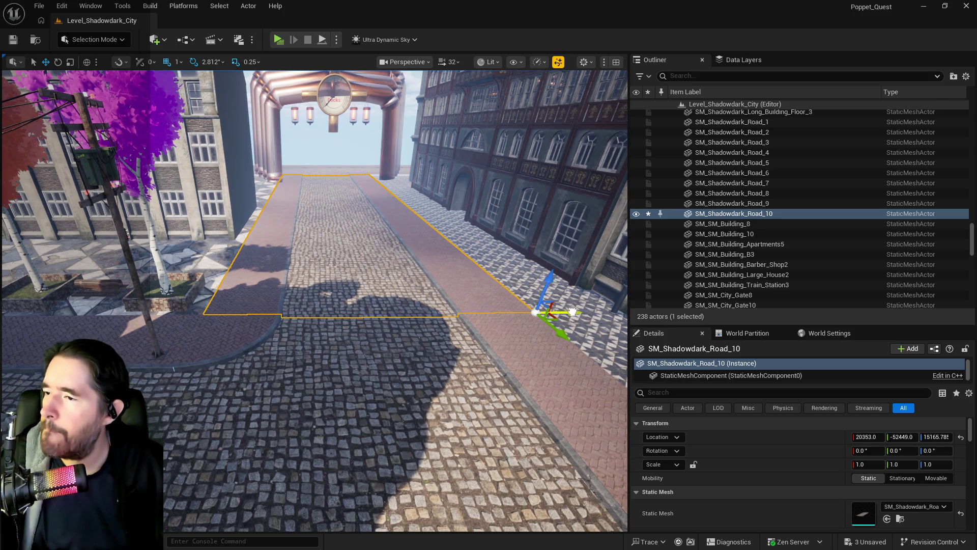
Step: Shift SM_Shadowdark_Road_4 slightly along Y to close the seam with the adjoining street
left_click_drag(574, 312, 397, 383)
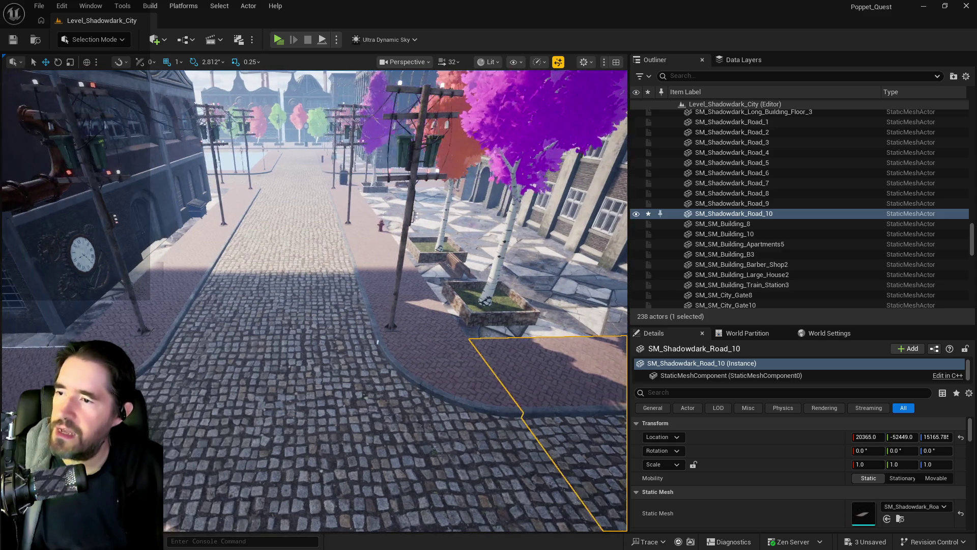
key("w")
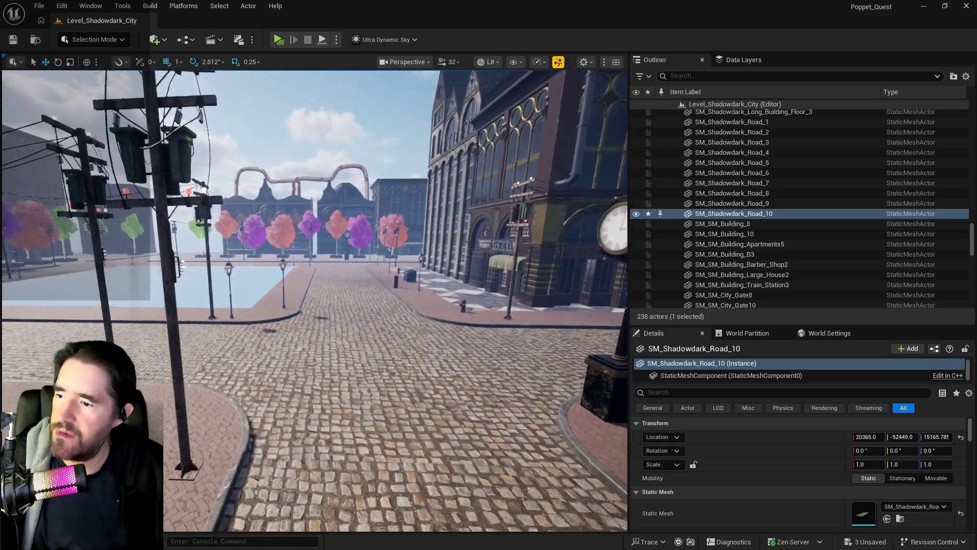
left_click(184, 454)
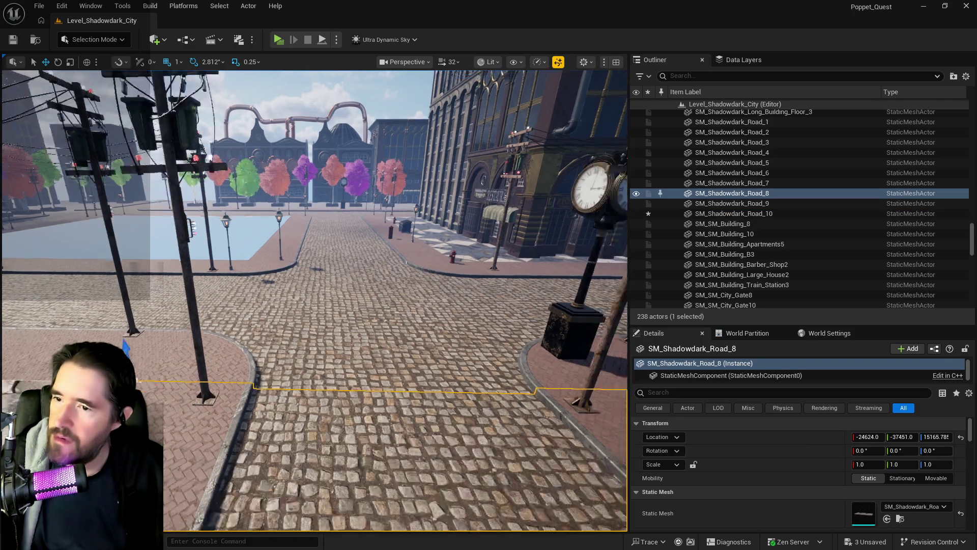
key("w")
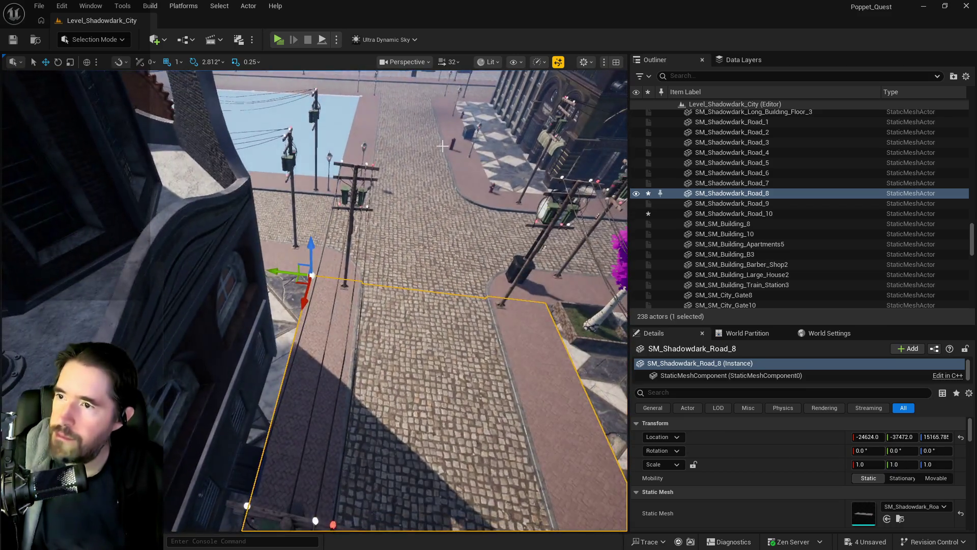
left_click(426, 145)
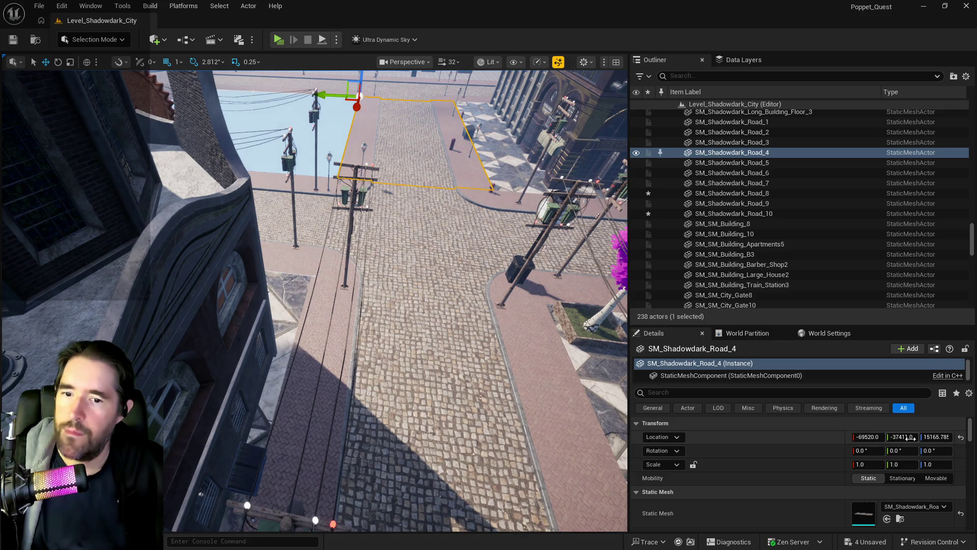
key("ctrl+z")
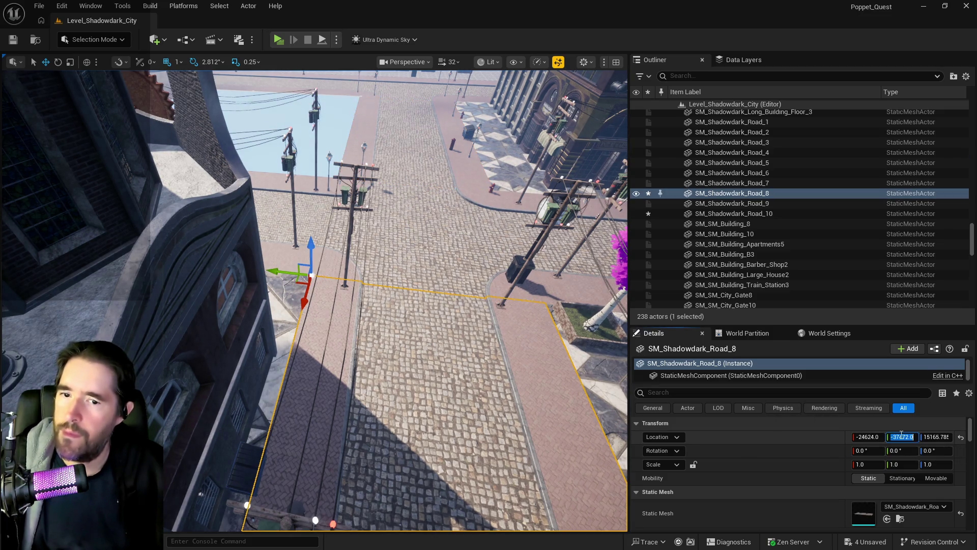
mouse_move(356, 305)
left_mouse_down()
mouse_move(356, 331)
mouse_move(356, 306)
mouse_move(316, 300)
mouse_move(293, 446)
mouse_move(282, 415)
left_mouse_up()
left_click(292, 446)
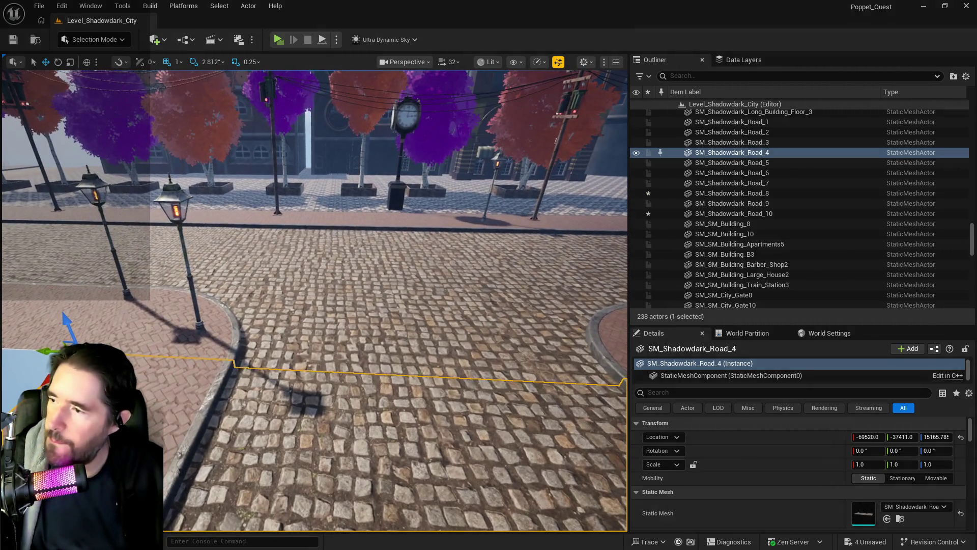
left_click_drag(47, 351, 49, 351)
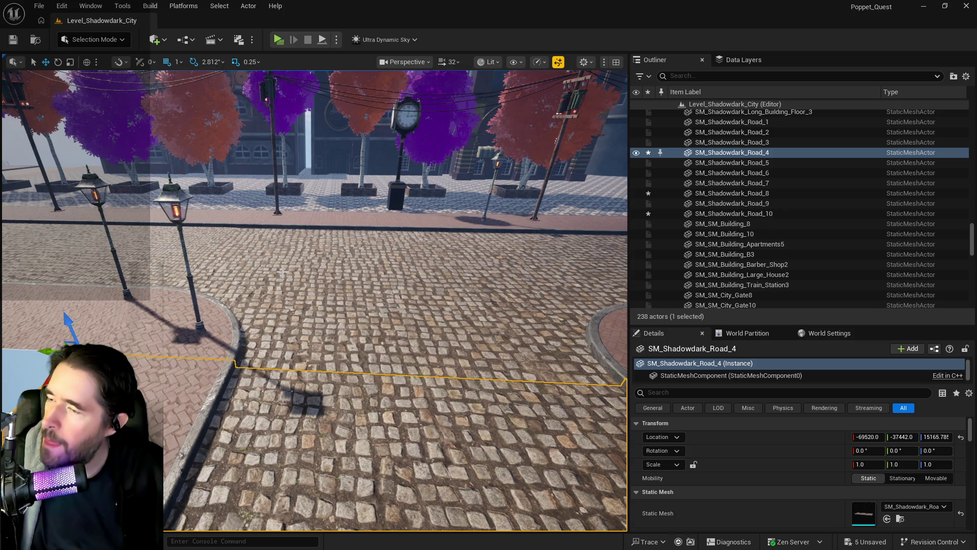
Step: Undo the accidental Y move of the street lamp so it stays in place
left_click(179, 218)
left_click_drag(179, 218, 183, 229)
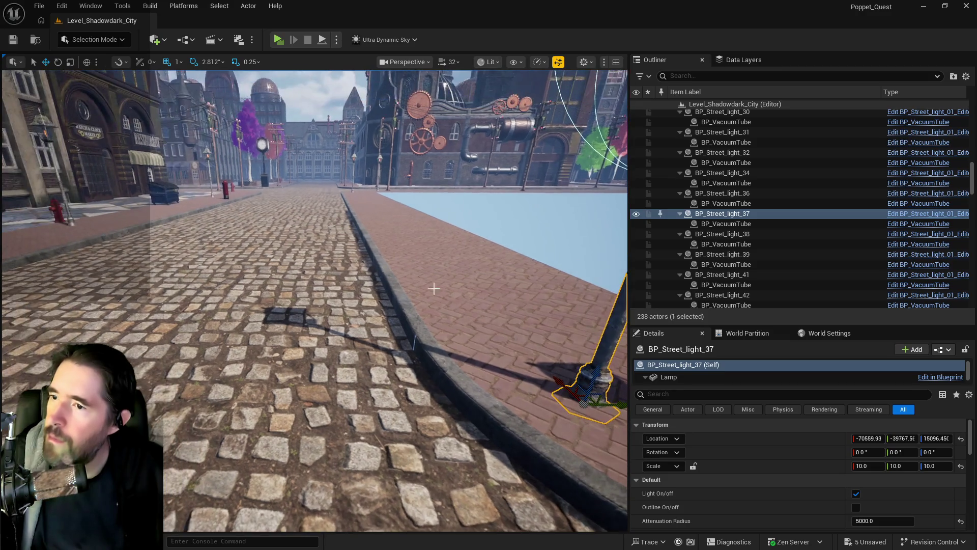
left_click(481, 279)
left_click_drag(481, 279, 478, 303)
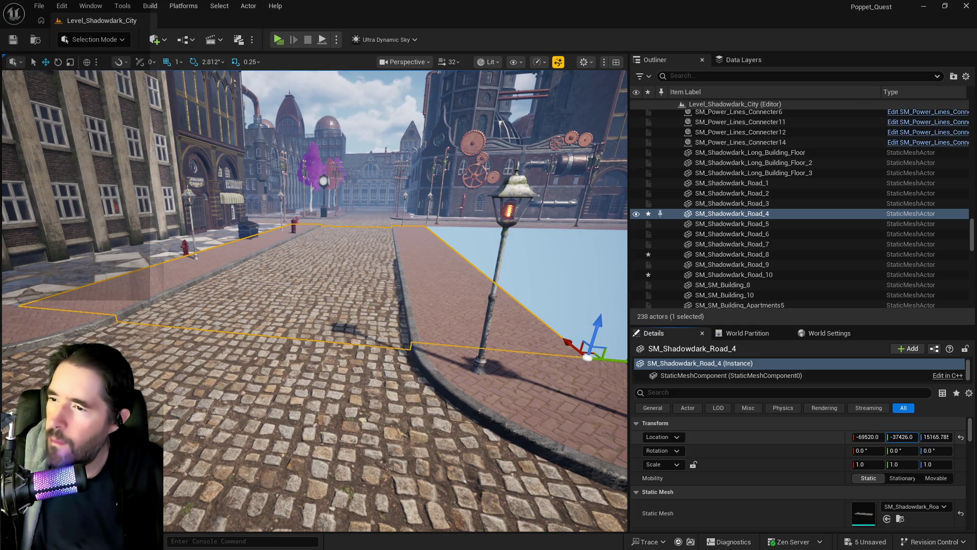
left_click(472, 363)
key("f")
left_click_drag(473, 364, 397, 361)
left_click_drag(910, 440, 912, 439)
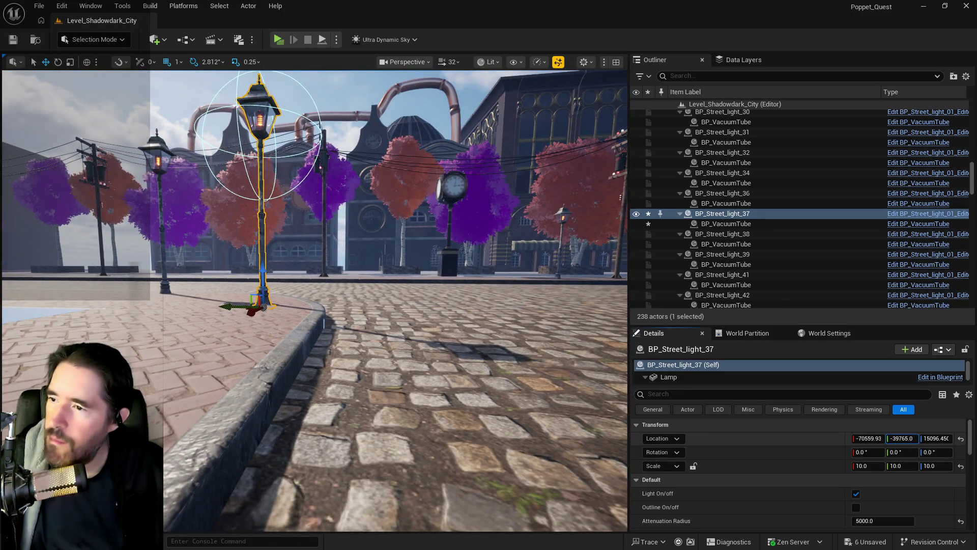
key("ctrl+z")
key("ctrl+z")
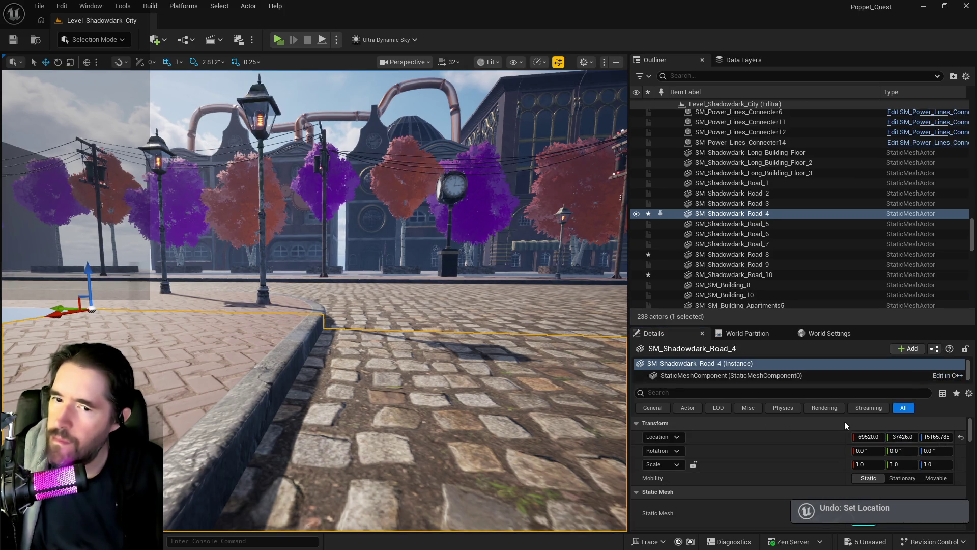
Step: Set SM_Shadowdark_Road_4's Location Y to -37432 and save the level
left_click_drag(902, 437, 901, 437)
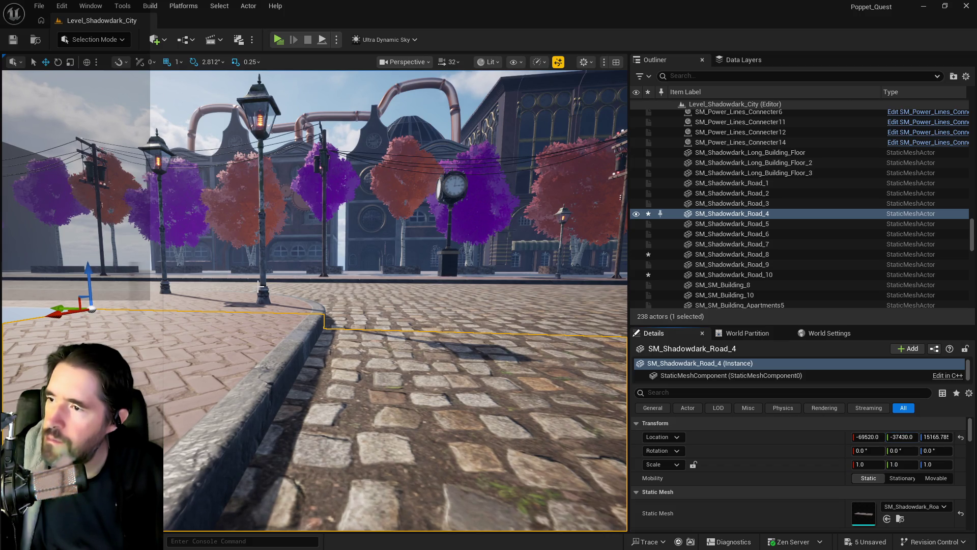
left_click(265, 291)
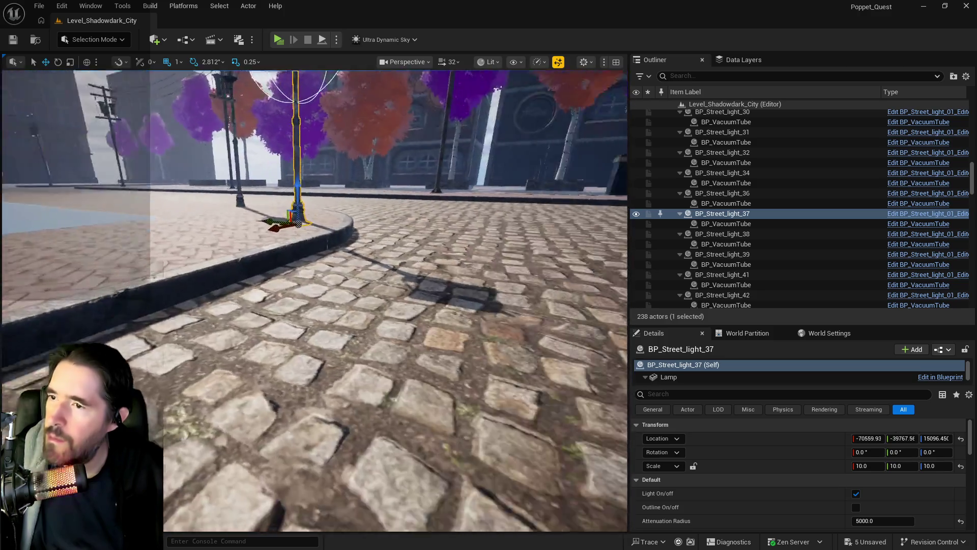
key("ctrl+z")
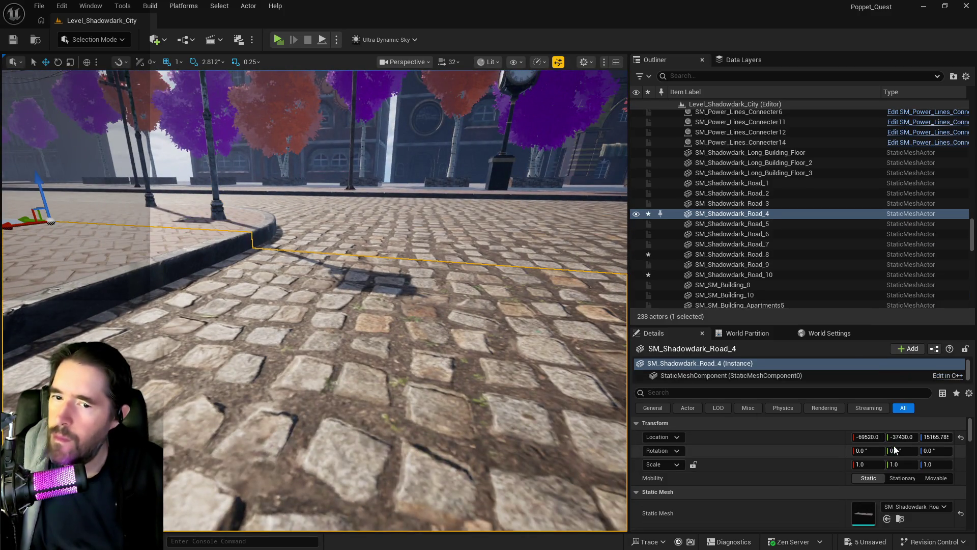
left_click(908, 438)
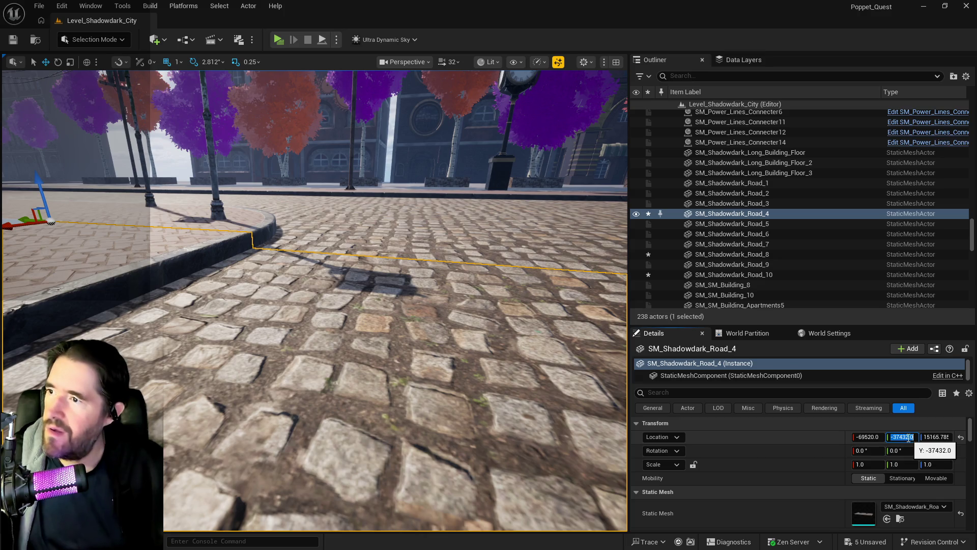
key("ctrl+z")
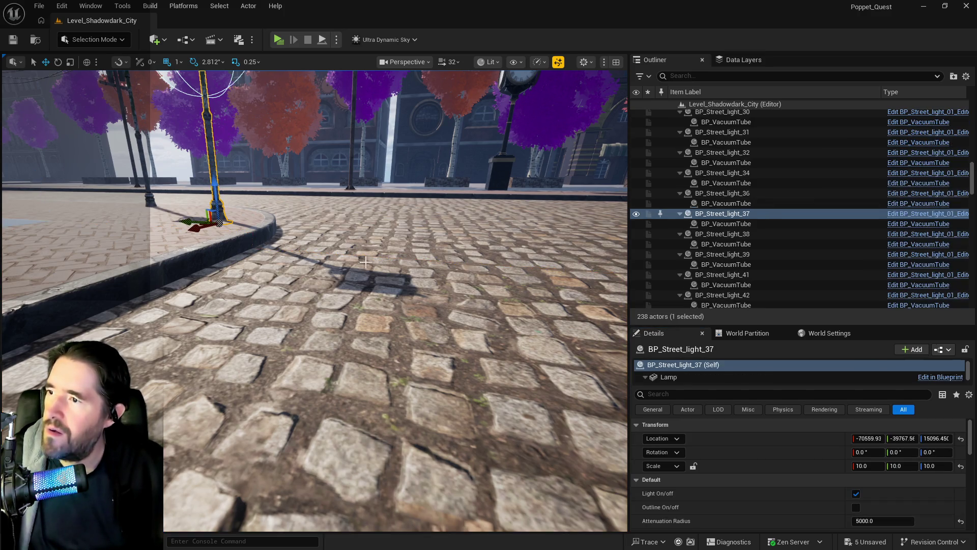
key("f")
key("s")
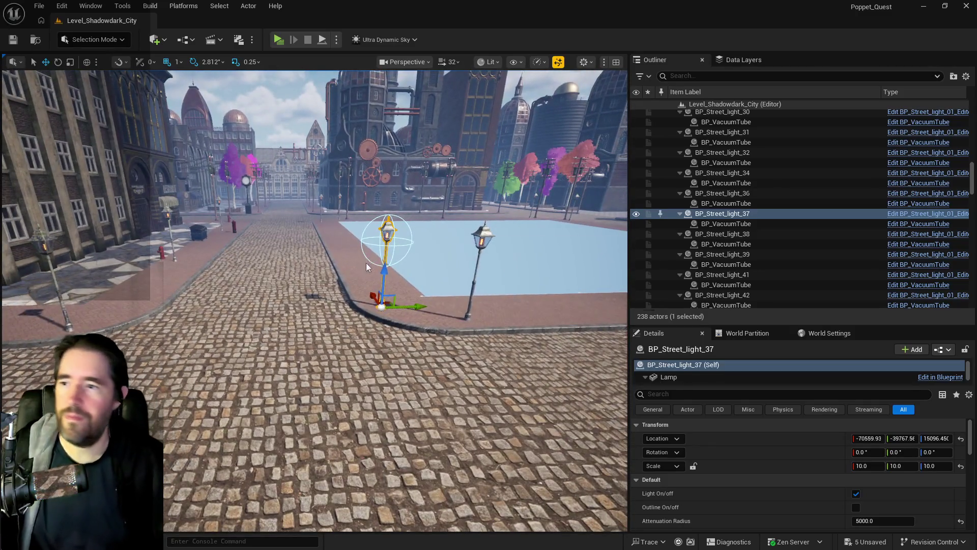
key("ctrl+s")
Step: Set SM_Shadowdark_Road_8's Location Y to -37432 to match Road_4
mouse_move(366, 263)
left_mouse_down()
mouse_move(358, 310)
mouse_move(437, 313)
mouse_move(271, 314)
mouse_move(305, 290)
mouse_move(272, 314)
left_mouse_up()
scroll(315, 300, "down", 5)
left_click(458, 306)
left_click(272, 314)
left_click(272, 314)
left_click(902, 436)
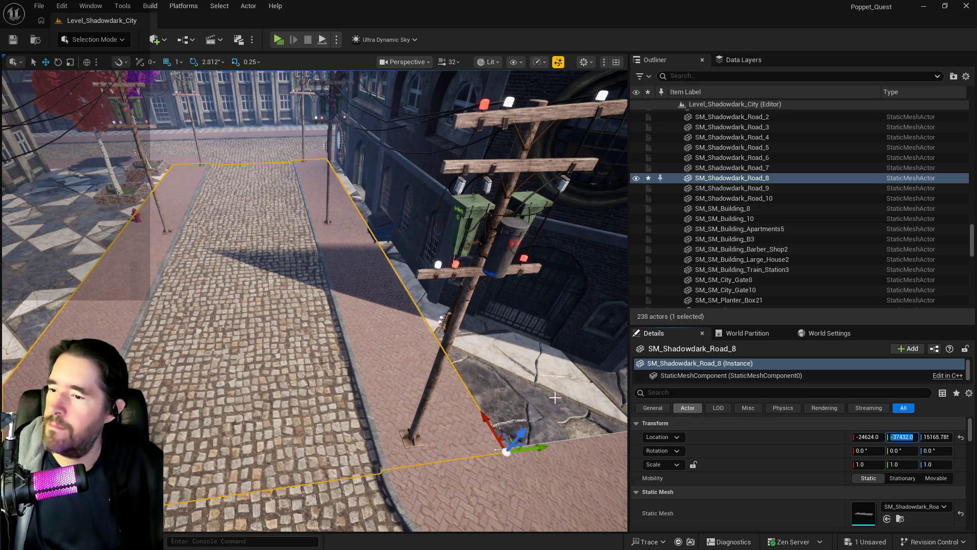
mouse_move(406, 385)
left_mouse_down()
mouse_move(387, 366)
mouse_move(405, 386)
left_mouse_up()
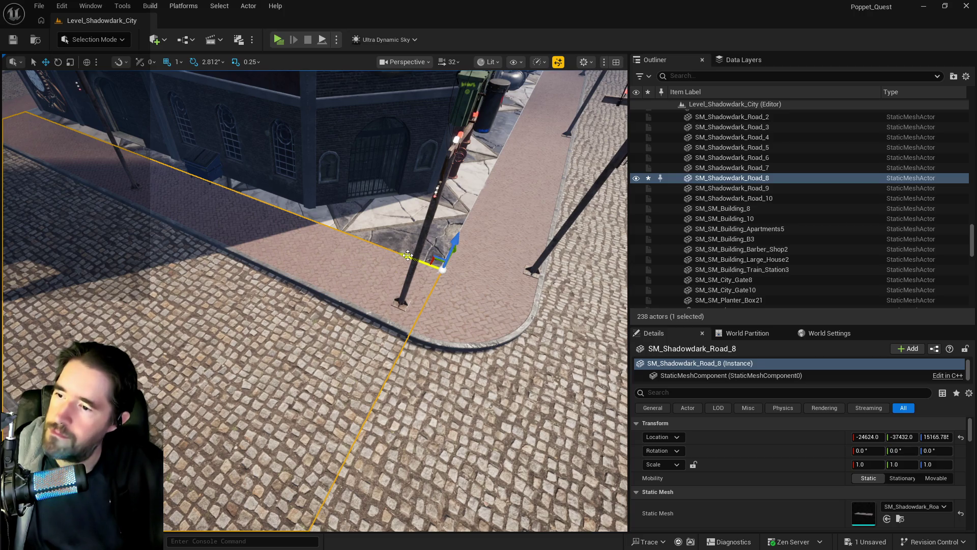
scroll(409, 255, "down", 2)
Step: Shift SM_Shadowdark_Road_7 along X from -24624 to about -24547 to meet the curb
left_click(472, 346)
mouse_move(473, 346)
left_mouse_down()
mouse_move(438, 300)
mouse_move(388, 265)
left_mouse_up()
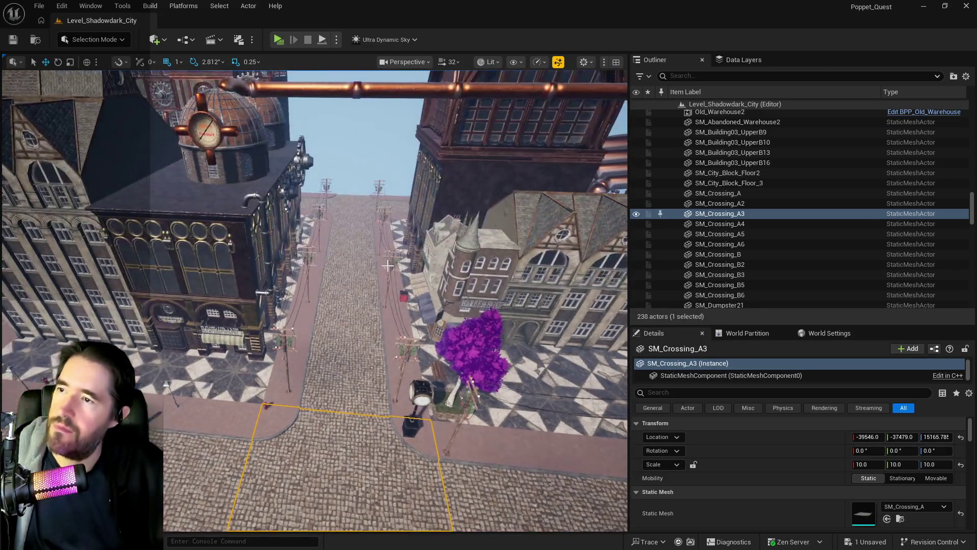
left_click(349, 201)
left_click_drag(388, 265, 352, 193)
key("ctrl+z")
mouse_move(342, 367)
left_mouse_down()
mouse_move(341, 346)
mouse_move(359, 433)
mouse_move(279, 363)
left_mouse_up()
left_click(342, 368)
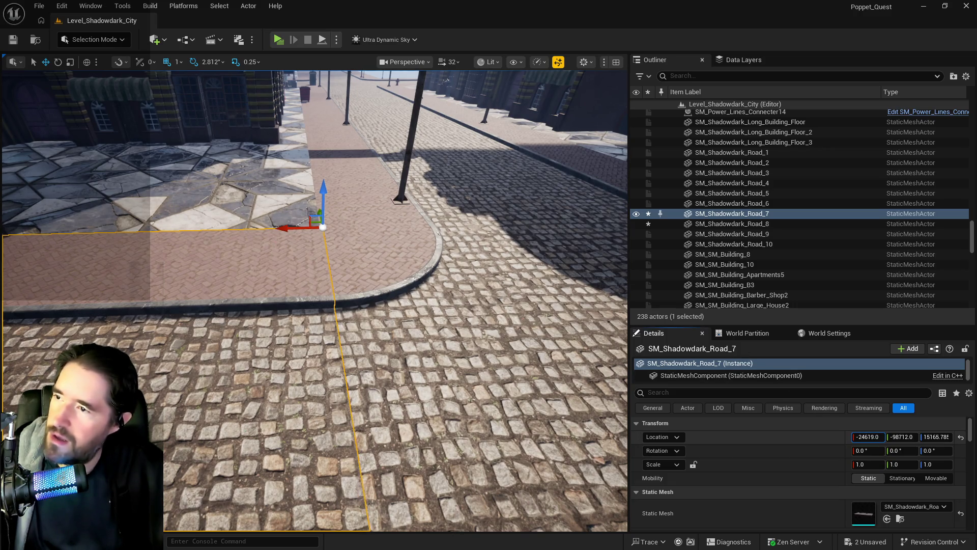
left_click_drag(868, 436, 874, 437)
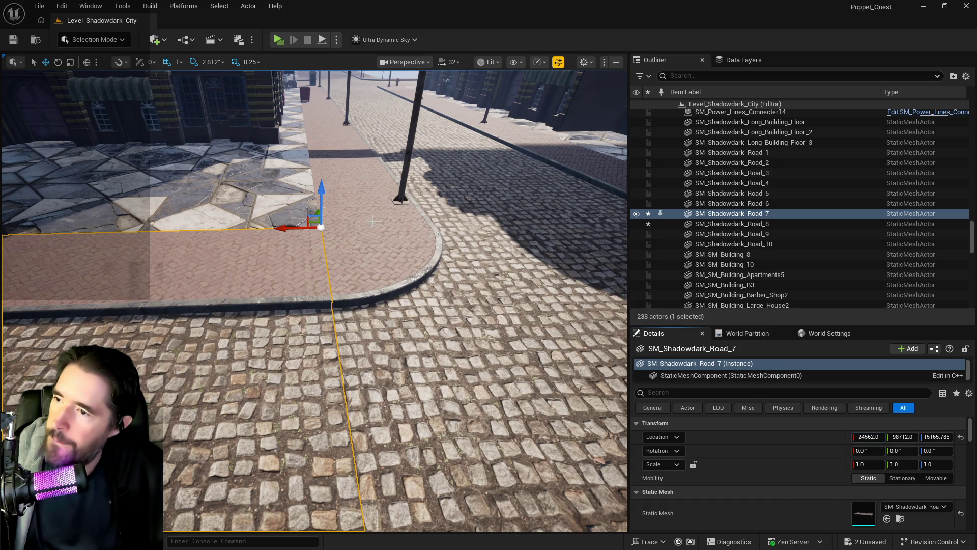
Step: Frame SM_Shadowdark_Road_7 to check its new alignment with the surrounding street
left_click(201, 176)
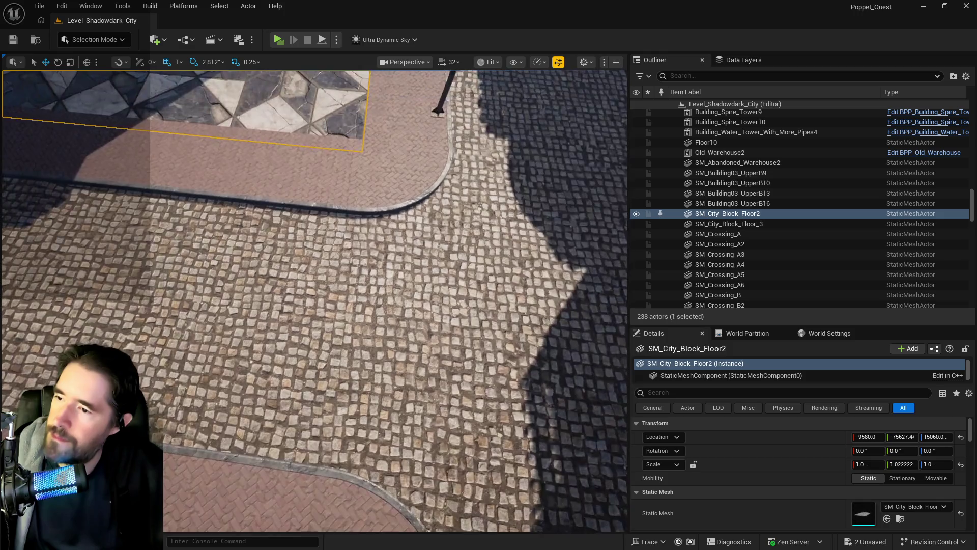
scroll(314, 300, "up", 5)
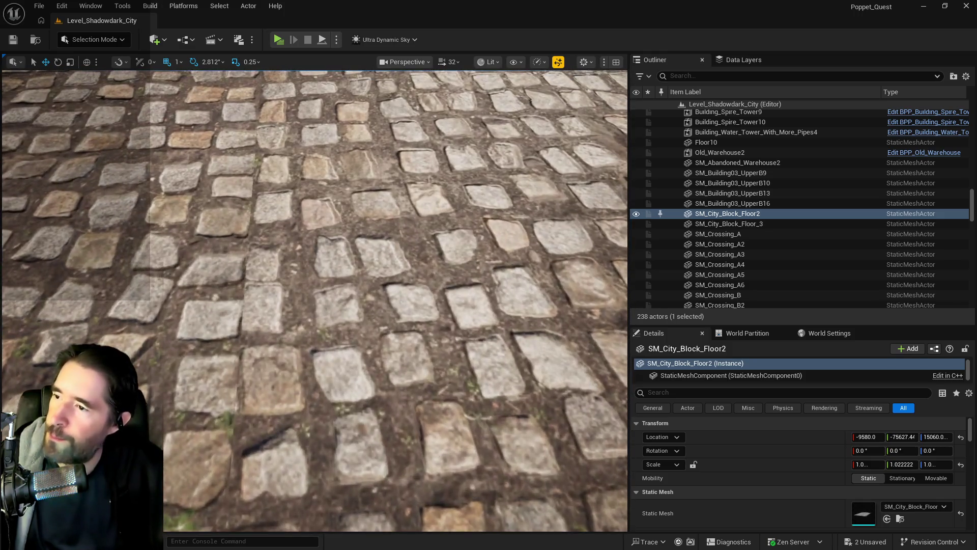
left_click(210, 295)
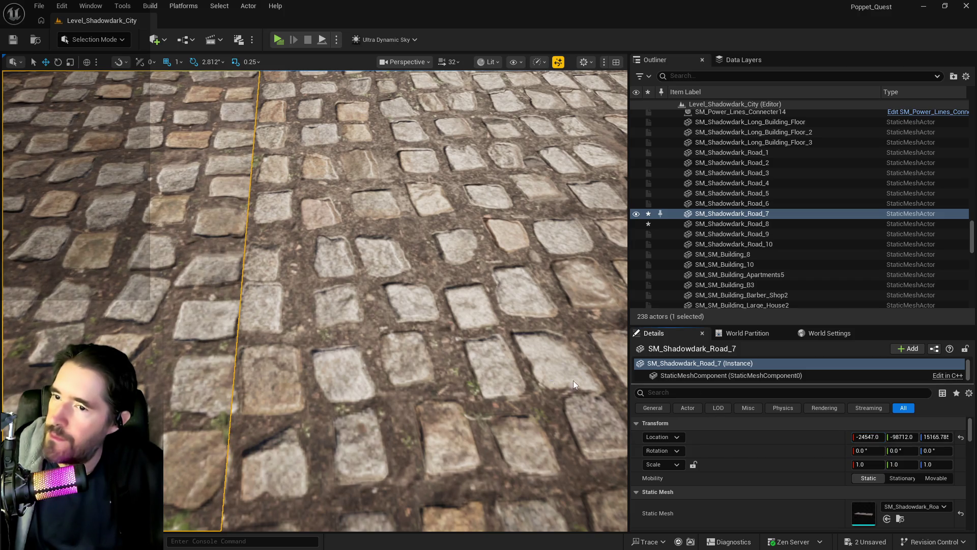
key("f")
left_click(370, 192)
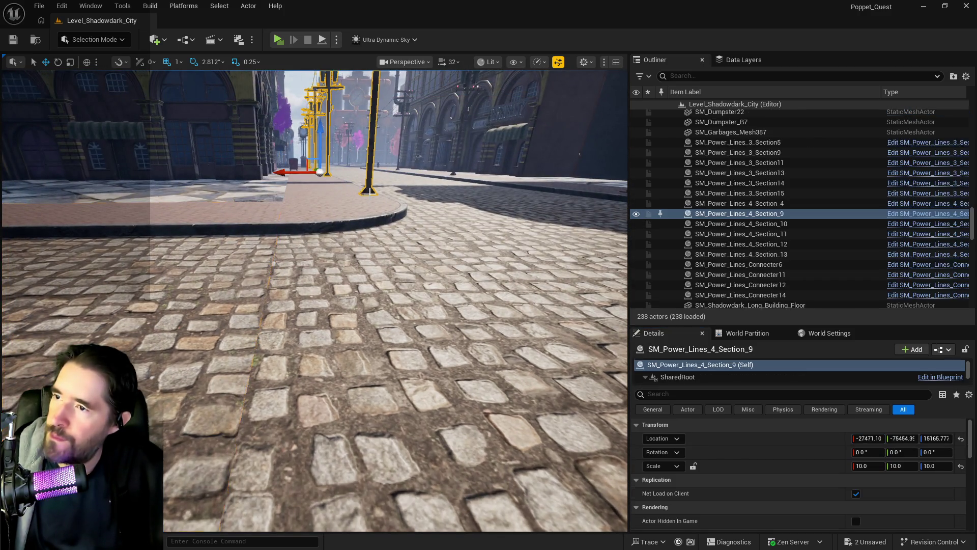
scroll(369, 191, "up", 5)
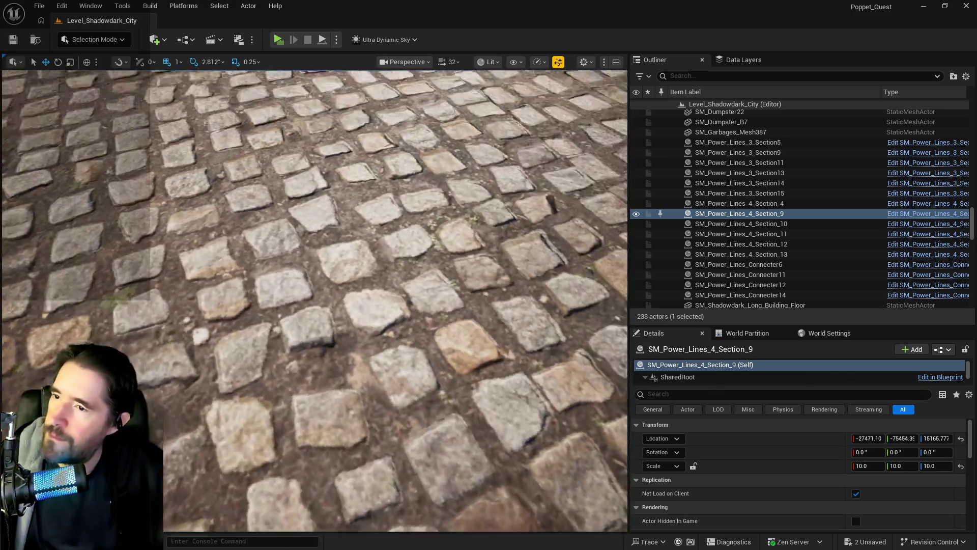
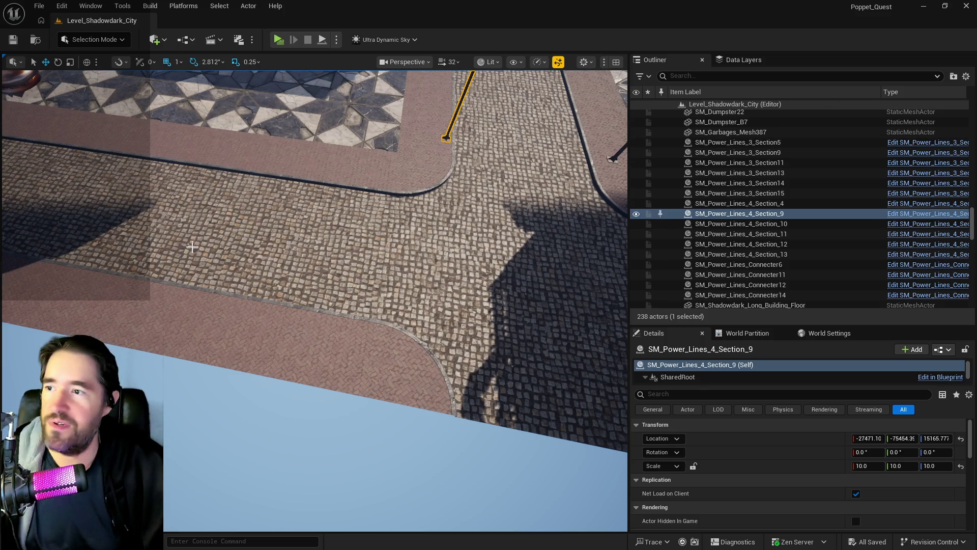
Step: Align SM_Shadowdark_Road_8 and BP_City_Streets3 to X -24547
scroll(188, 250, "down", 5)
left_click(188, 251)
key("f")
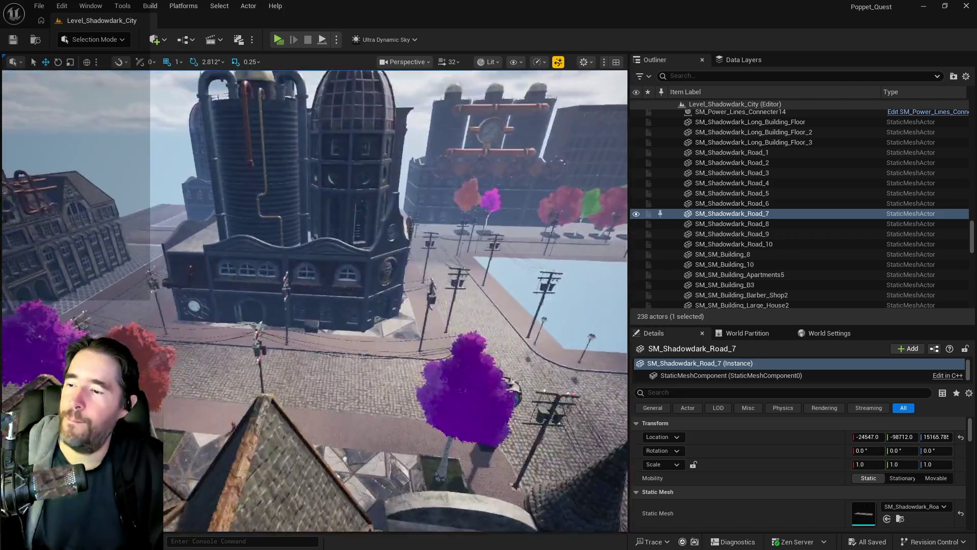
left_click(315, 326)
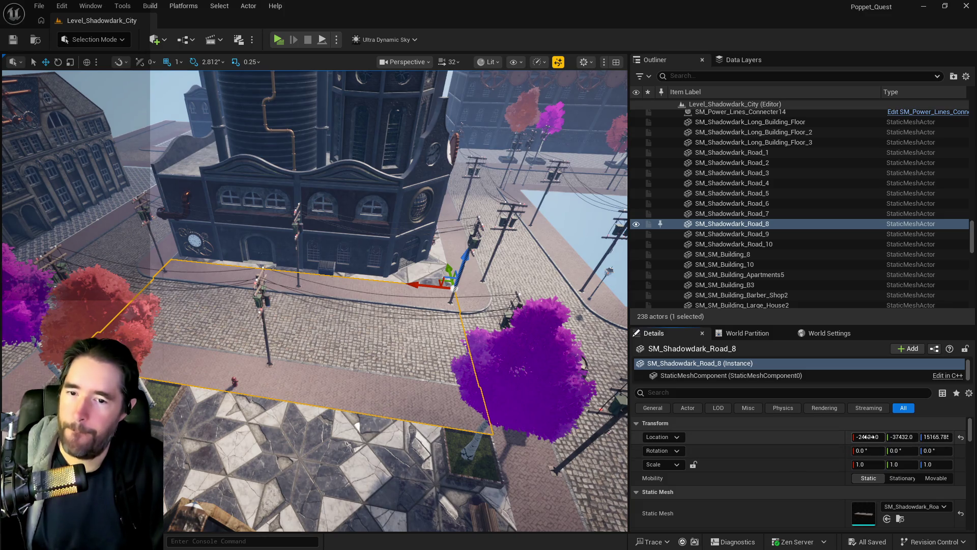
left_click_drag(867, 437, 885, 437)
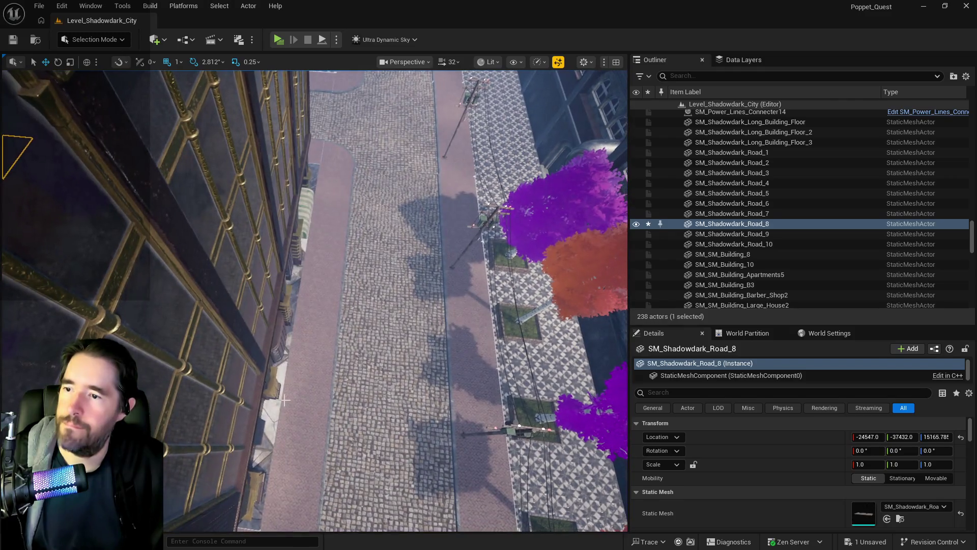
left_click(285, 401)
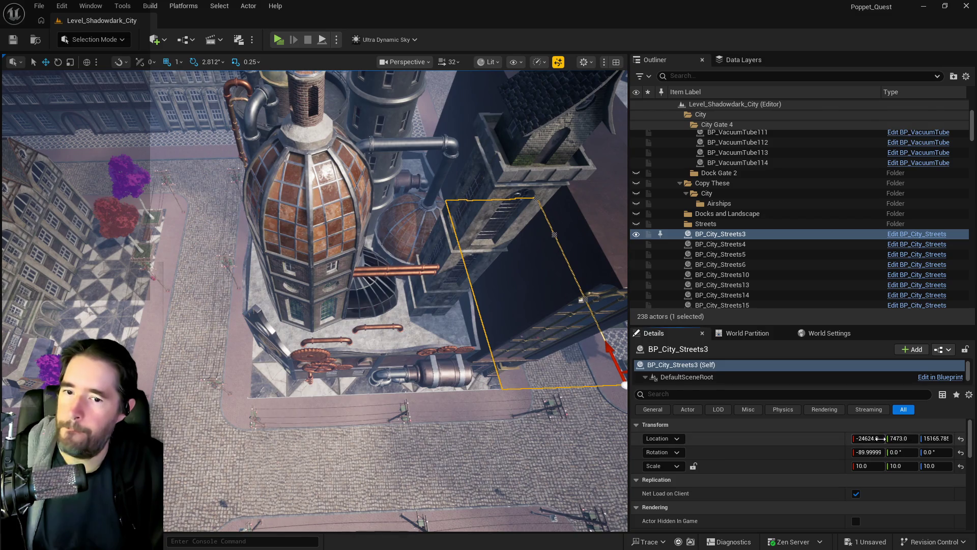
left_click_drag(877, 438, 881, 439)
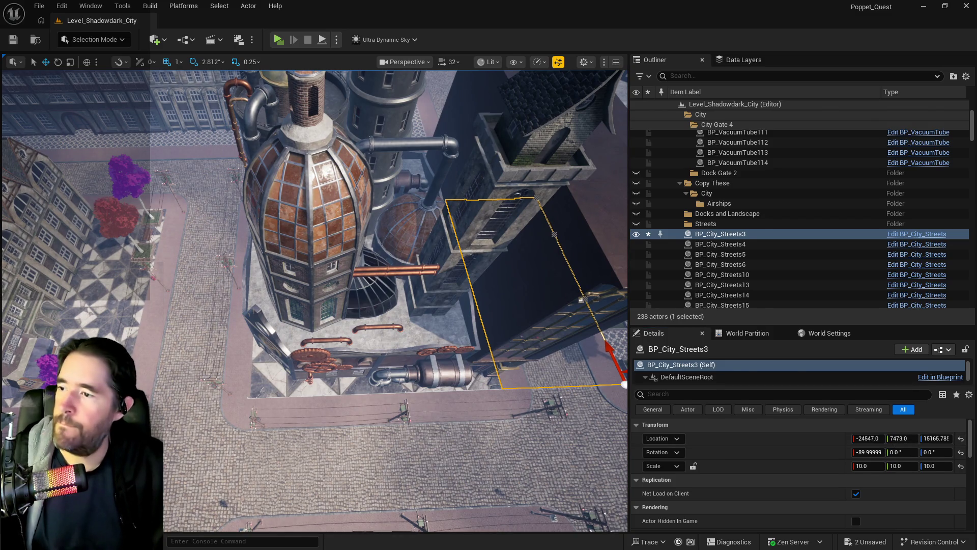
Step: Duplicate Road_8 as SM_Shadowdark_Road_11, delete BP_City_Streets3, and place Road_11 at its location
left_click(219, 305)
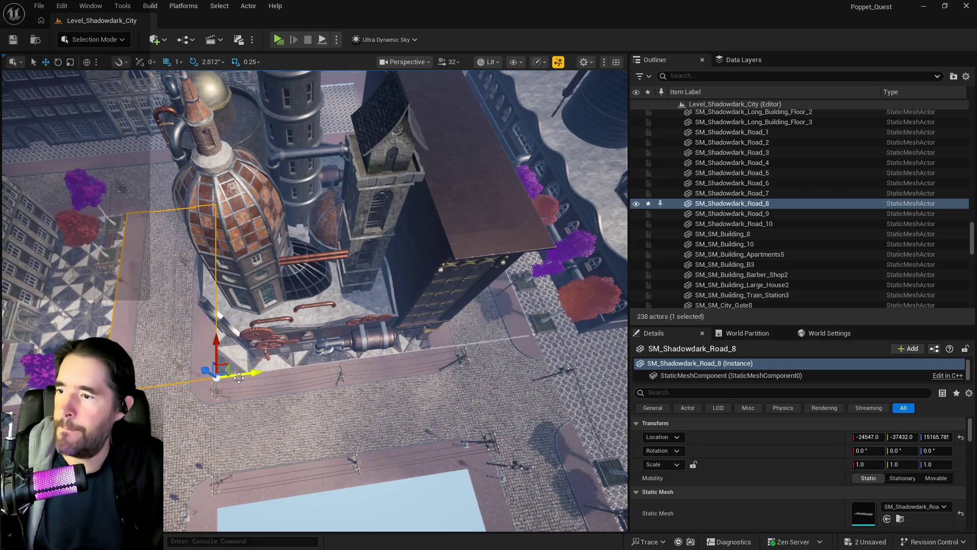
mouse_move(242, 376)
left_mouse_down("alt")
mouse_move(497, 369)
mouse_move(560, 351)
mouse_move(530, 360)
left_mouse_up("alt")
key("f")
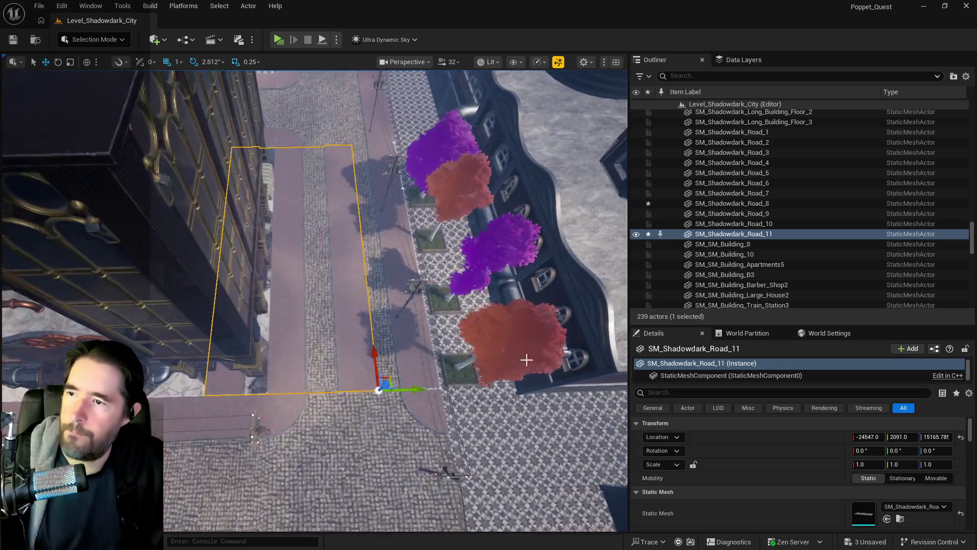
left_click(395, 344)
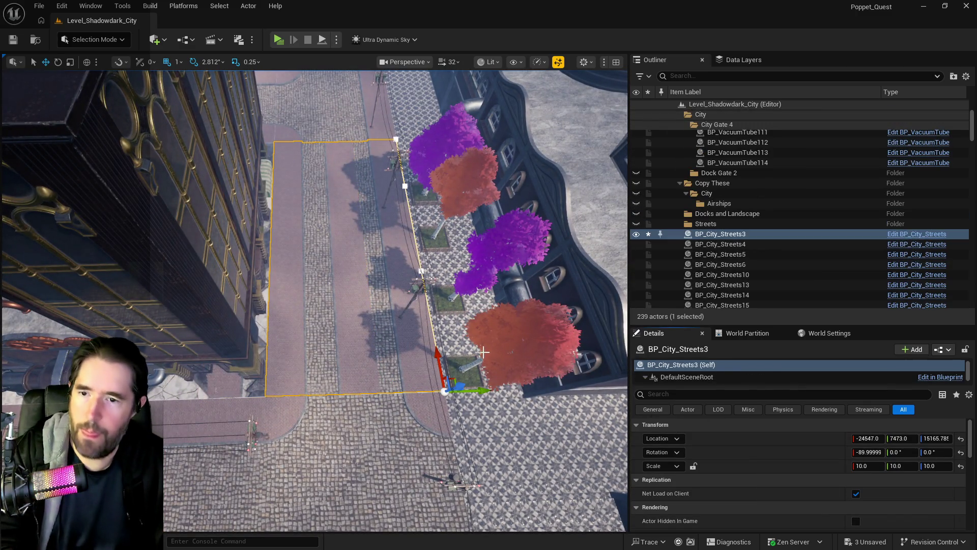
key("Delete")
left_click(388, 338)
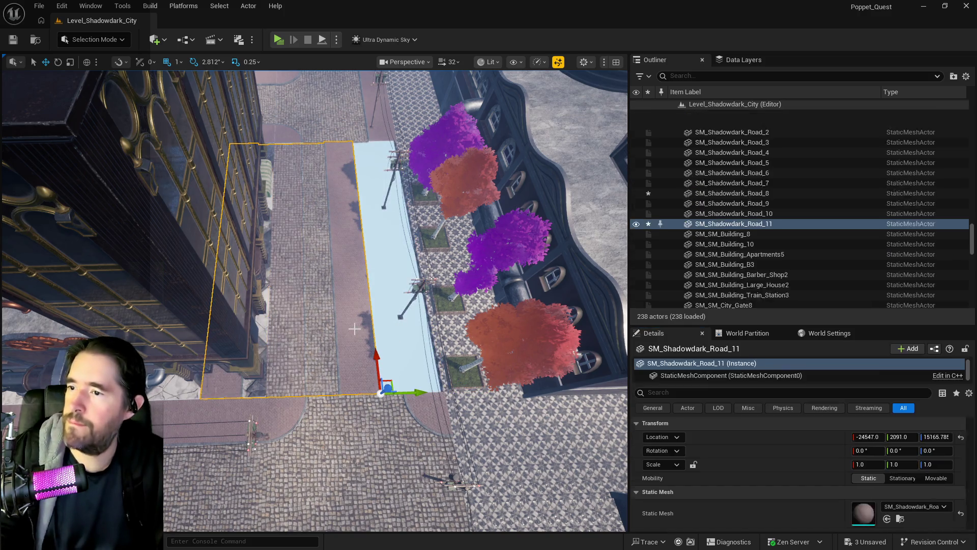
right_click(772, 433)
left_click(794, 464)
key("f")
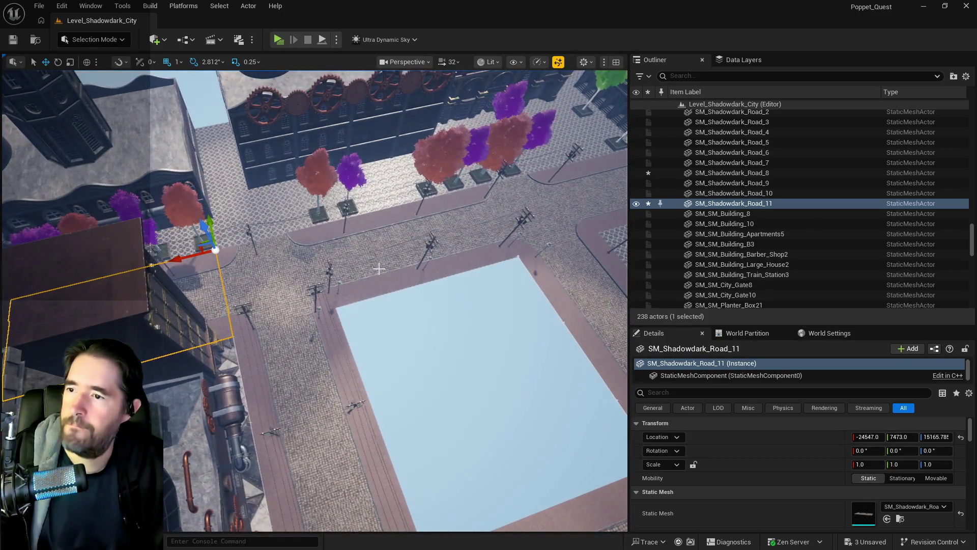
left_click(351, 285)
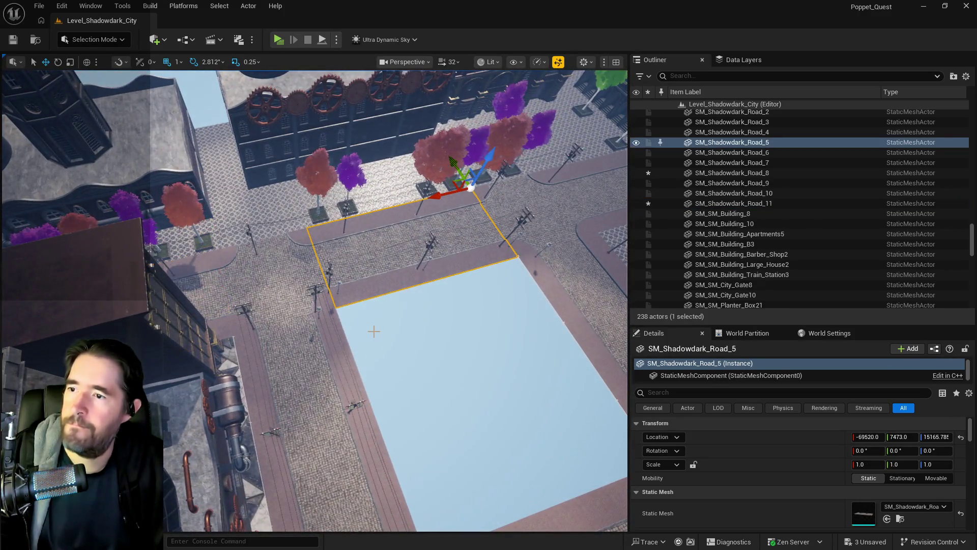
Step: Save the level, then frame BP_City_Streets10, 6, 5, 13 and 14 in turn to inspect them
key("f")
key("ctrl+s")
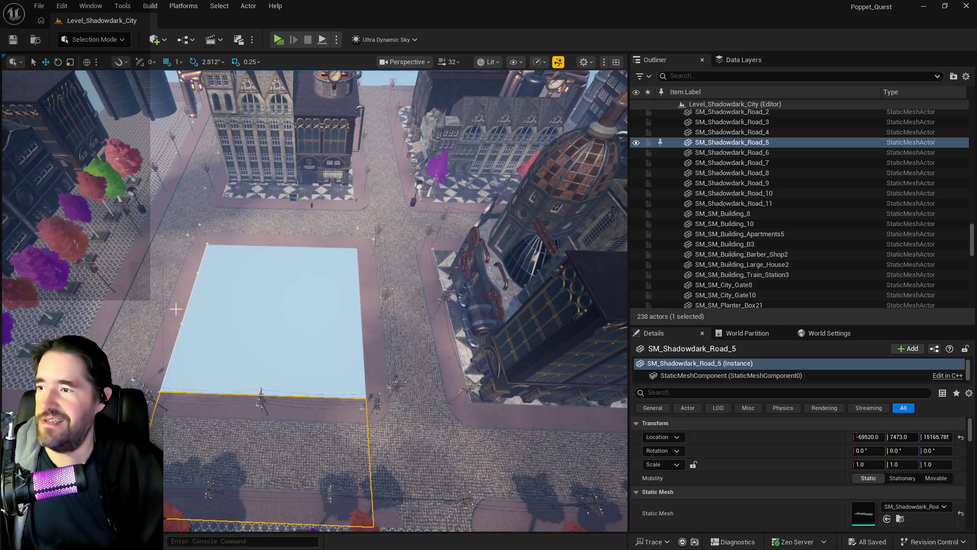
left_click(165, 302)
key("f")
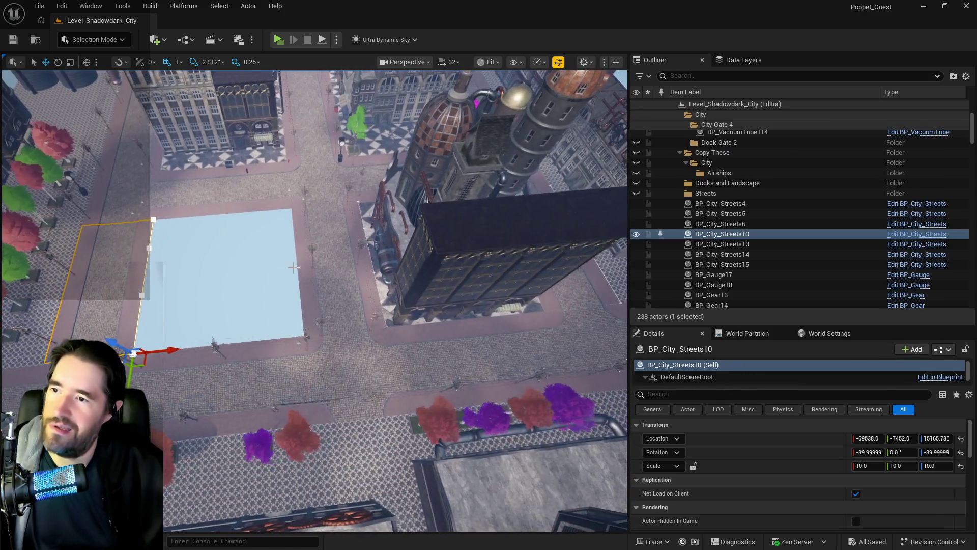
left_click(330, 258)
key("f")
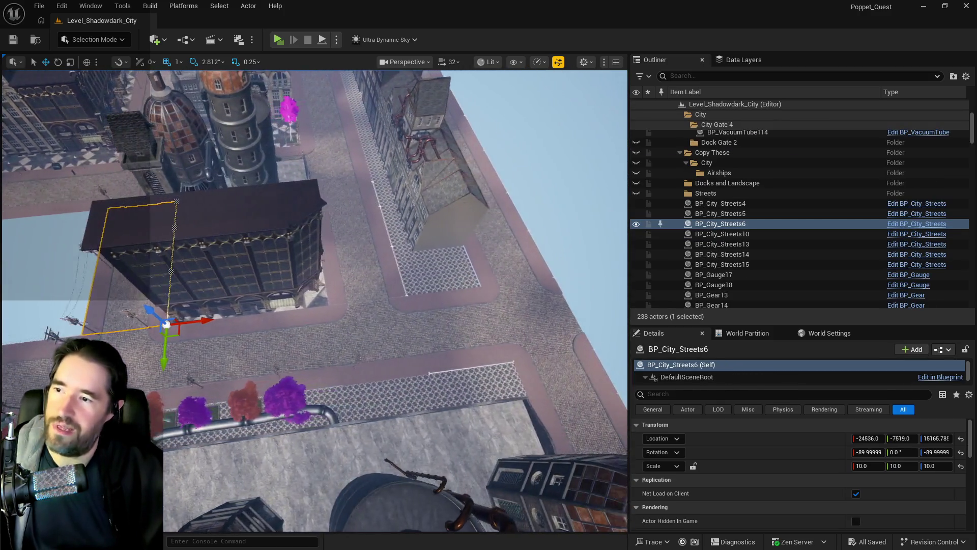
left_click(385, 235)
key("f")
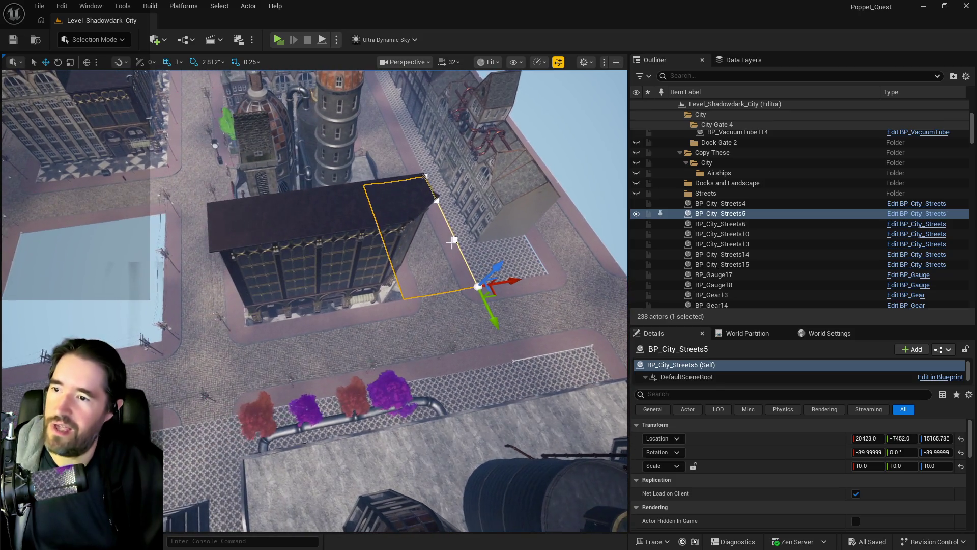
left_click(559, 244)
key("f")
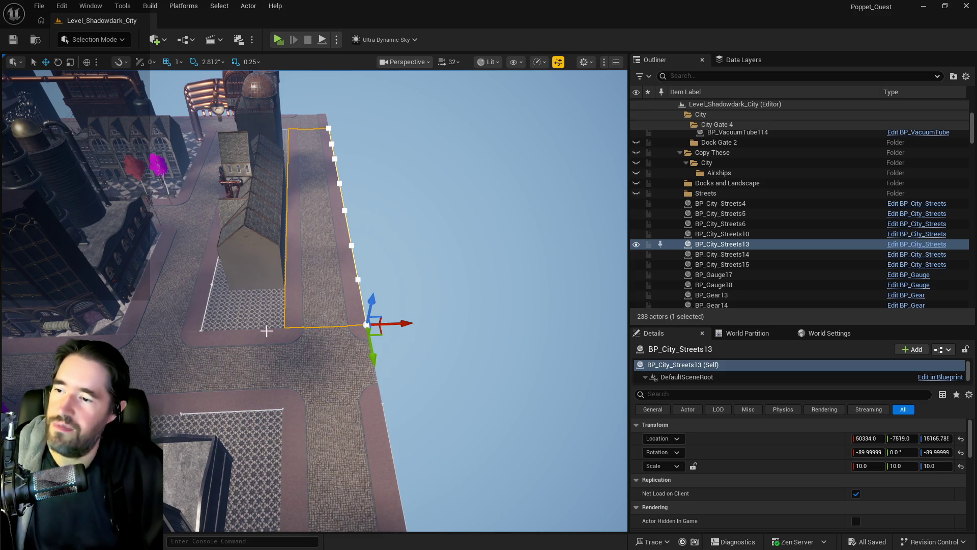
left_click(723, 254)
key("f")
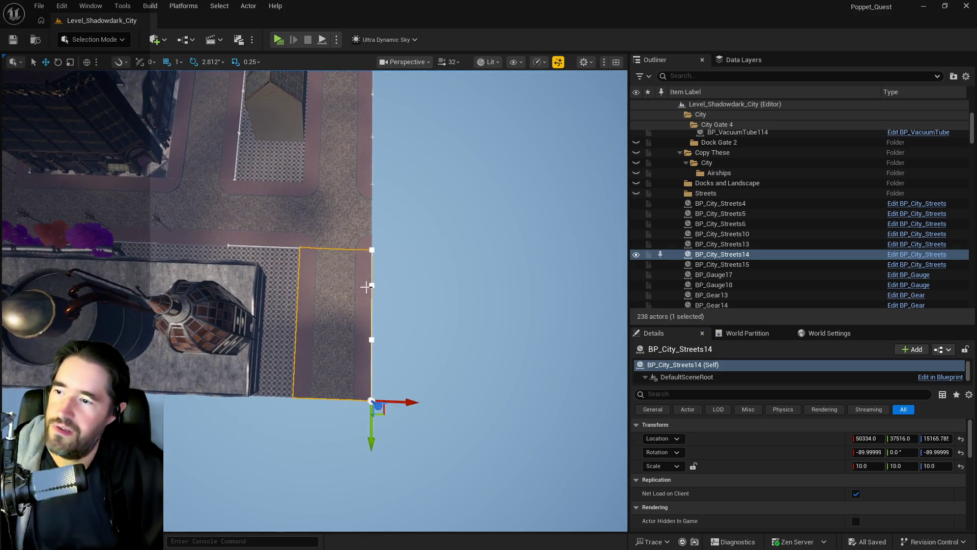
Step: Survey the city, checking BP_City_Streets5, Road_10, BP_City_Streets10 and Long_Building_Floor_3
mouse_move(366, 288)
left_mouse_down()
mouse_move(390, 206)
mouse_move(397, 296)
left_mouse_up()
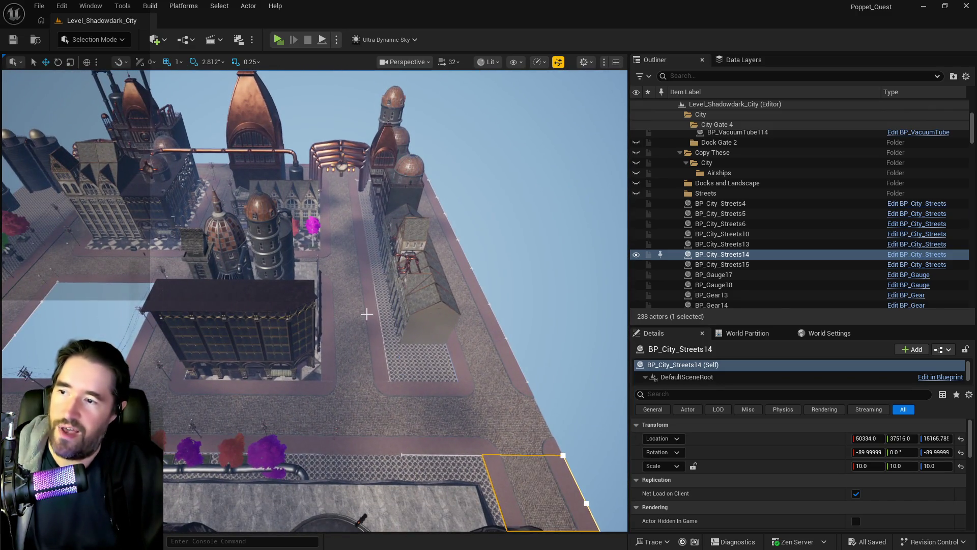
left_click(356, 280)
left_click(351, 224)
mouse_move(351, 224)
left_mouse_down()
mouse_move(366, 209)
mouse_move(330, 349)
left_mouse_up()
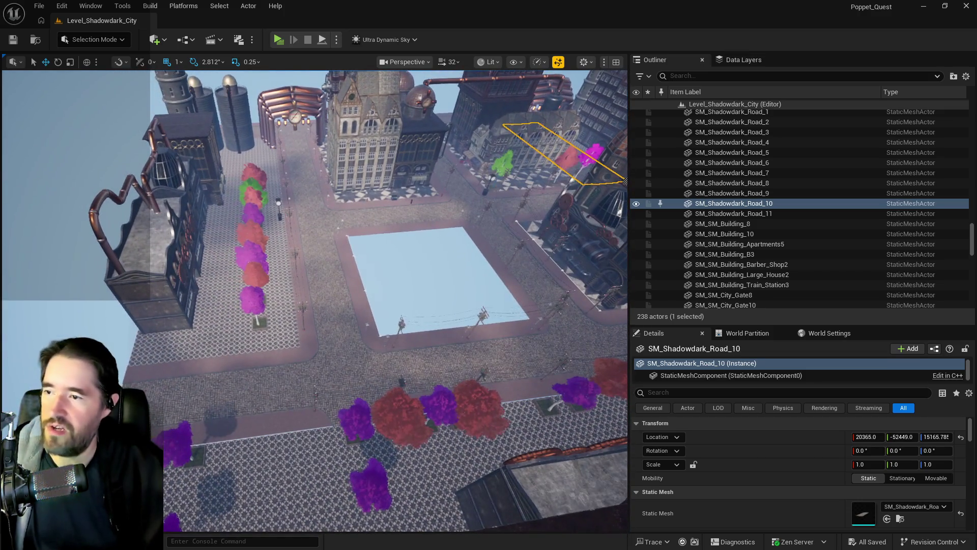
left_click(331, 348)
scroll(314, 300, "up", 10)
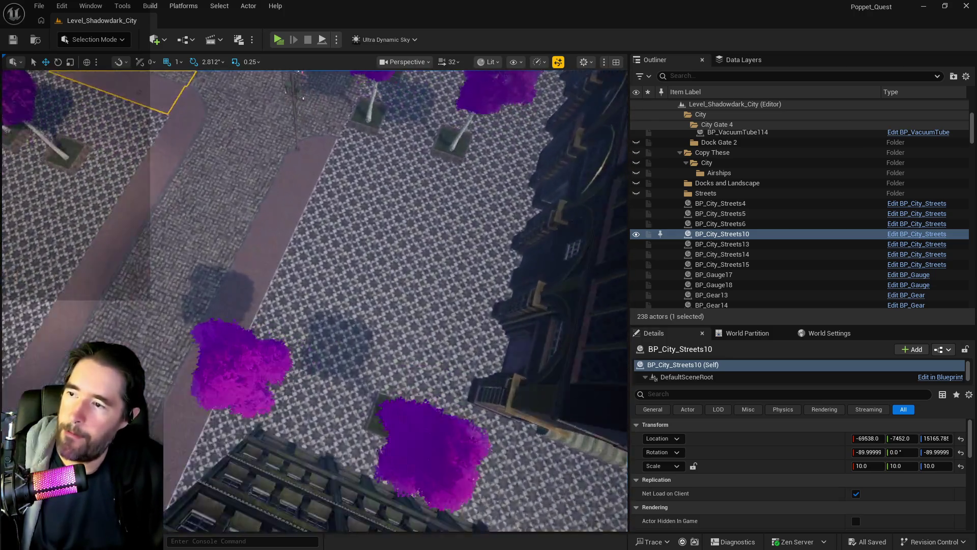
mouse_move(236, 316)
left_mouse_down()
mouse_move(236, 275)
mouse_move(237, 316)
left_mouse_up()
left_click(229, 295)
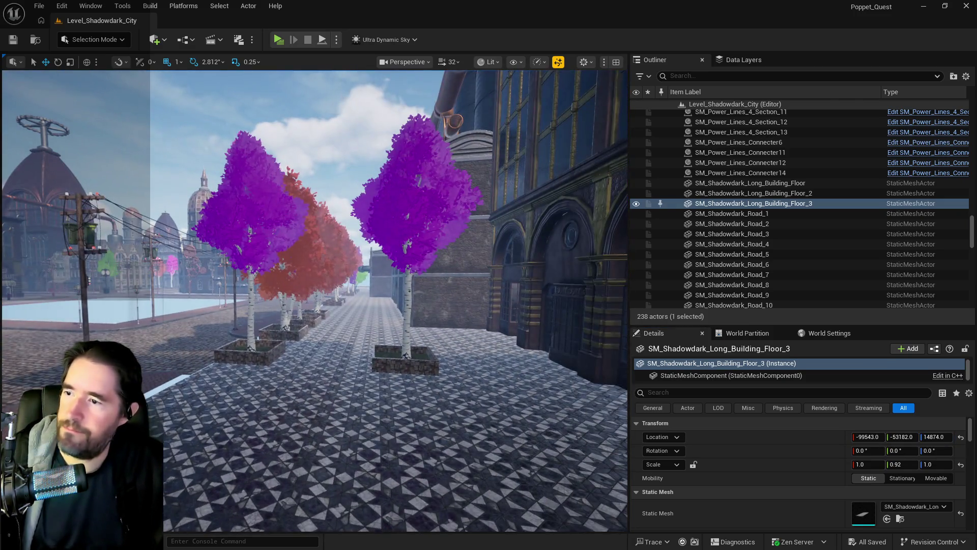
Step: Set the long building floor's Z height to 14874
left_click(534, 453)
left_click(930, 437)
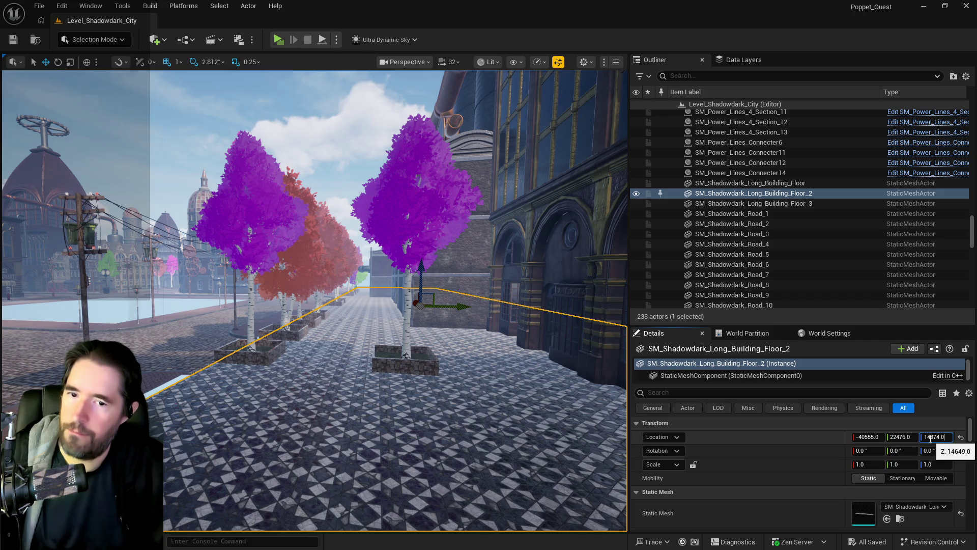
key("Return")
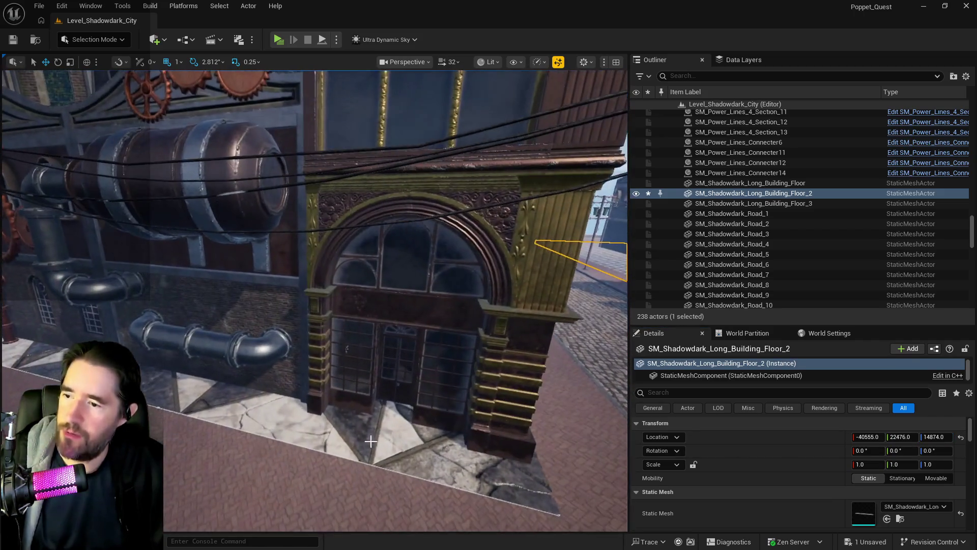
Step: Inspect Floor10 by flying around it, then undo its last height change
left_click(387, 438)
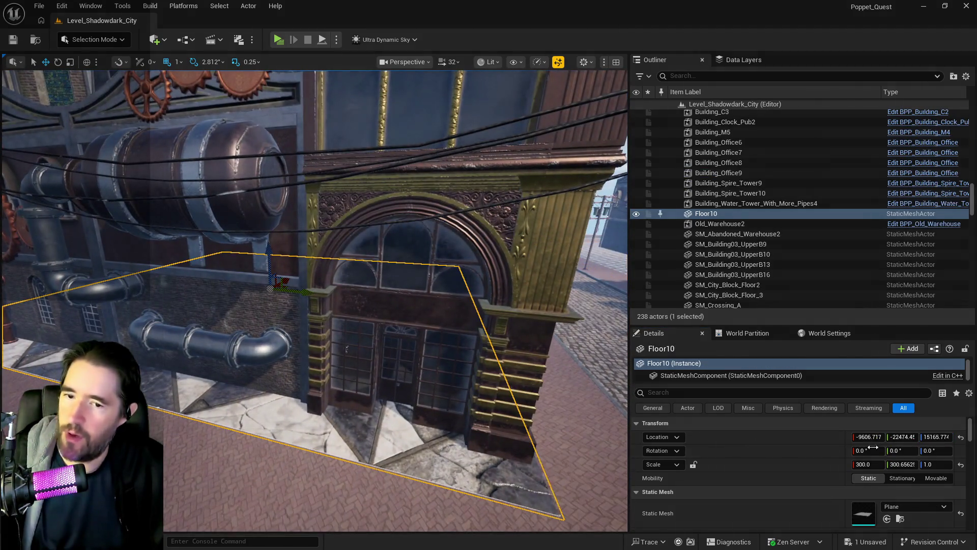
right_click(576, 447)
key("w")
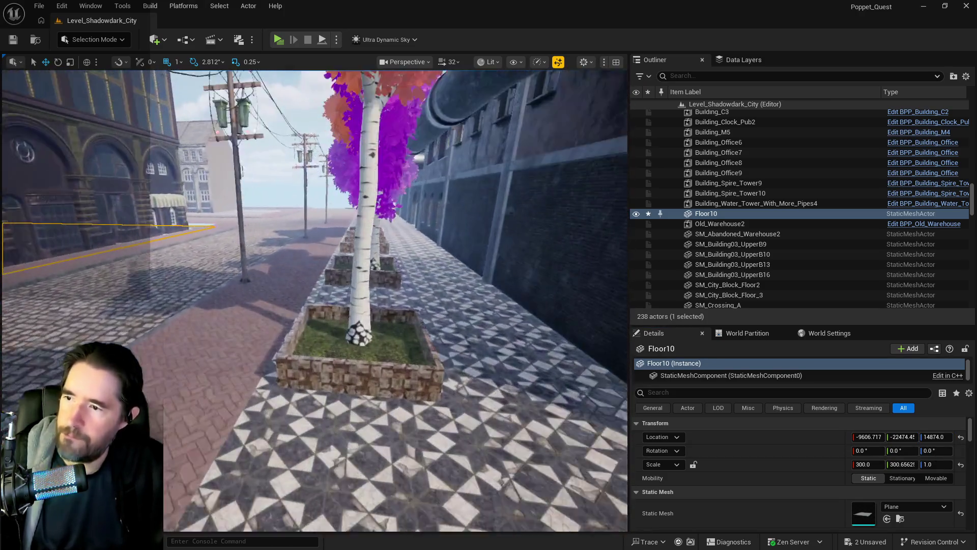
key("s")
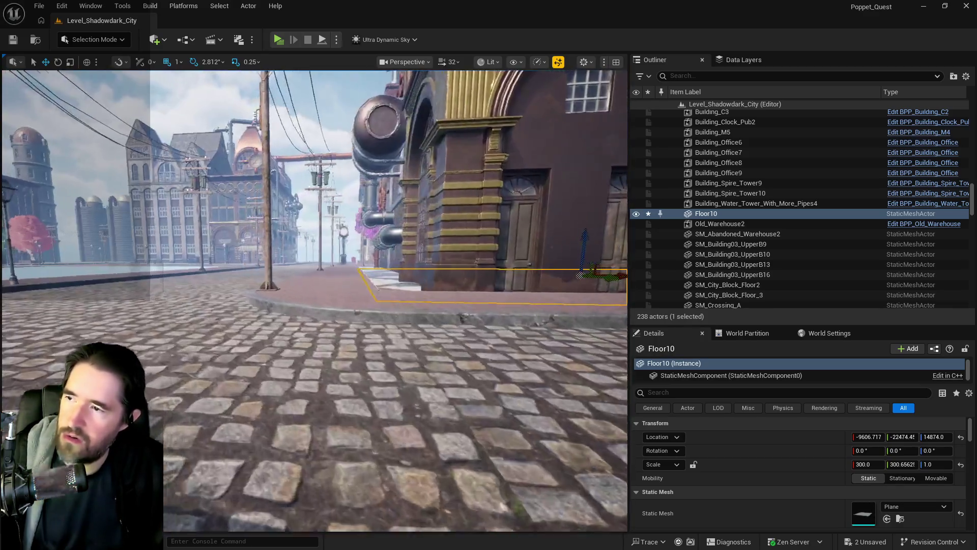
key("w")
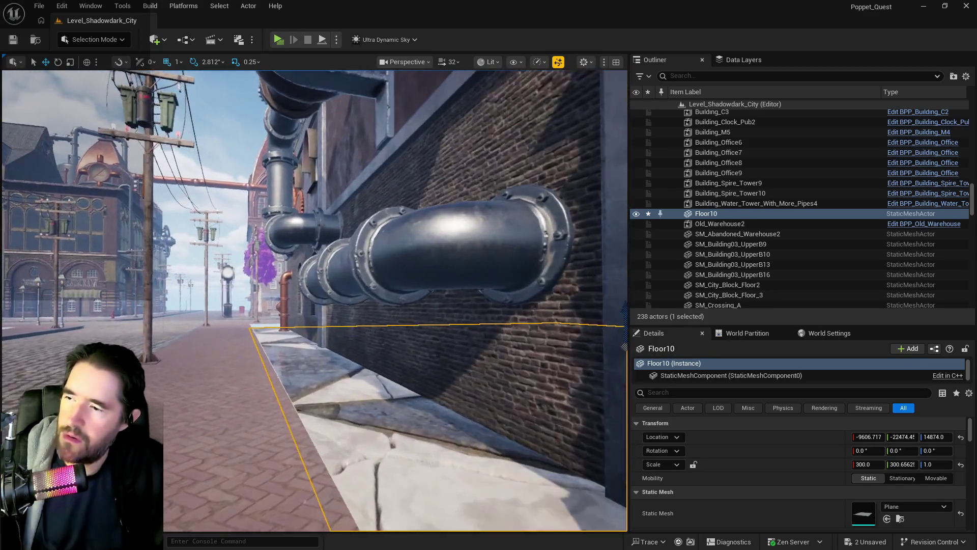
key("s")
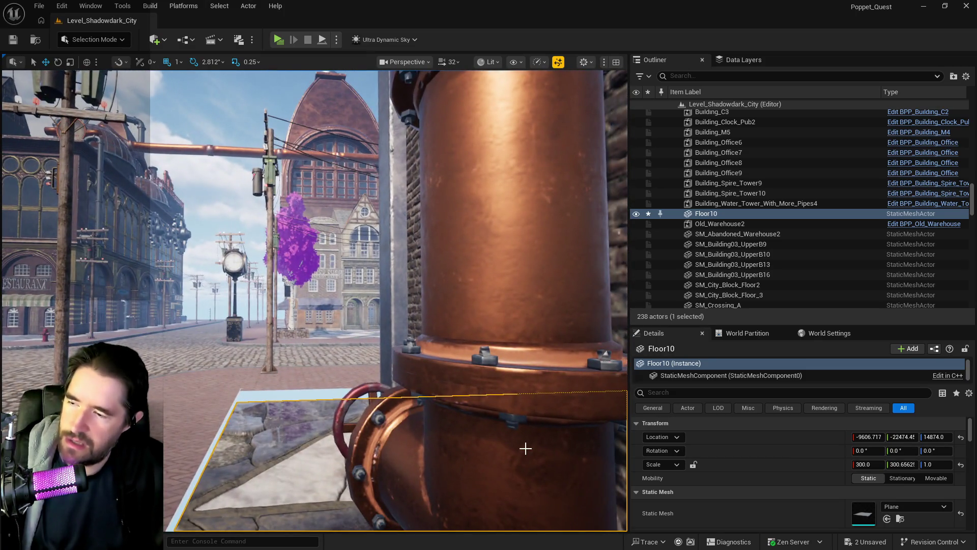
key("ctrl+z")
Step: Fly along the plaza walkway and check the long building floor's Location Z value
left_click_drag(467, 469, 357, 427)
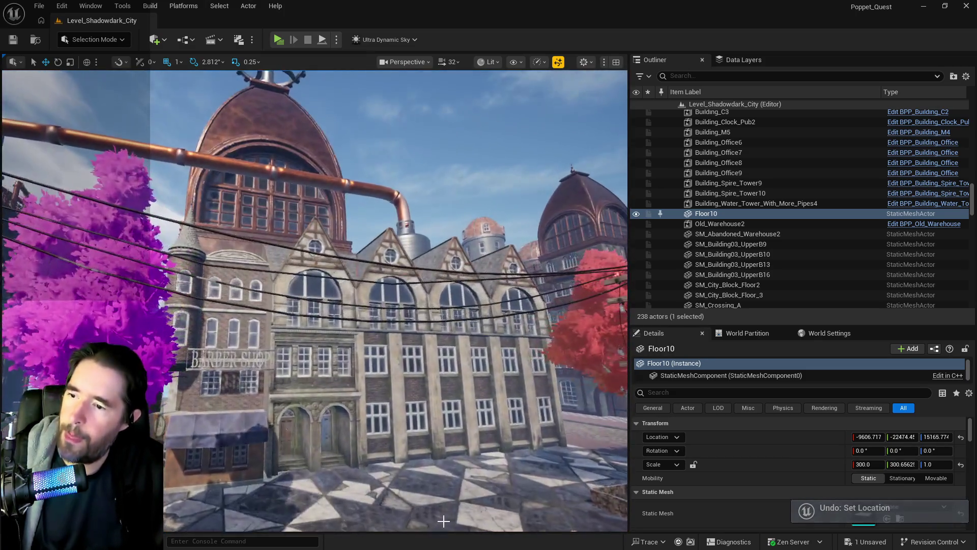
left_click(336, 402)
key("s")
key("d")
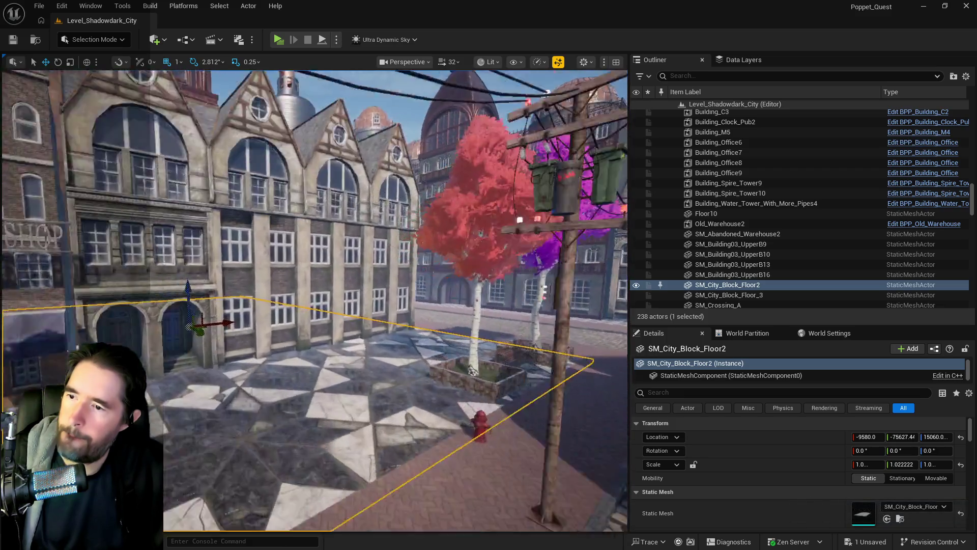
key("w")
mouse_move(429, 506)
left_mouse_down()
mouse_move(397, 504)
mouse_move(387, 473)
mouse_move(429, 505)
left_mouse_up()
left_click(385, 460)
left_click(948, 437)
mouse_move(535, 422)
left_mouse_down()
mouse_move(550, 417)
mouse_move(499, 415)
mouse_move(478, 397)
mouse_move(432, 408)
left_mouse_up()
left_click(323, 399)
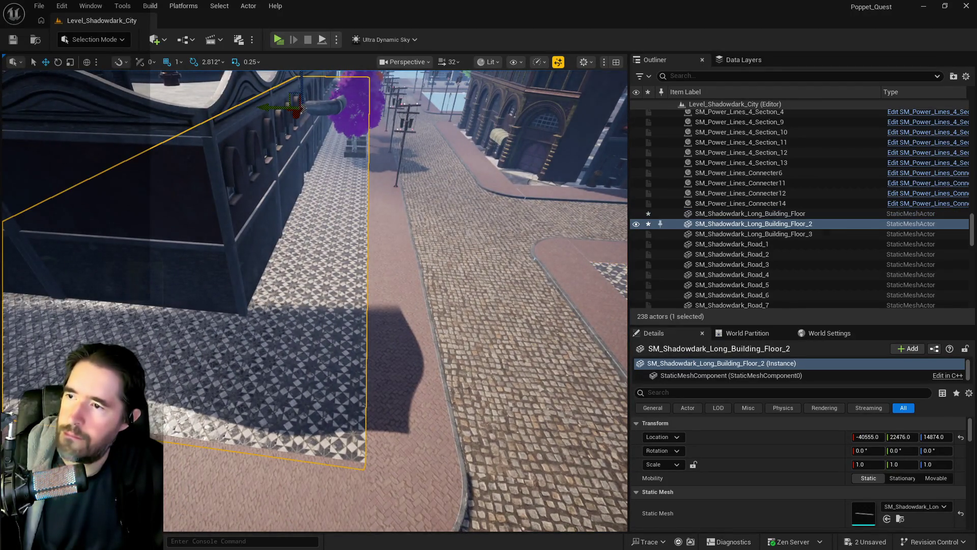
Step: Check BP_City_Streets14 and 5 near the tower, then select BP_City_Streets10's spline
key("f")
mouse_move(316, 413)
left_mouse_down()
mouse_move(264, 409)
mouse_move(295, 399)
mouse_move(345, 276)
mouse_move(345, 402)
left_mouse_up()
left_click(276, 401)
left_click(346, 276)
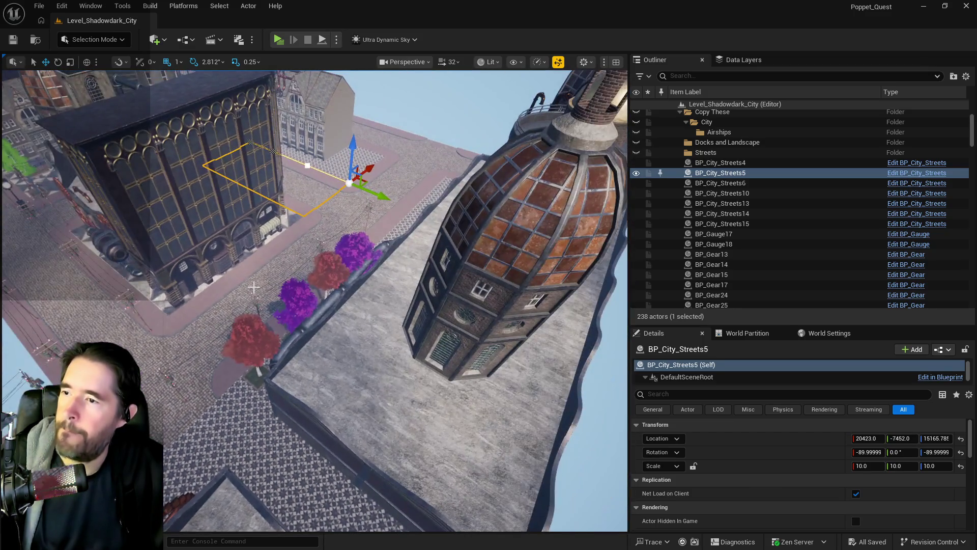
left_click(252, 285)
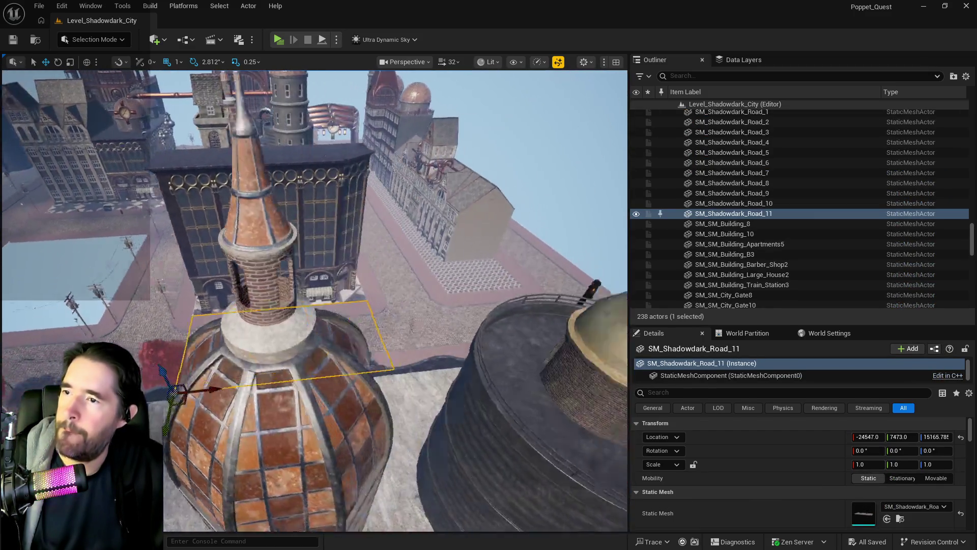
mouse_move(314, 300)
left_mouse_down()
mouse_move(314, 341)
mouse_move(287, 363)
mouse_move(255, 266)
mouse_move(285, 277)
mouse_move(294, 245)
left_mouse_up()
left_click(257, 268)
left_click(358, 224)
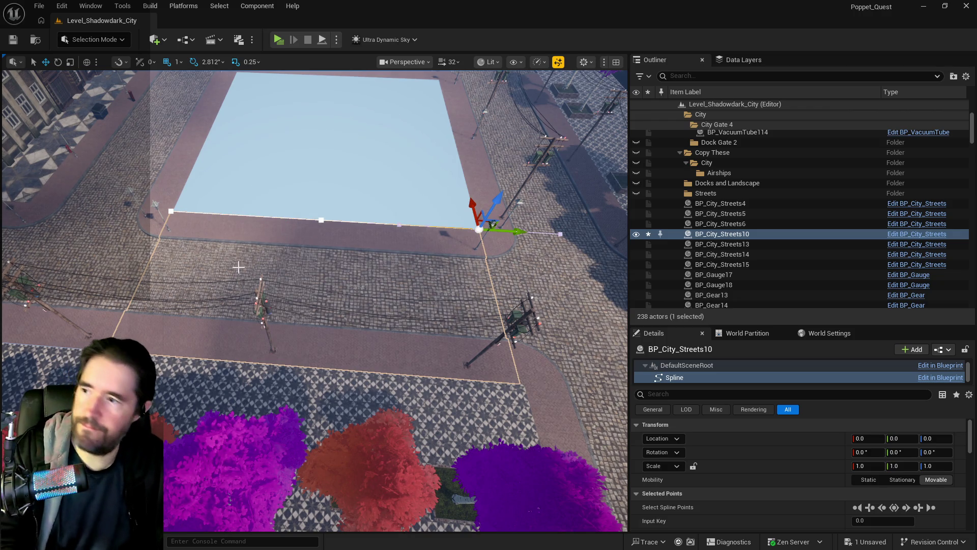
Step: Compare crossing SM_Crossing_B3's height against the plaza street BP_City_Streets10
left_click_drag(240, 358, 174, 257)
left_click(305, 264)
left_click_drag(305, 264, 302, 203)
scroll(314, 300, "down", 10)
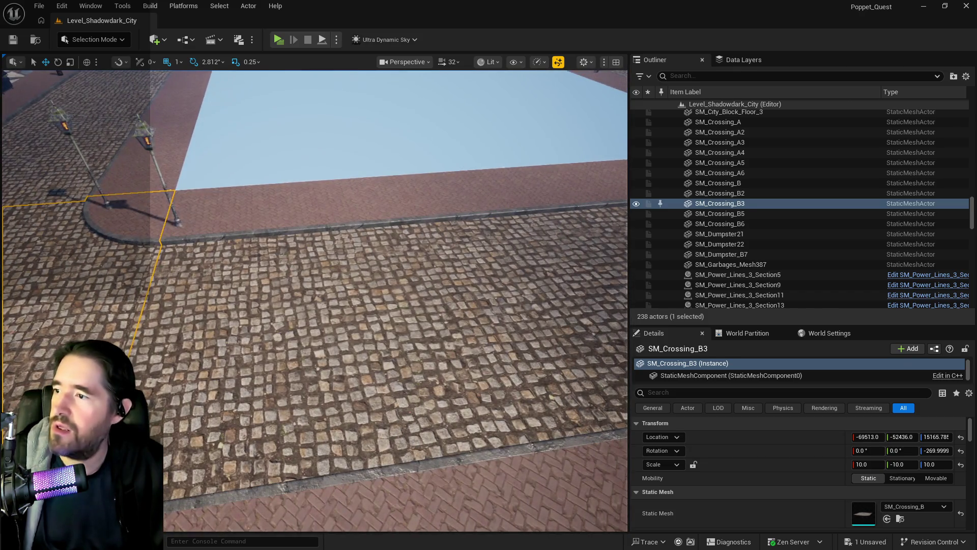
left_click(257, 216)
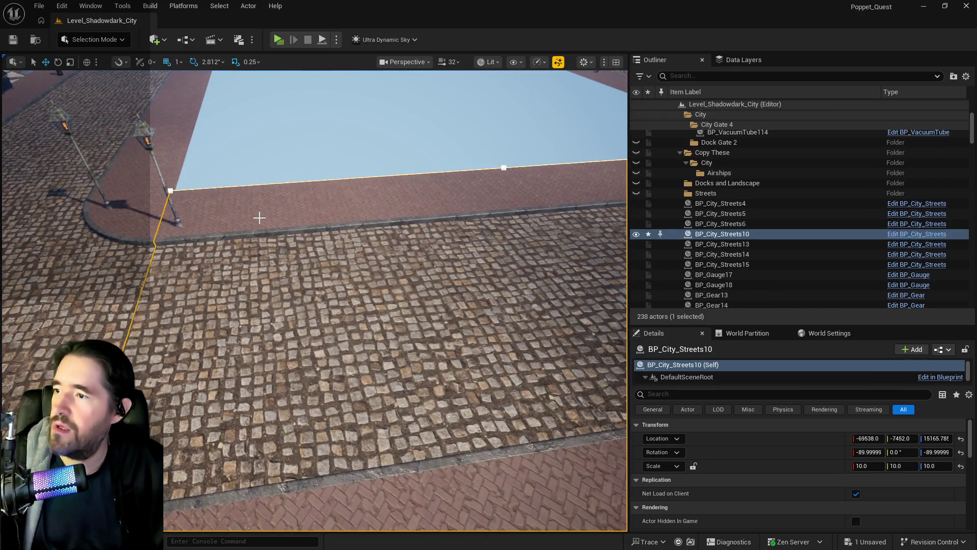
scroll(271, 212, "down", 5)
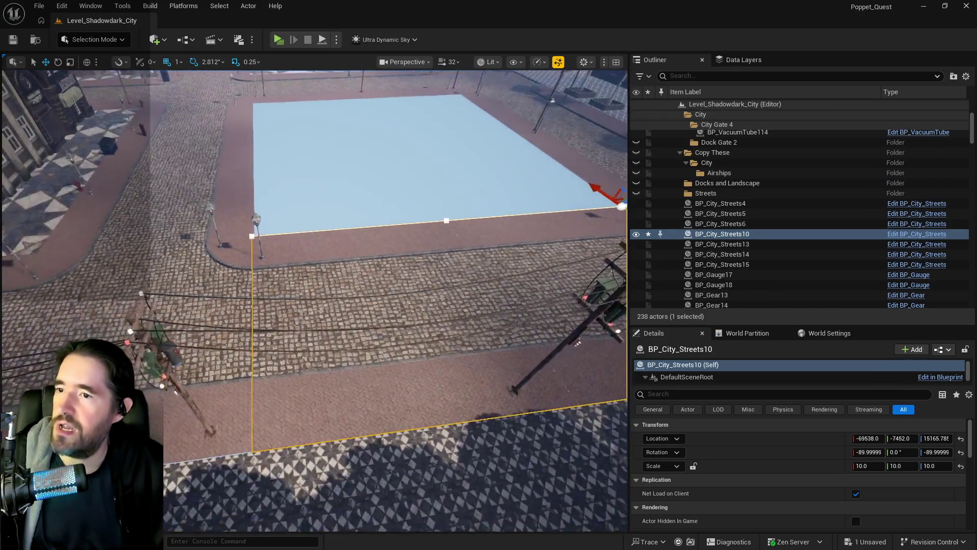
scroll(271, 212, "up", 5)
left_click(320, 215)
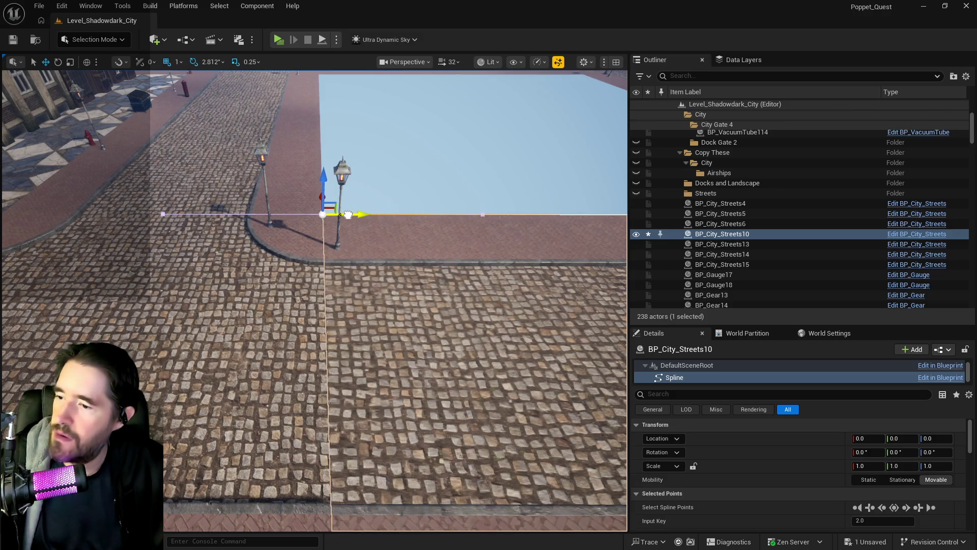
left_click(255, 288)
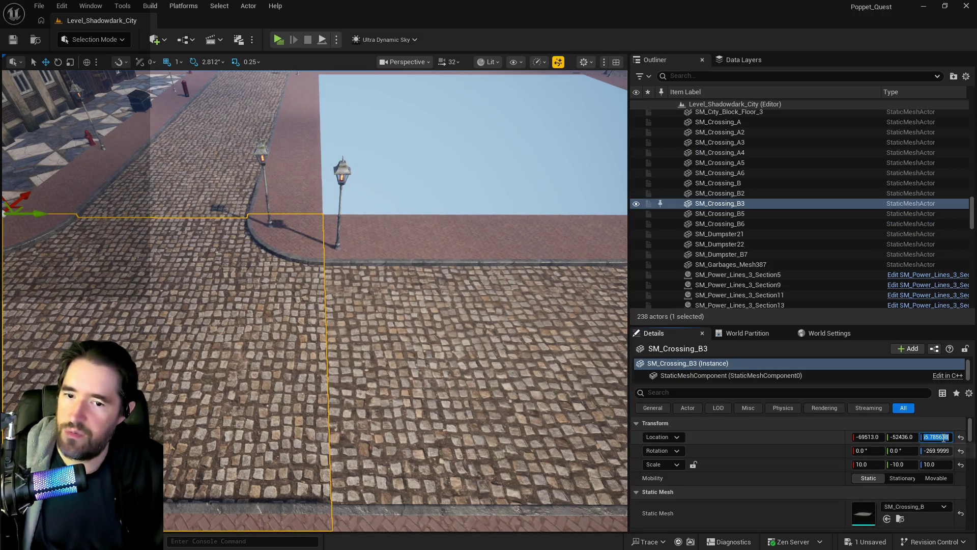
left_click(398, 390)
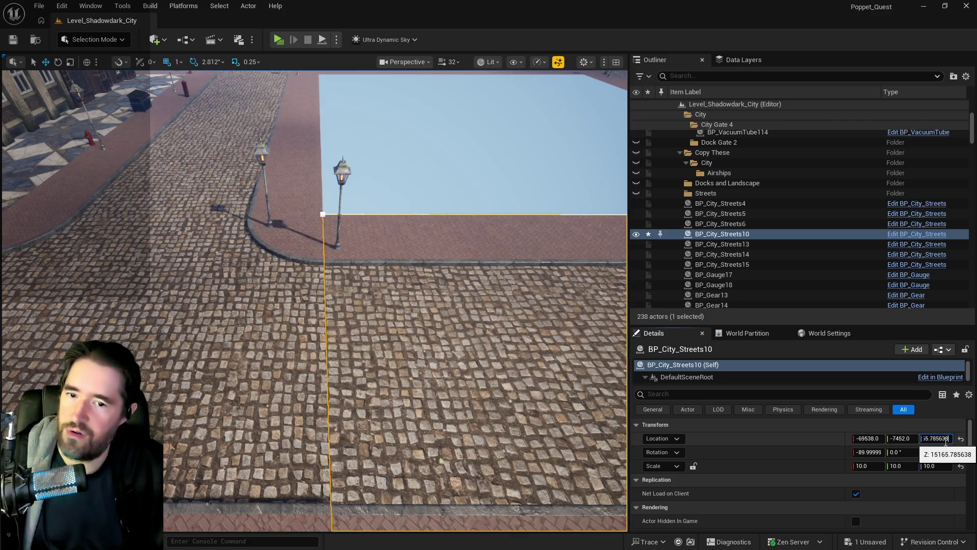
scroll(315, 300, "up", 6)
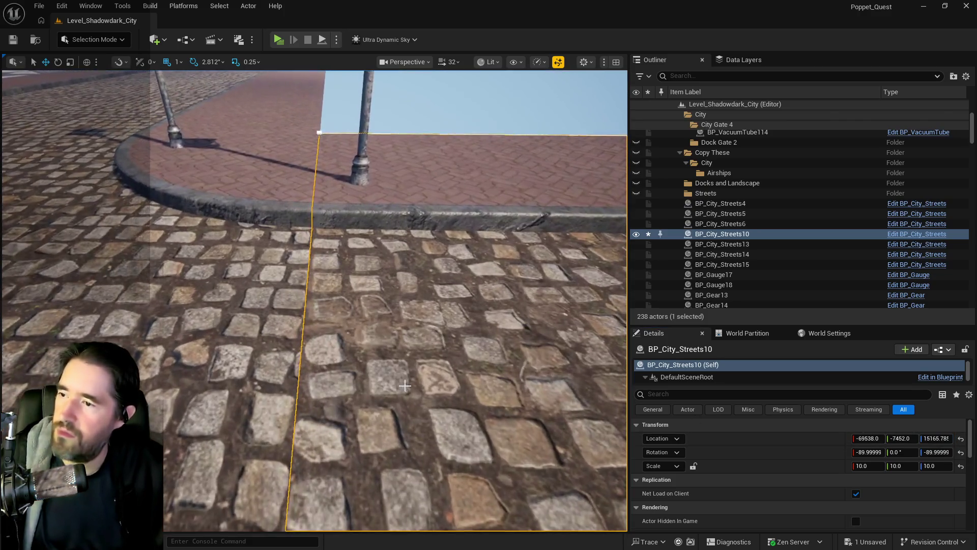
mouse_move(314, 300)
left_mouse_down()
mouse_move(314, 326)
mouse_move(285, 316)
mouse_move(326, 290)
mouse_move(326, 306)
mouse_move(315, 315)
mouse_move(305, 275)
mouse_move(379, 298)
left_mouse_up()
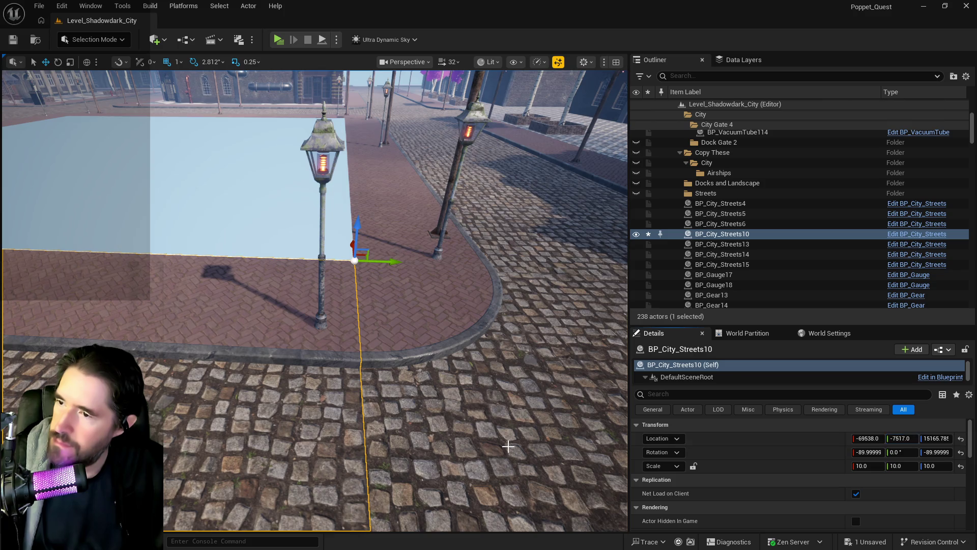
Step: Check the street's seam against the lamp-post sidewalk and SM_Crossing_A, reselecting BP_City_Streets10
scroll(507, 446, "down", 5)
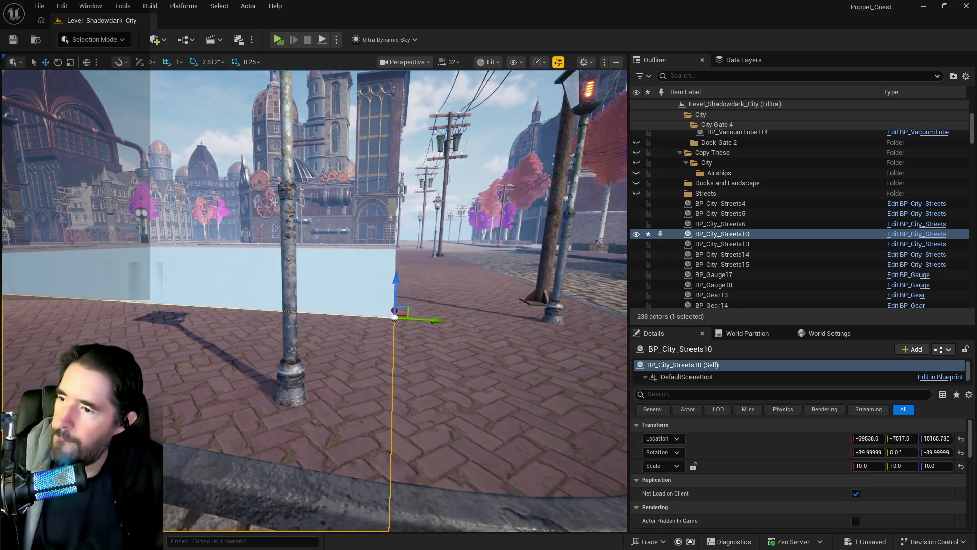
left_click(288, 305)
scroll(313, 300, "down", 5)
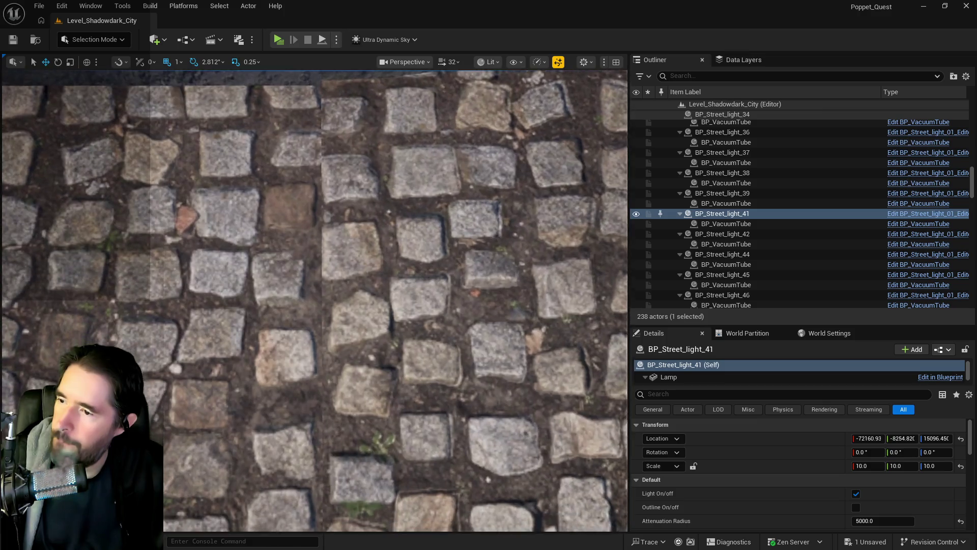
scroll(314, 300, "up", 5)
scroll(314, 300, "down", 2)
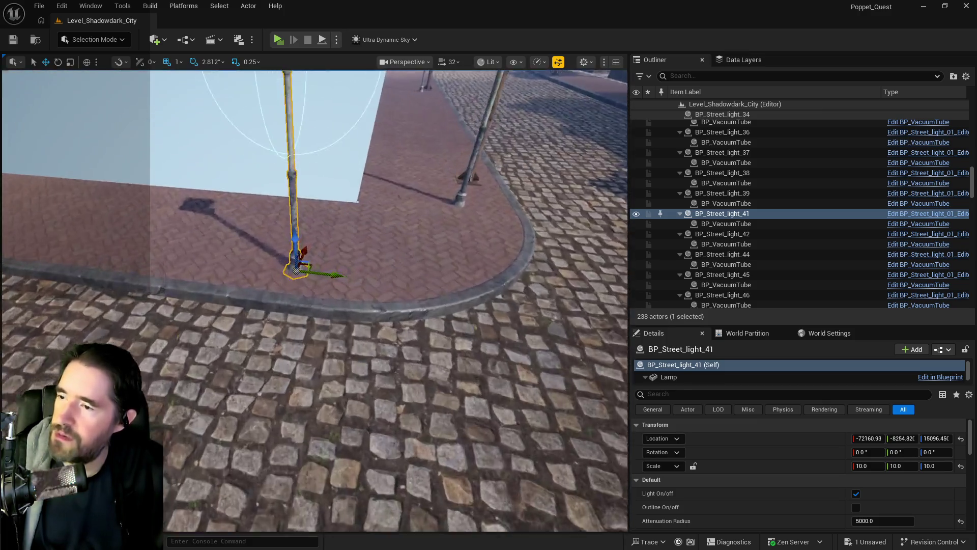
scroll(314, 300, "down", 5)
scroll(314, 300, "up", 5)
scroll(314, 300, "down", 5)
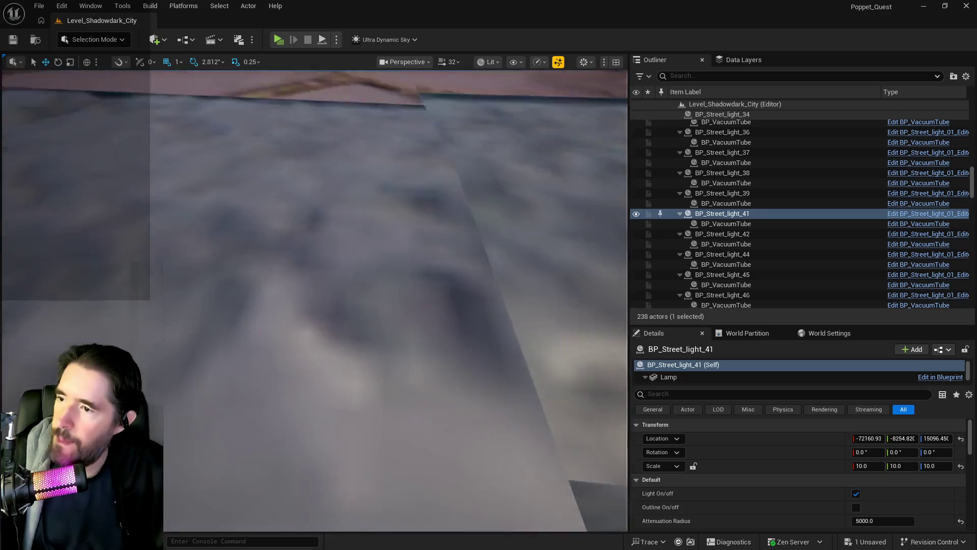
scroll(314, 301, "up", 5)
scroll(314, 300, "down", 2)
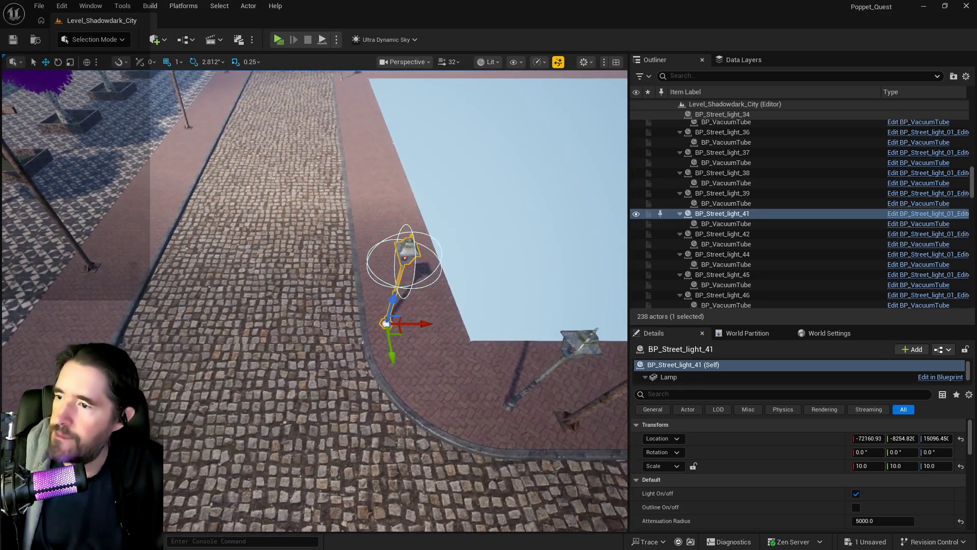
scroll(314, 300, "down", 5)
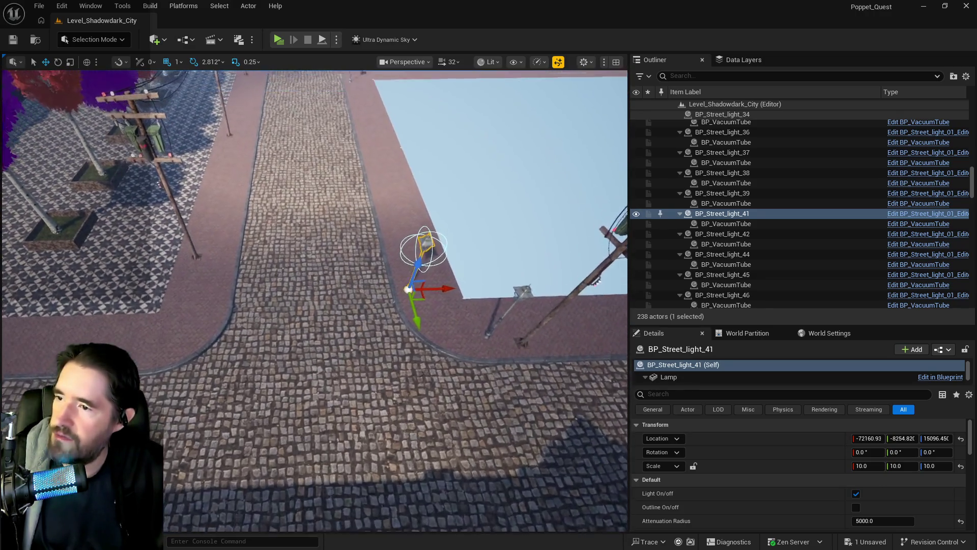
scroll(314, 300, "up", 5)
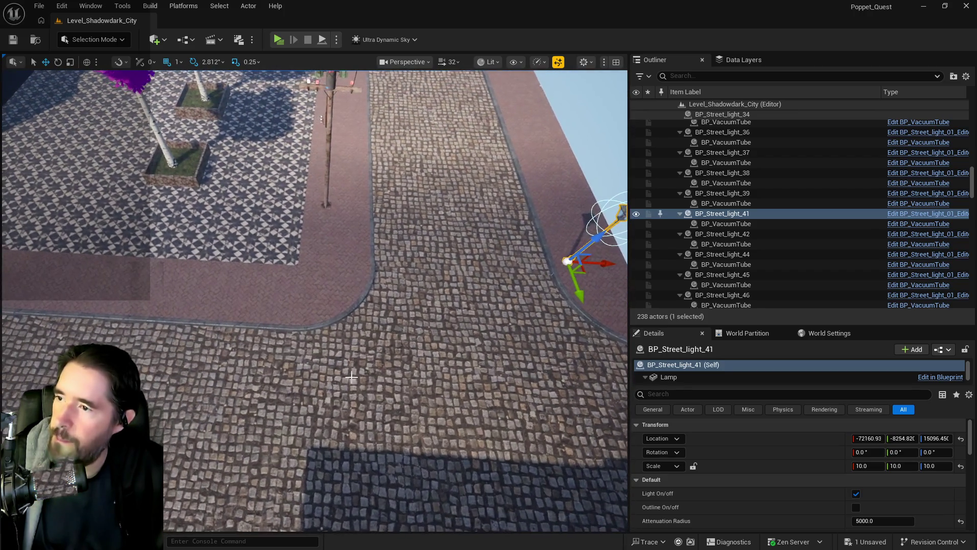
left_click(340, 292)
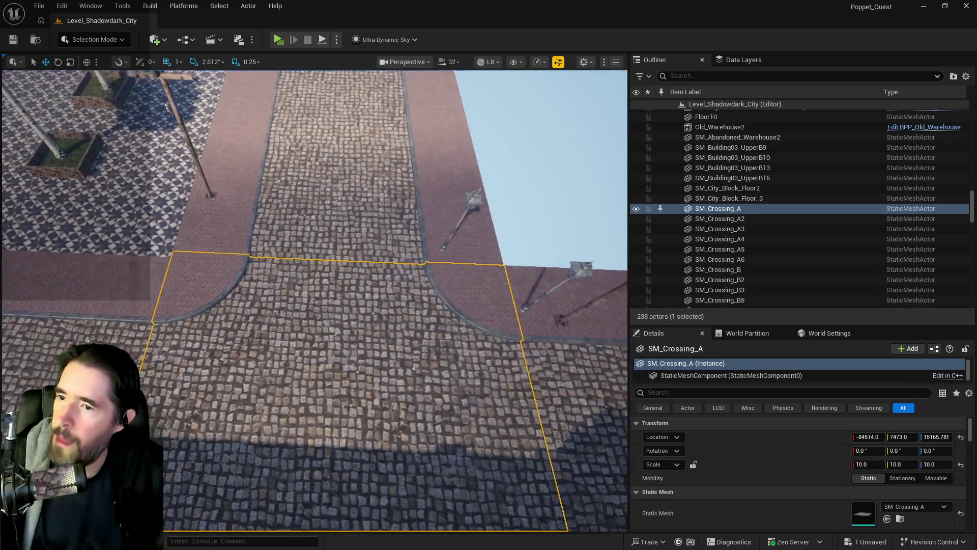
scroll(314, 300, "up", 3)
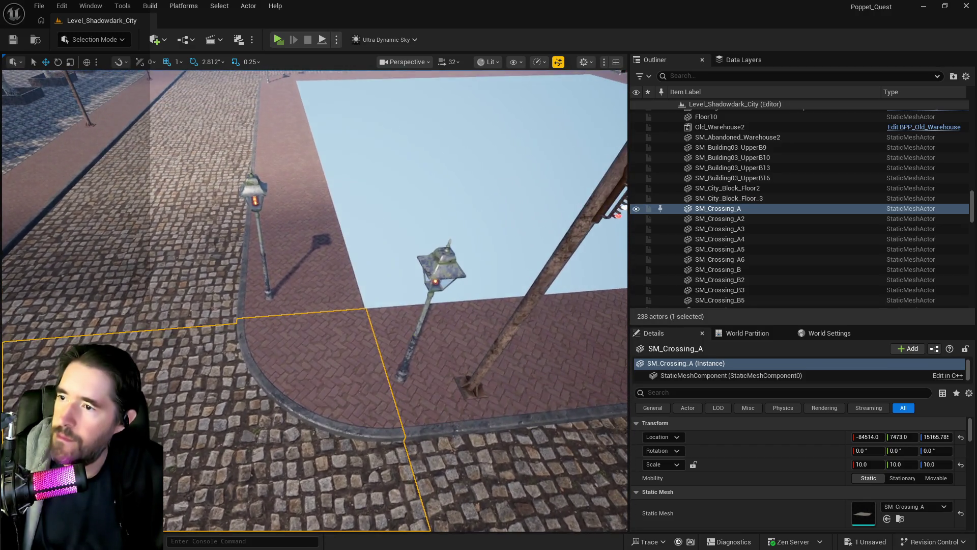
scroll(314, 300, "up", 3)
left_click(365, 270)
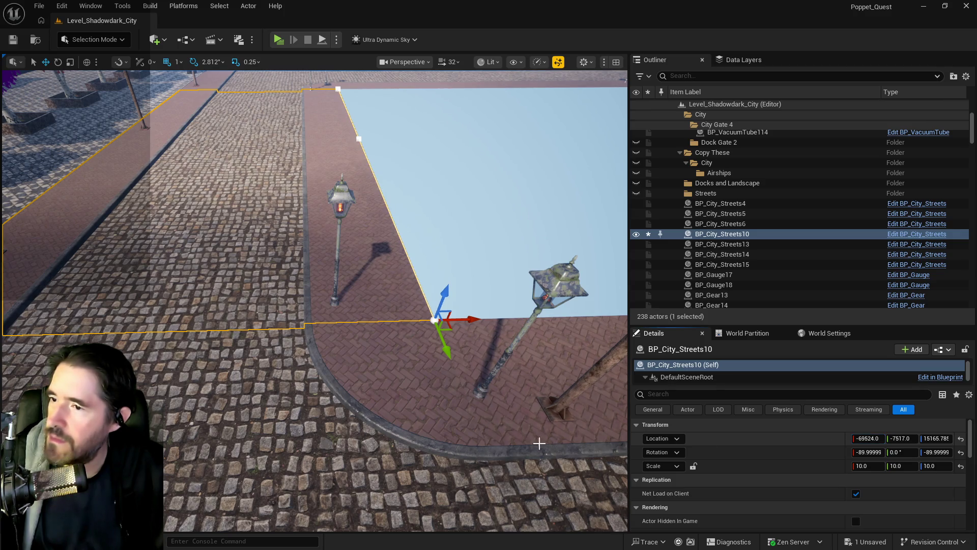
left_click(488, 382)
scroll(386, 357, "up", 5)
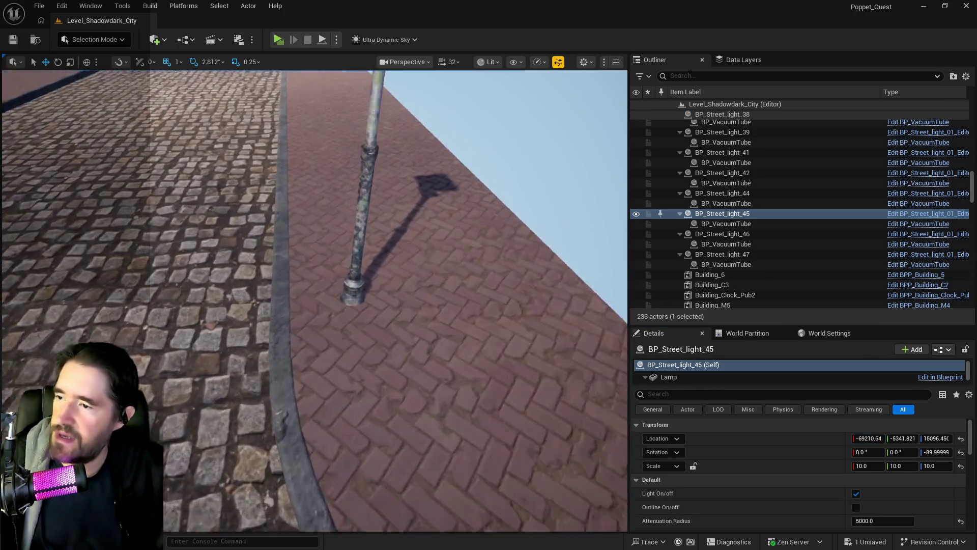
mouse_move(352, 366)
left_mouse_down()
mouse_move(507, 271)
mouse_move(497, 342)
mouse_move(498, 315)
left_mouse_up()
left_click(507, 271)
left_click(498, 357)
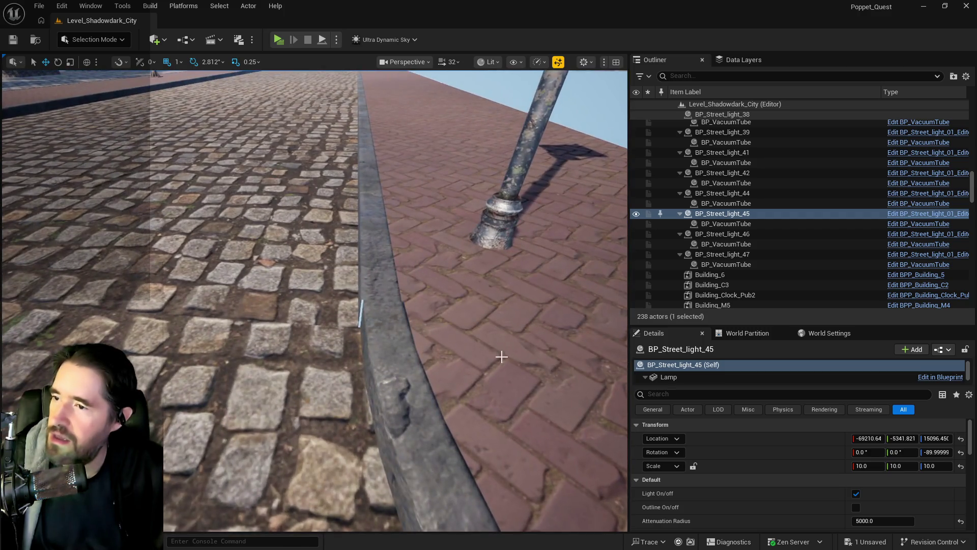
left_click(482, 295)
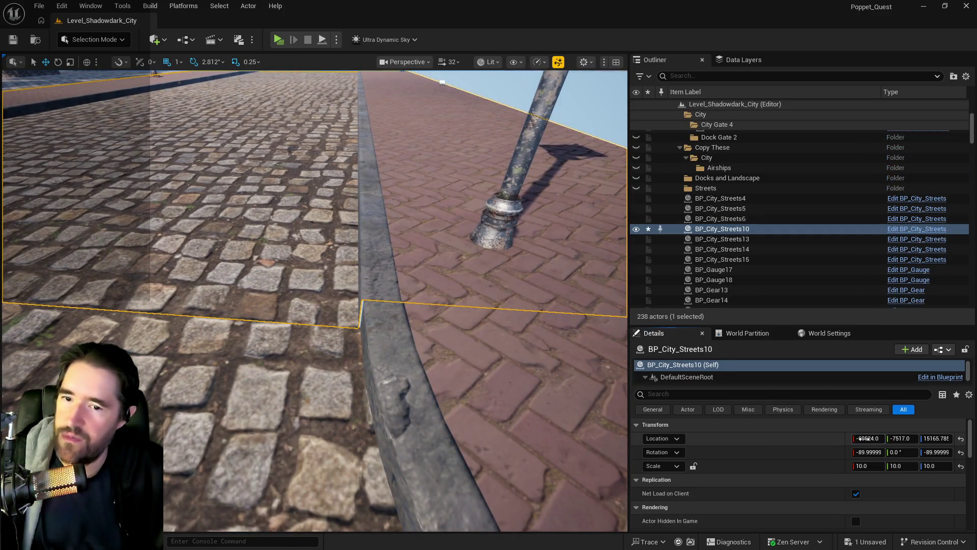
key("f")
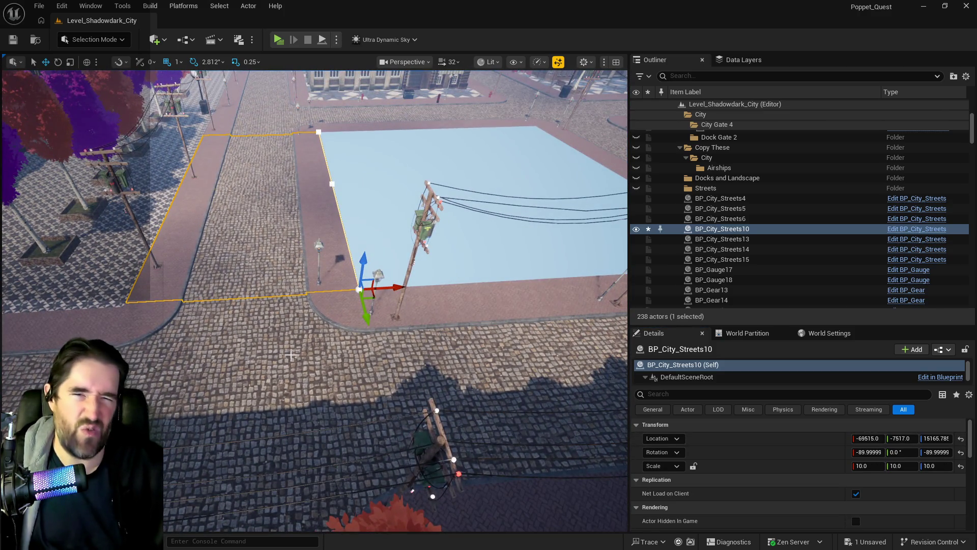
left_click_drag(239, 329, 239, 330)
left_click_drag(186, 249, 186, 249)
left_click(222, 201)
left_click_drag(223, 201, 223, 201)
mouse_move(291, 311)
left_mouse_down()
mouse_move(286, 340)
mouse_move(306, 355)
left_mouse_up()
left_click(306, 355)
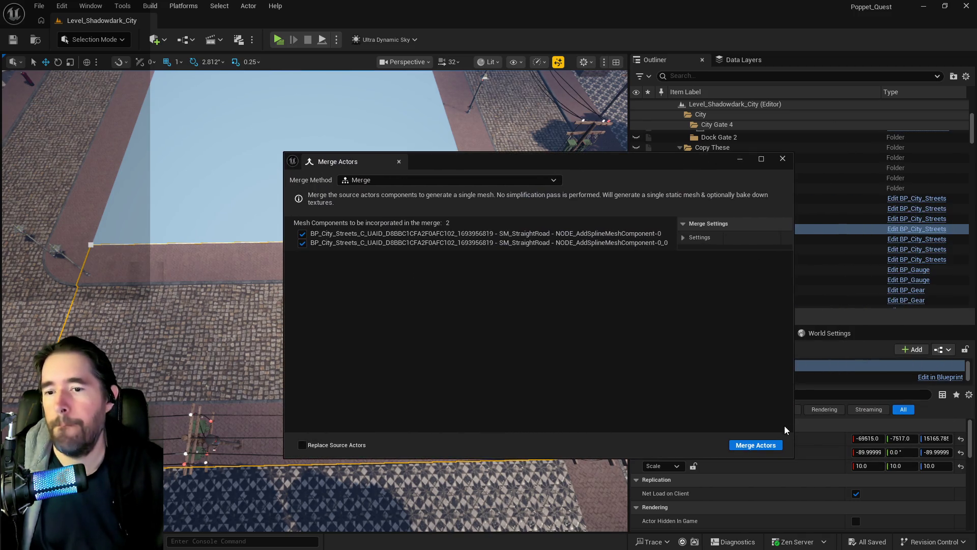
Step: Merge the street pieces and save the mesh as Shadowdark_Road_4 in Content/2DSideScrollerBP/A/Shadowdark
left_click(781, 446)
left_click(210, 193)
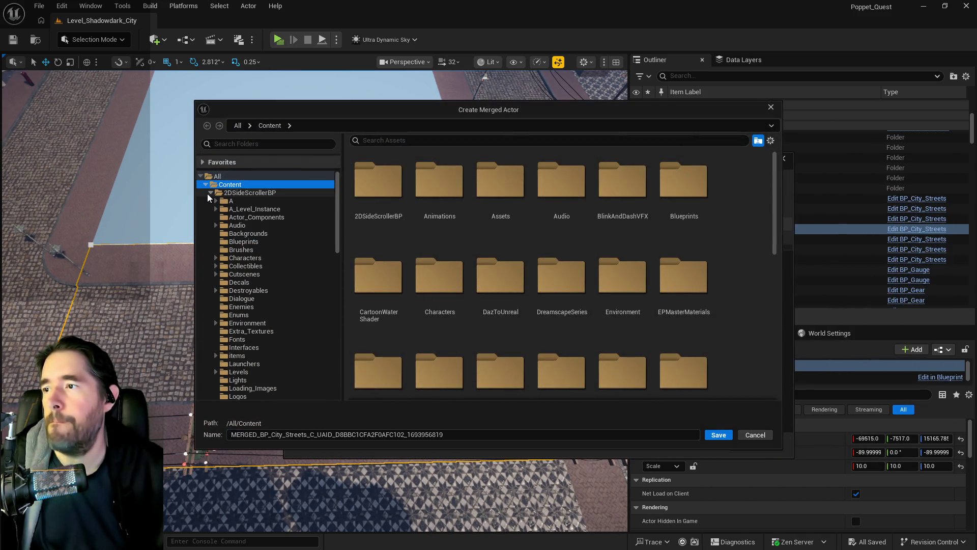
scroll(249, 310, "down", 1)
scroll(249, 310, "down", 5)
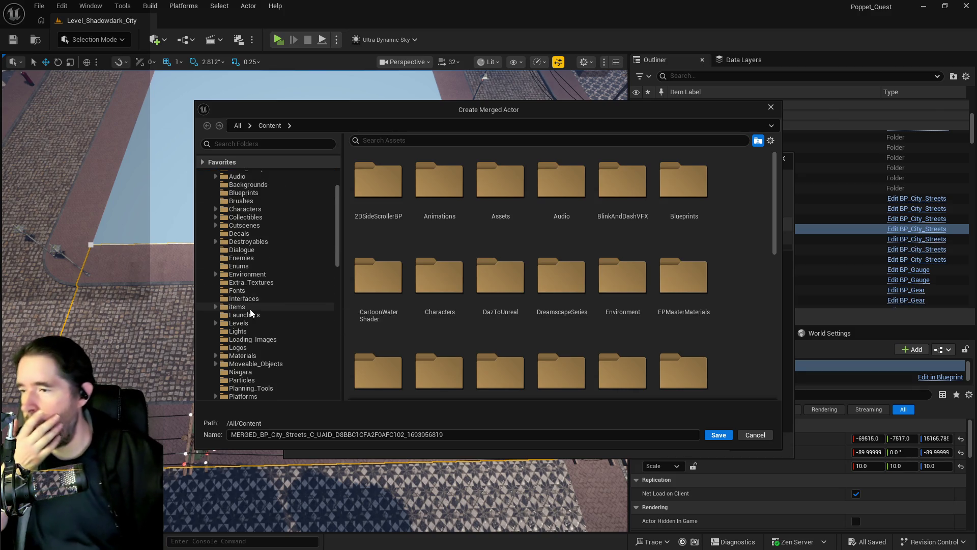
scroll(234, 272, "up", 6)
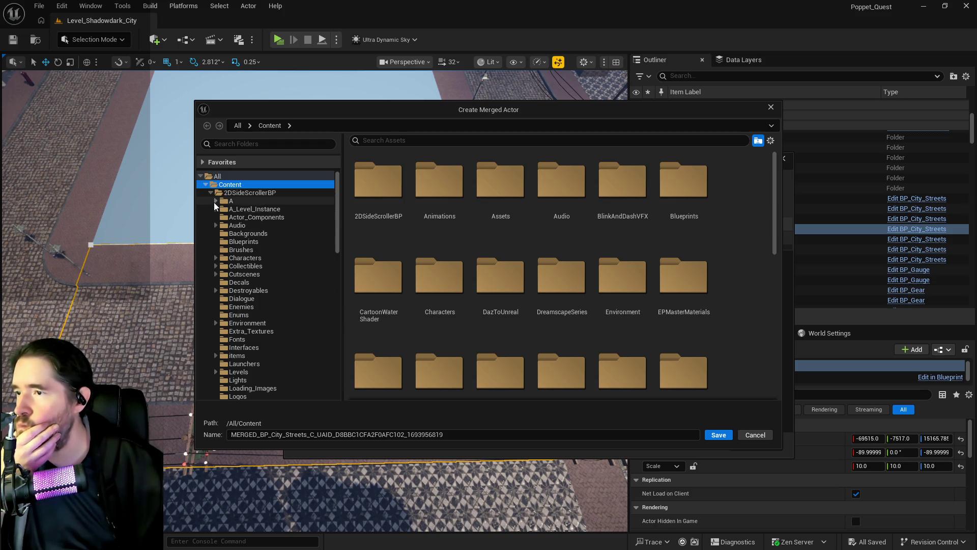
left_click(215, 201)
scroll(279, 329, "down", 5)
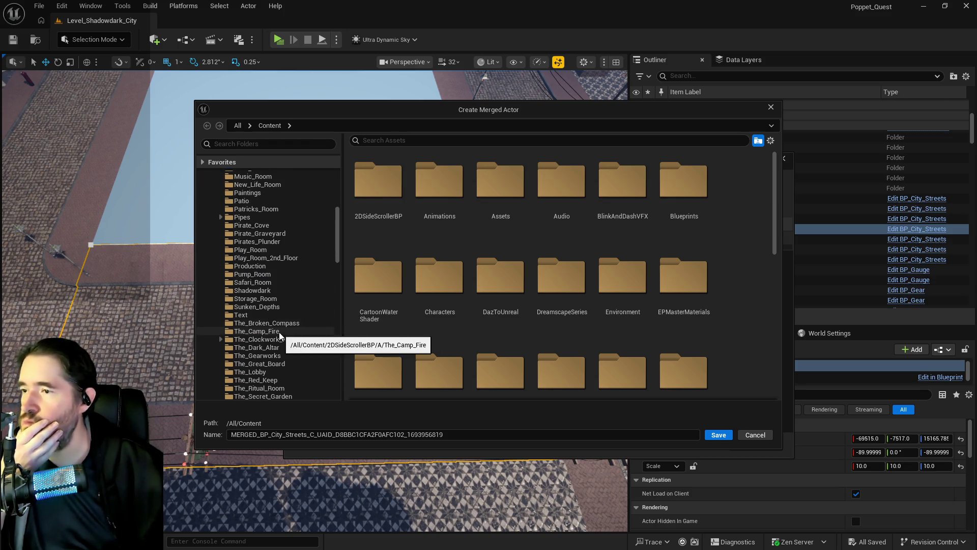
left_click(258, 290)
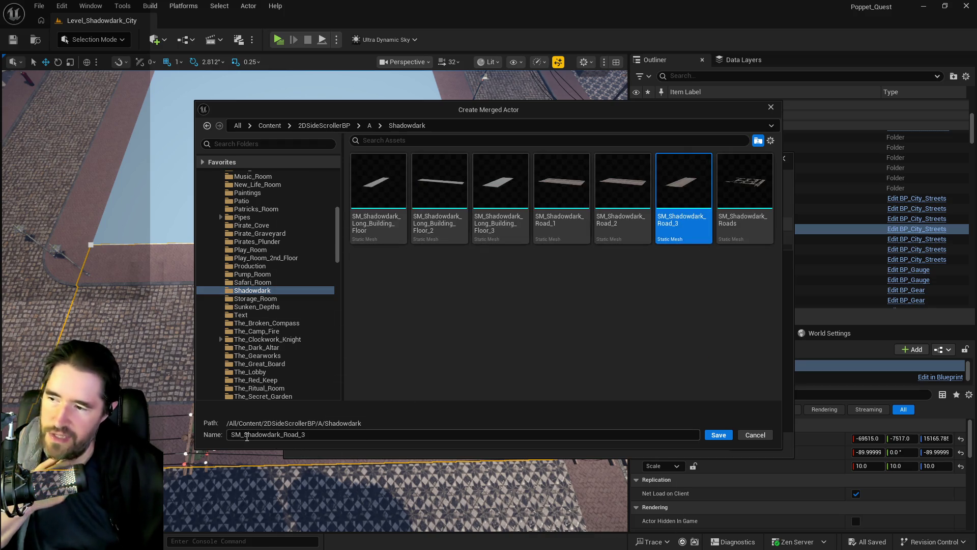
key("BackSpace")
type("4")
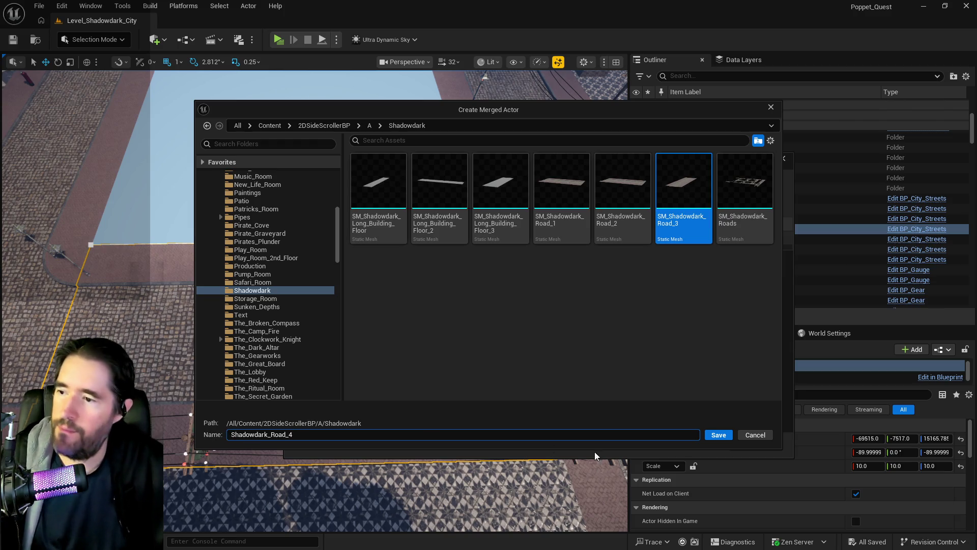
left_click(718, 435)
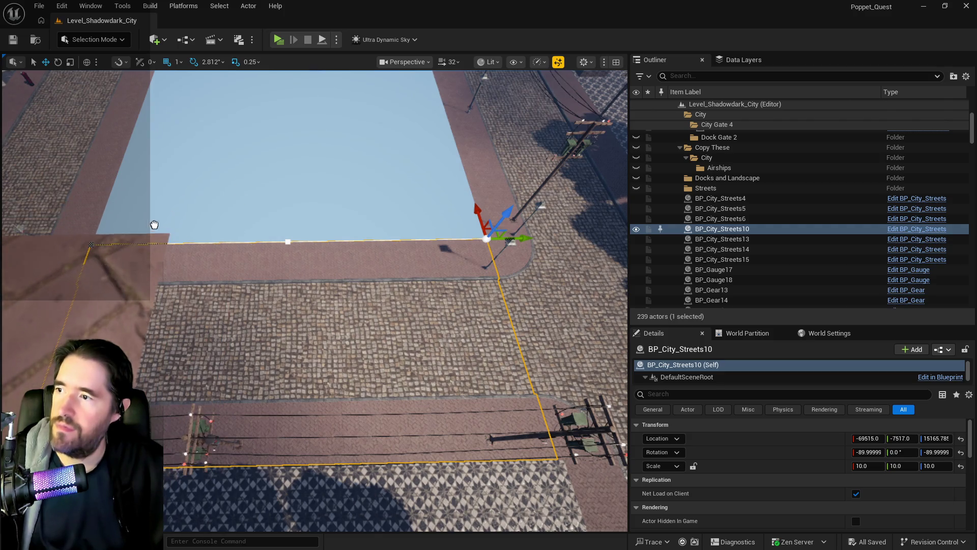
Step: Copy BP_City_Streets10's location and delete the blueprint
left_click(137, 240)
key("f")
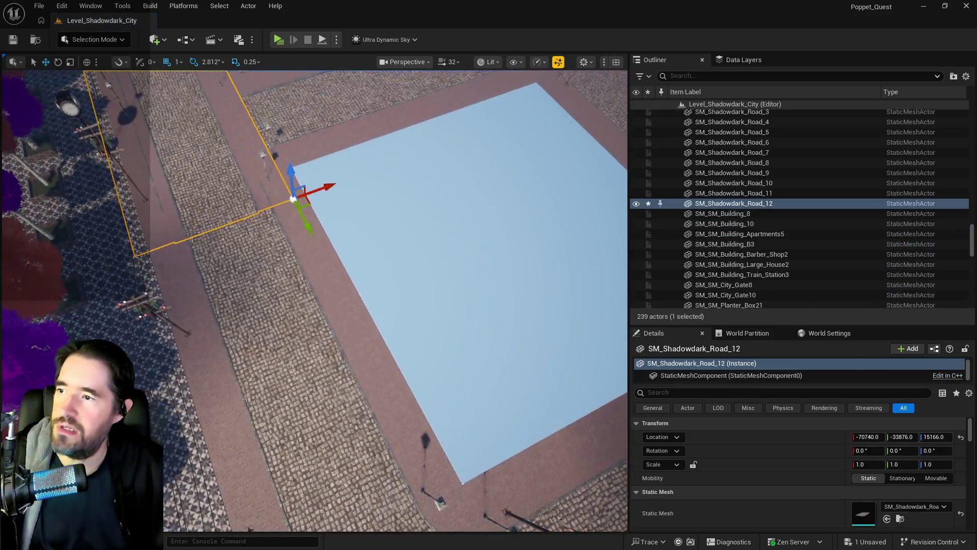
key("ctrl+z")
right_click(802, 442)
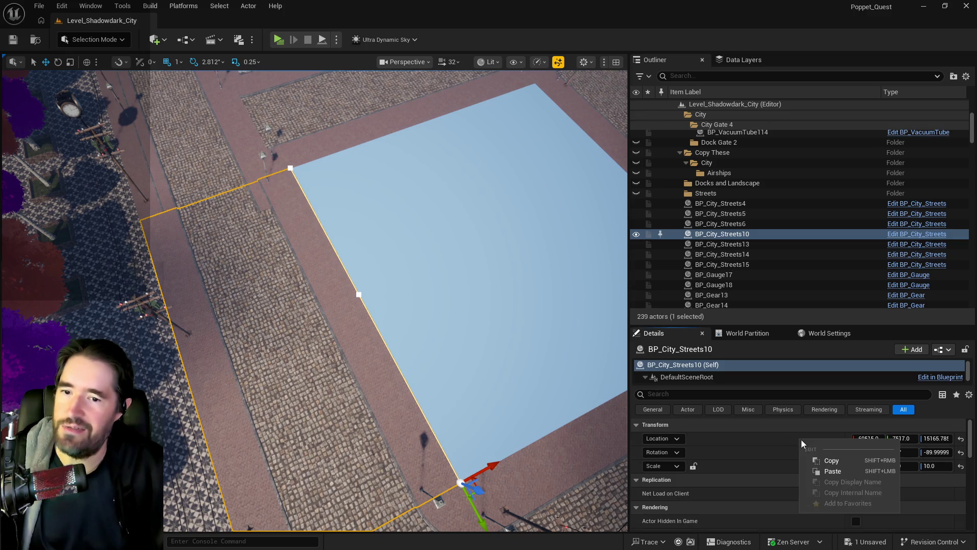
left_click(823, 461)
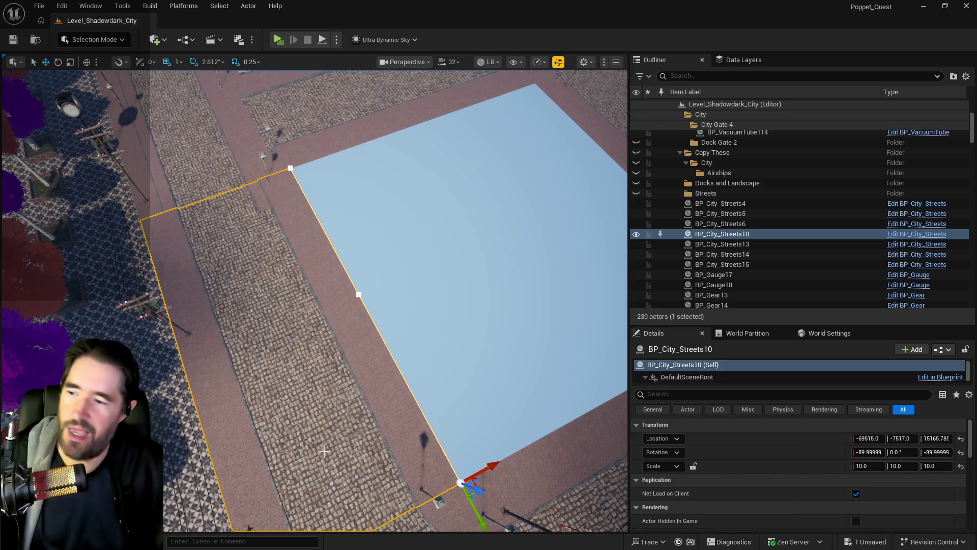
key("Delete")
Step: Paste that location onto SM_Shadowdark_Road_12 and save the level
left_click(225, 204)
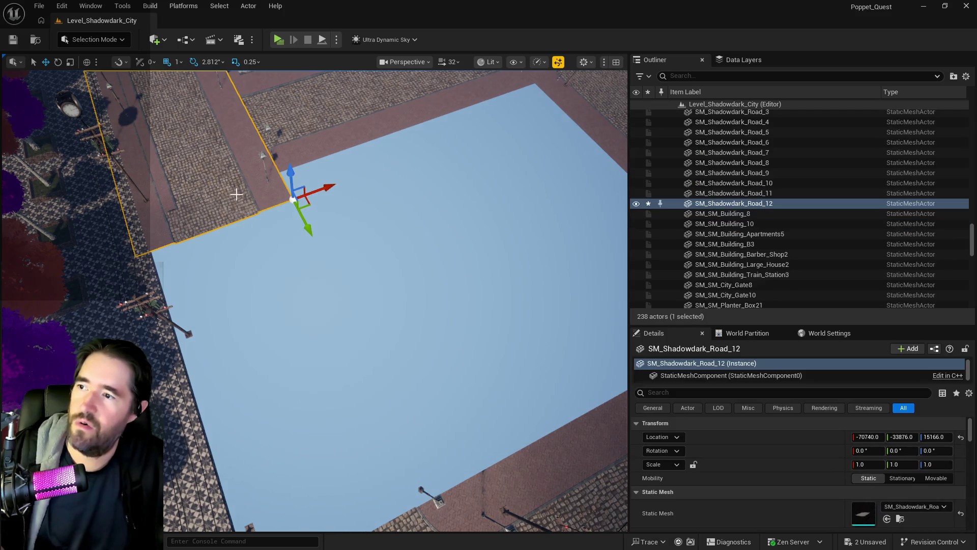
right_click(793, 442)
left_click(812, 472)
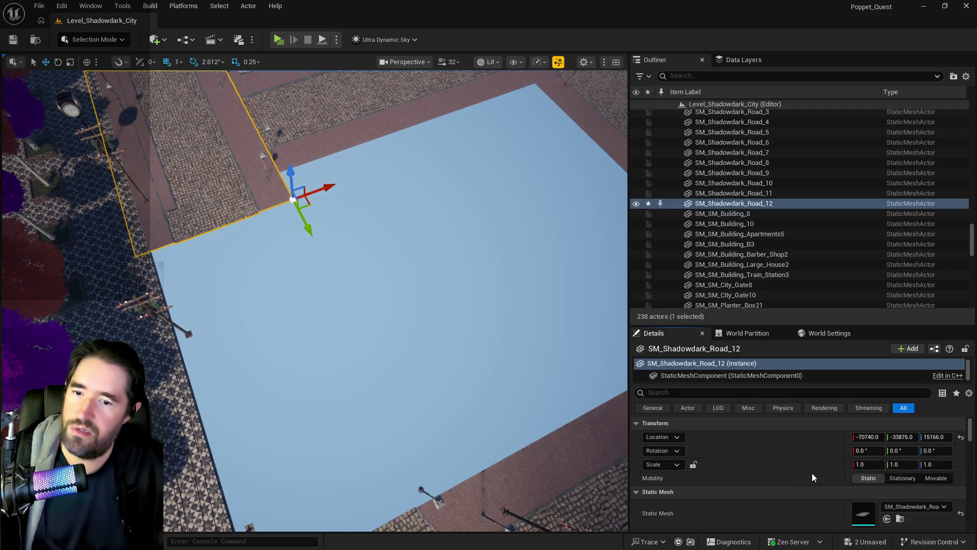
key("f")
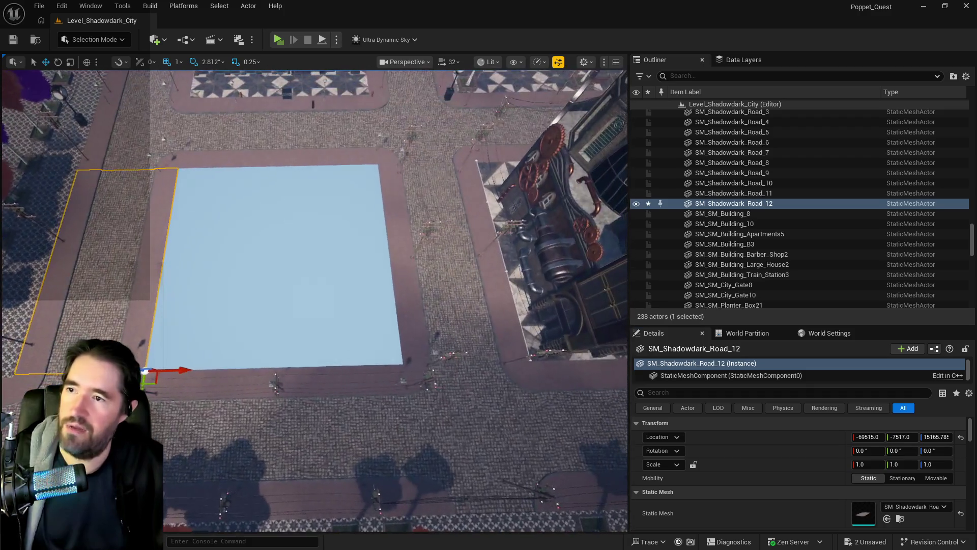
key("ctrl+s")
key("Escape")
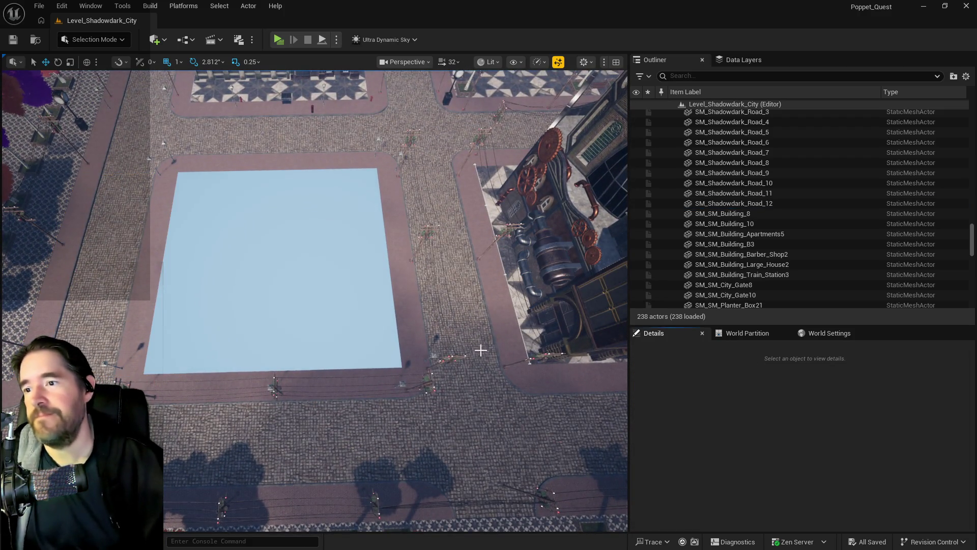
left_click(478, 336)
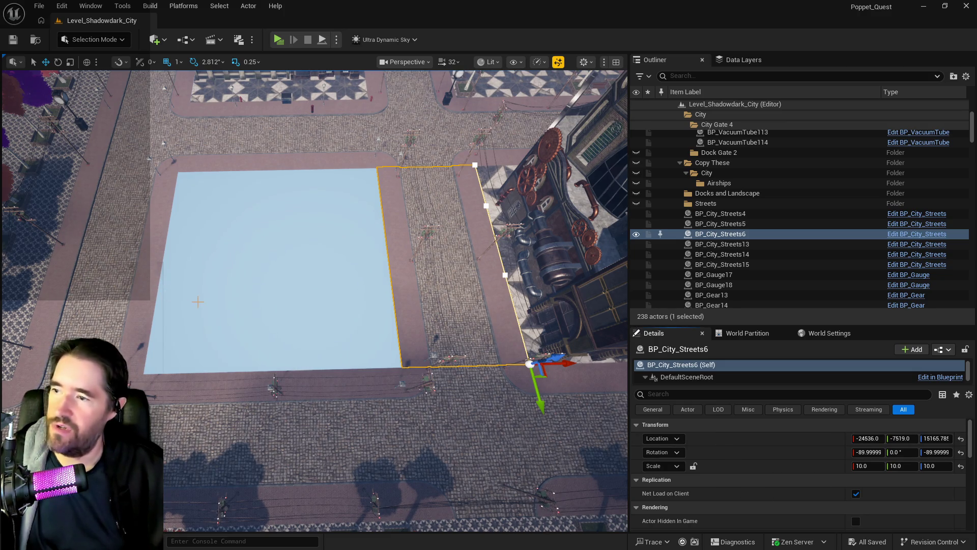
Step: Replace BP_City_Streets6 with a road mesh copy pasted at its former location
key("Delete")
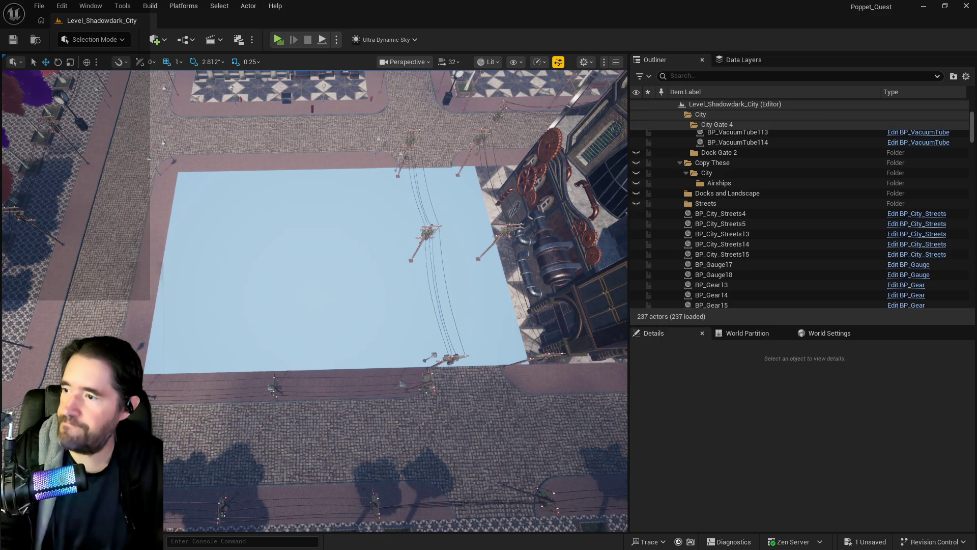
left_click(160, 347)
left_click_drag(179, 374, 304, 371)
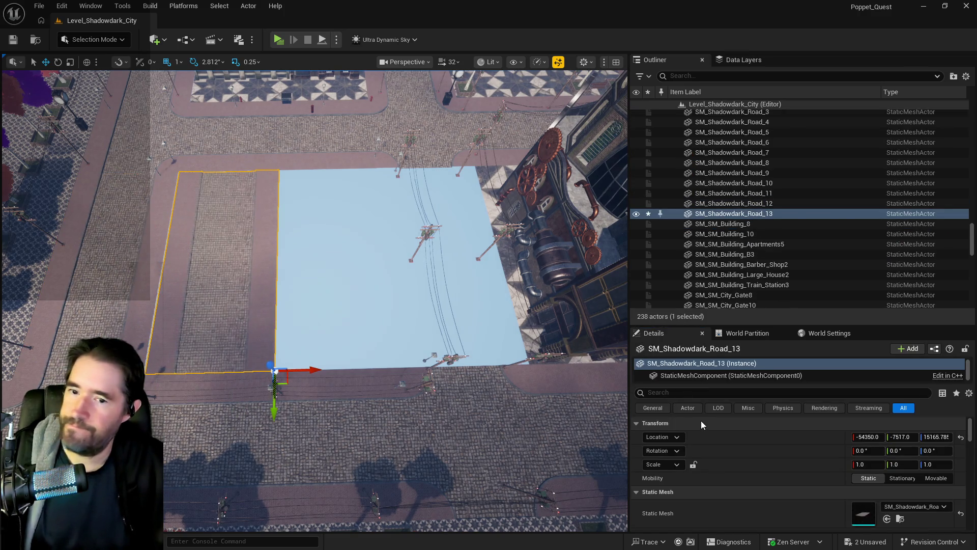
right_click(713, 436)
left_click(745, 468)
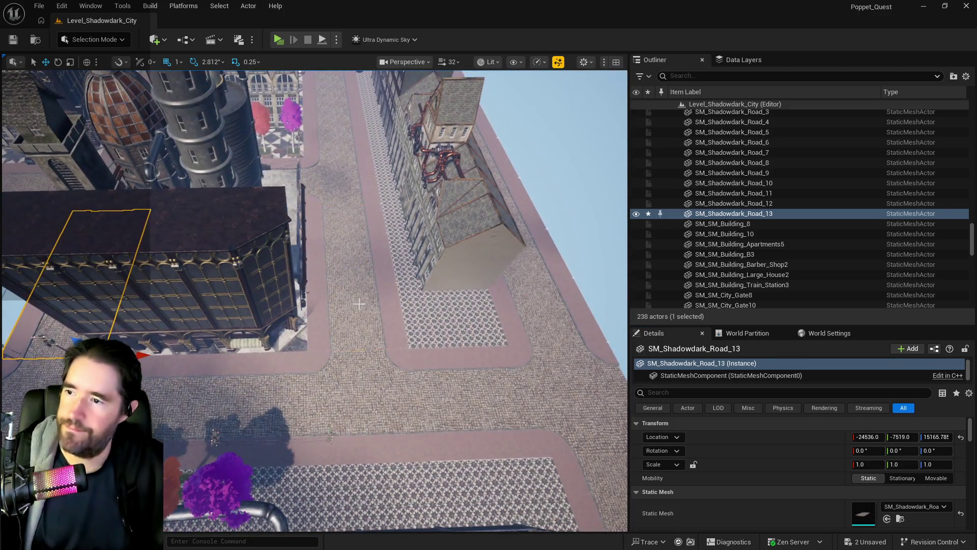
Step: Try replacing BP_City_Streets5 with a road copy, then undo to restore the street
left_click(353, 308)
key("Delete")
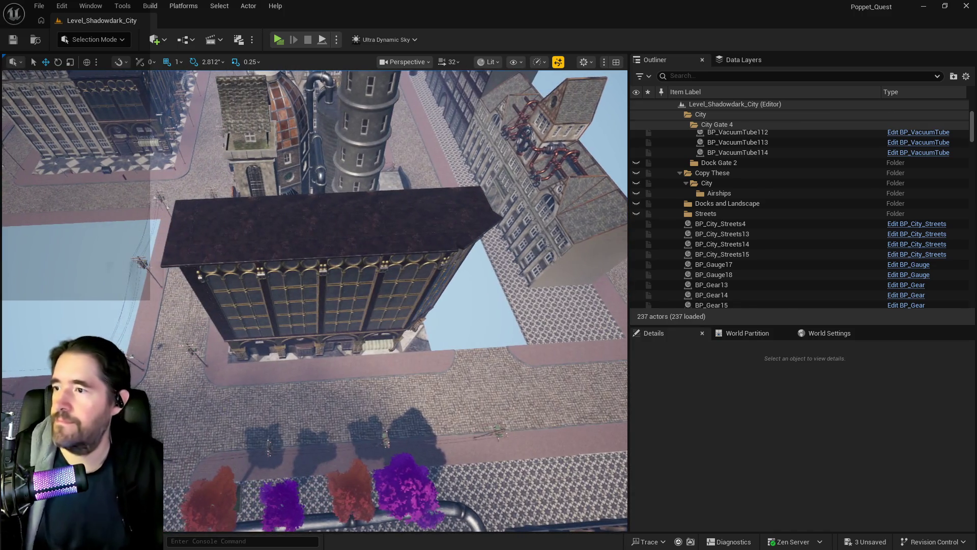
left_click(175, 331)
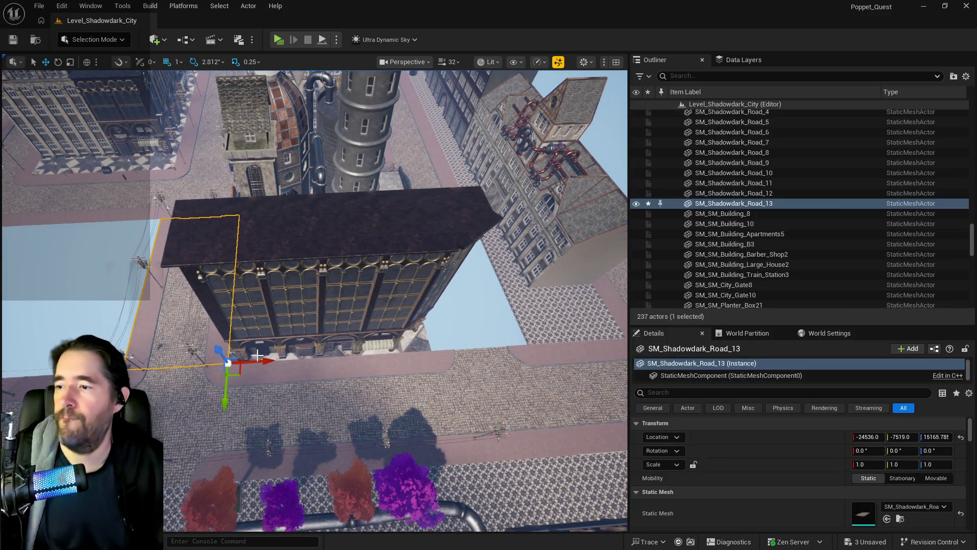
left_click_drag(255, 362, 156, 358, "alt")
right_click(816, 444)
left_click(836, 469)
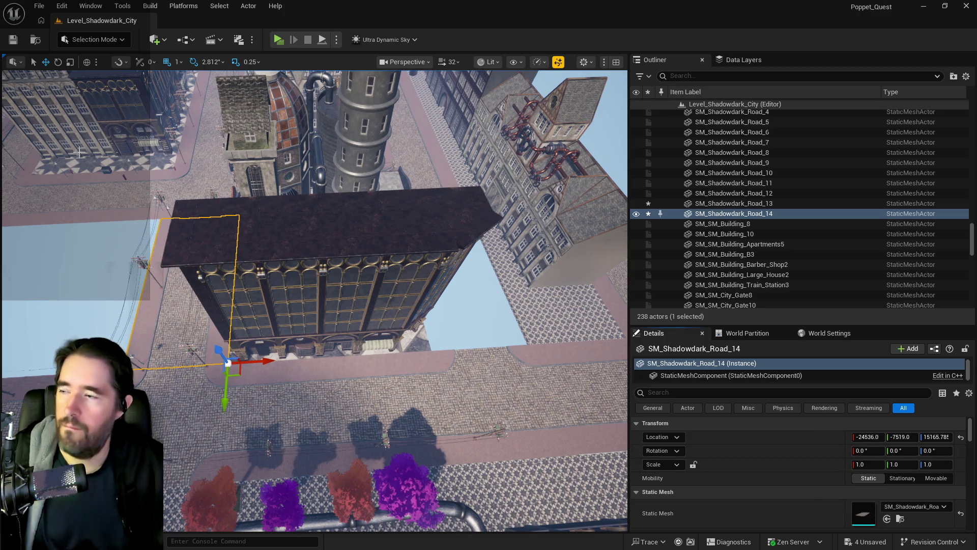
key("ctrl+z")
key("ctrl+z")
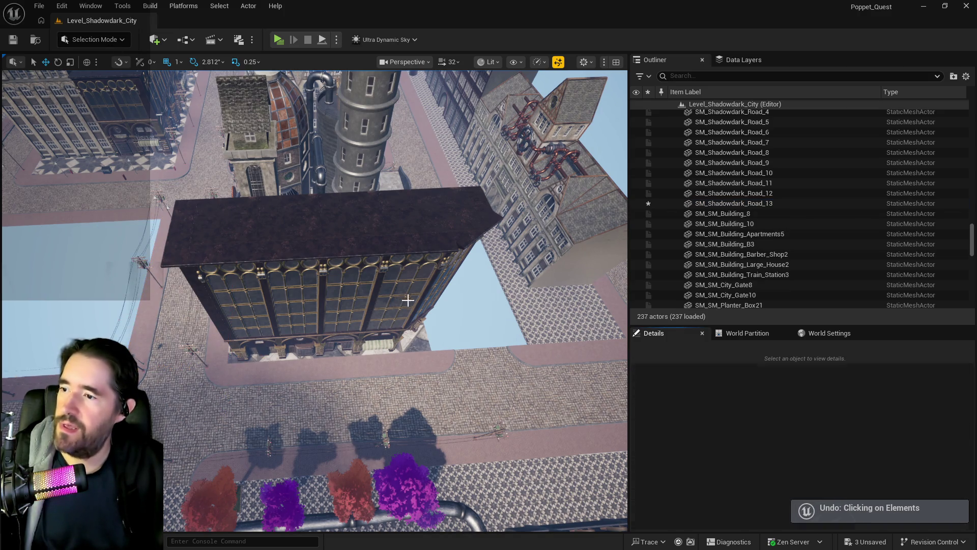
key("ctrl+z")
Step: Move new copy SM_Shadowdark_Road_14 to BP_City_Streets5's location (20423, -7452), delete the blueprint, and save
right_click(793, 448)
left_click(814, 462)
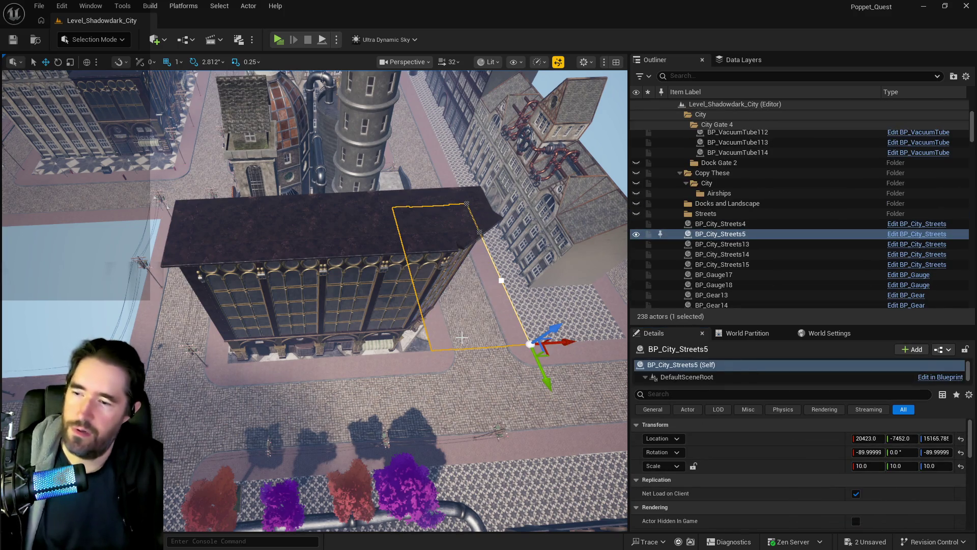
key("Delete")
left_click(245, 358)
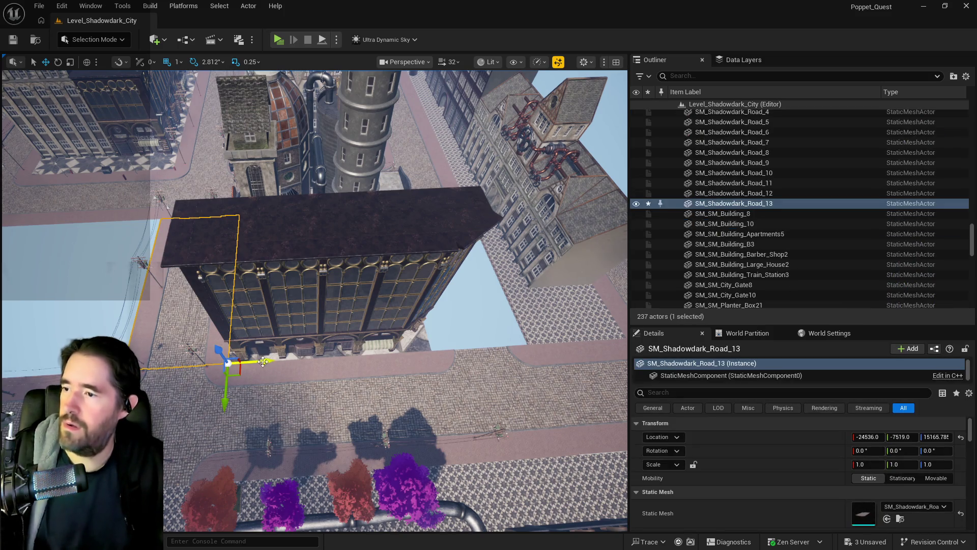
left_click_drag(263, 361, 145, 360)
right_click(758, 438)
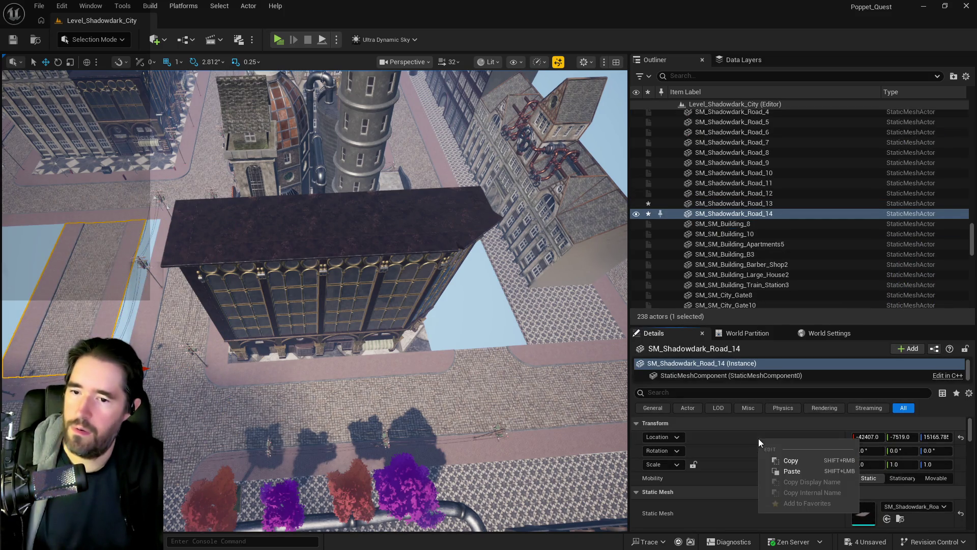
left_click(778, 466)
left_click_drag(357, 315, 95, 316)
key("ctrl+s")
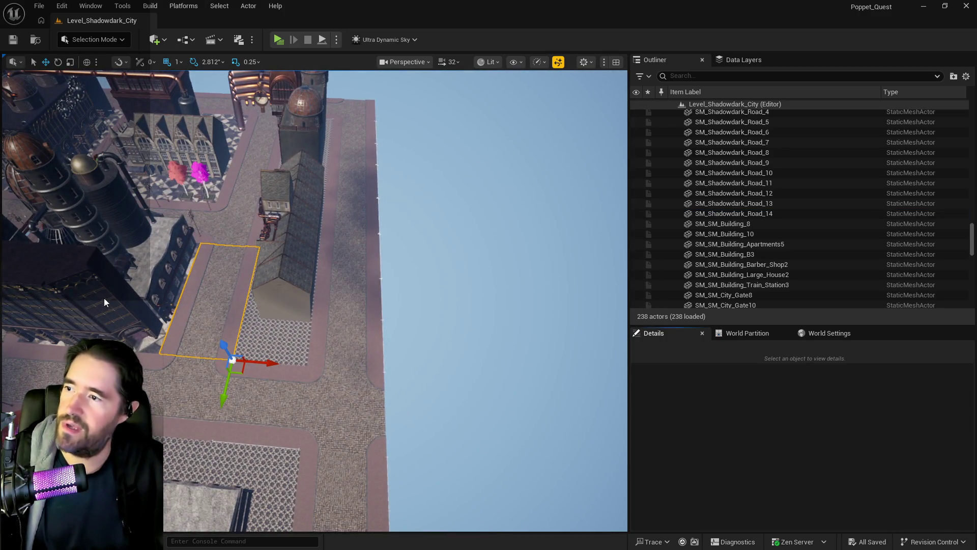
Step: Inspect the Location values of Road_8, Crossing_B2 and Crossing_B6 along the street
mouse_move(252, 157)
left_mouse_down()
mouse_move(331, 219)
mouse_move(330, 157)
mouse_move(331, 219)
mouse_move(270, 219)
mouse_move(331, 219)
left_mouse_up()
left_click(293, 213)
key("f")
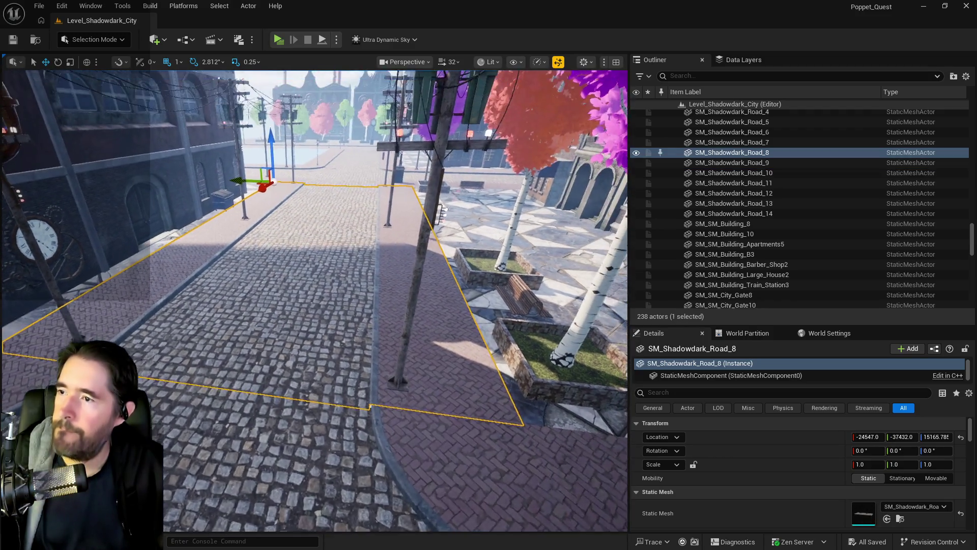
mouse_move(314, 300)
left_mouse_down()
mouse_move(314, 285)
mouse_move(346, 270)
mouse_move(346, 229)
mouse_move(361, 262)
mouse_move(360, 249)
mouse_move(352, 277)
left_mouse_up()
left_click(360, 262)
left_click(366, 352)
left_click_drag(420, 438, 407, 427)
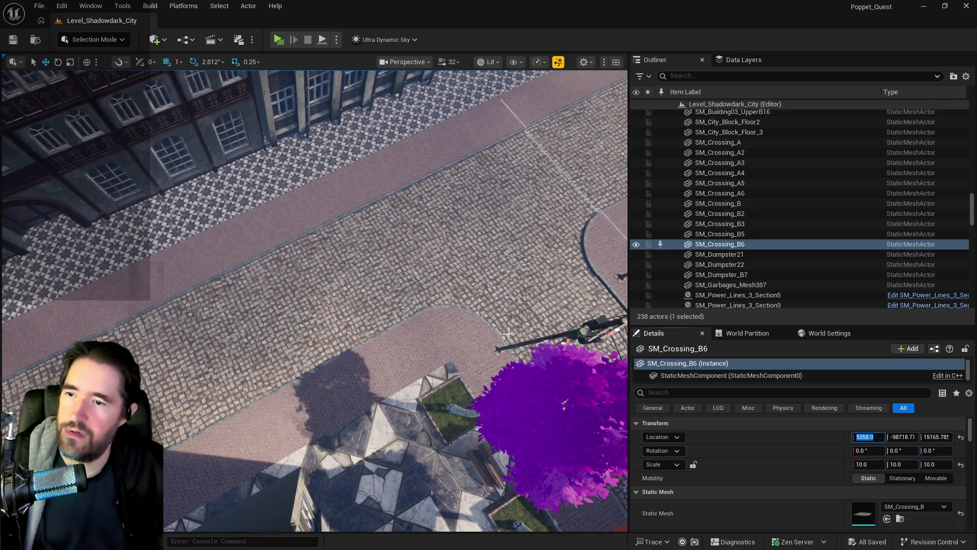
Step: Step the selection back to SM_Crossing_B2, then SM_Crossing_B, to check their ground height
key("ctrl+z")
key("f")
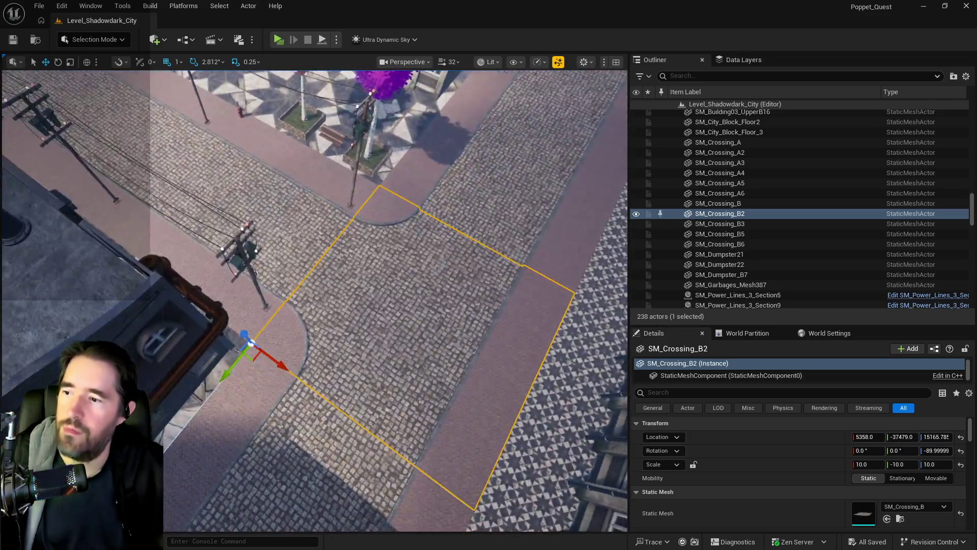
left_click_drag(316, 300, 310, 280)
key("ctrl+z")
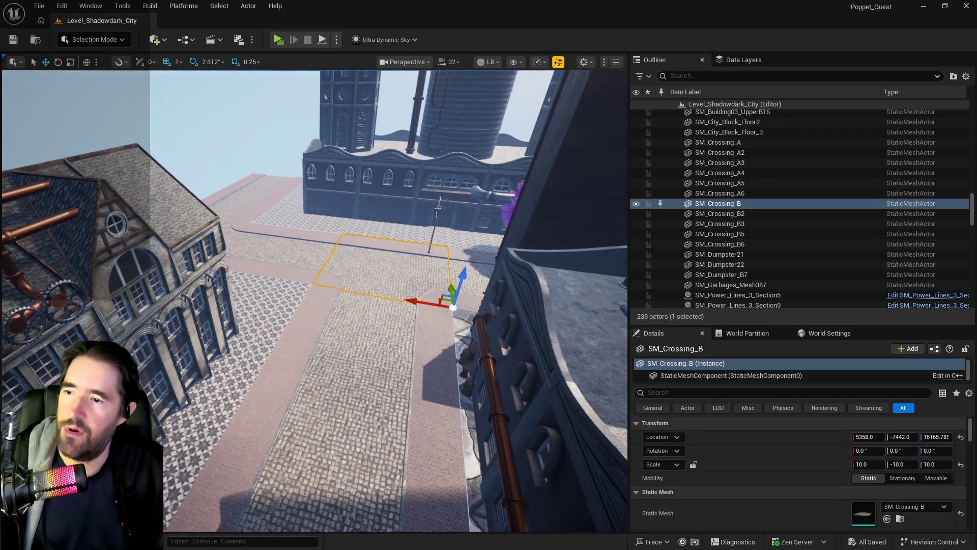
mouse_move(348, 389)
left_mouse_down()
mouse_move(318, 352)
mouse_move(195, 374)
left_mouse_up()
Step: Check SM_Crossing_A3, Road_4 and BP_Street_light_37 against the 15165.785 ground height
left_click(295, 356)
left_click_drag(294, 356, 294, 316)
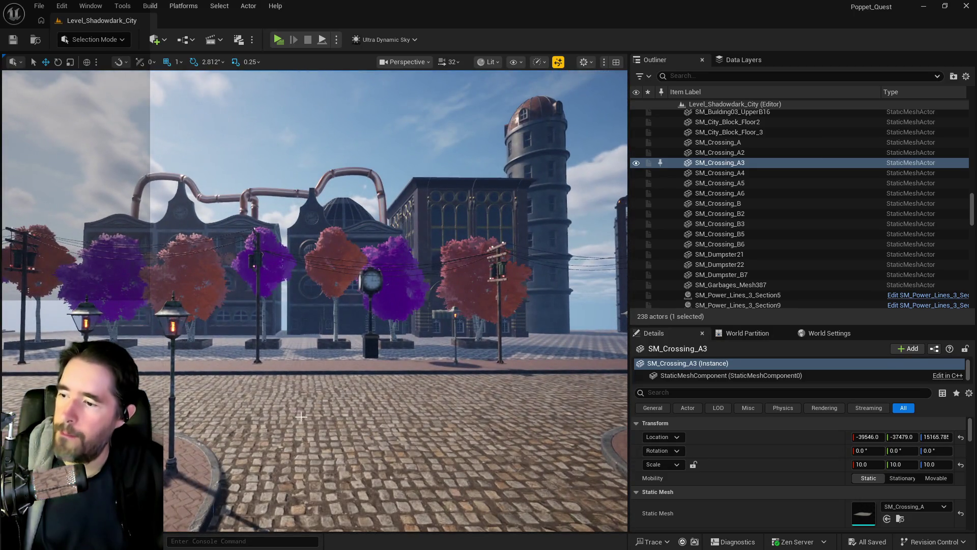
left_click_drag(302, 415, 302, 437)
left_click(306, 331)
left_click_drag(305, 330, 306, 300)
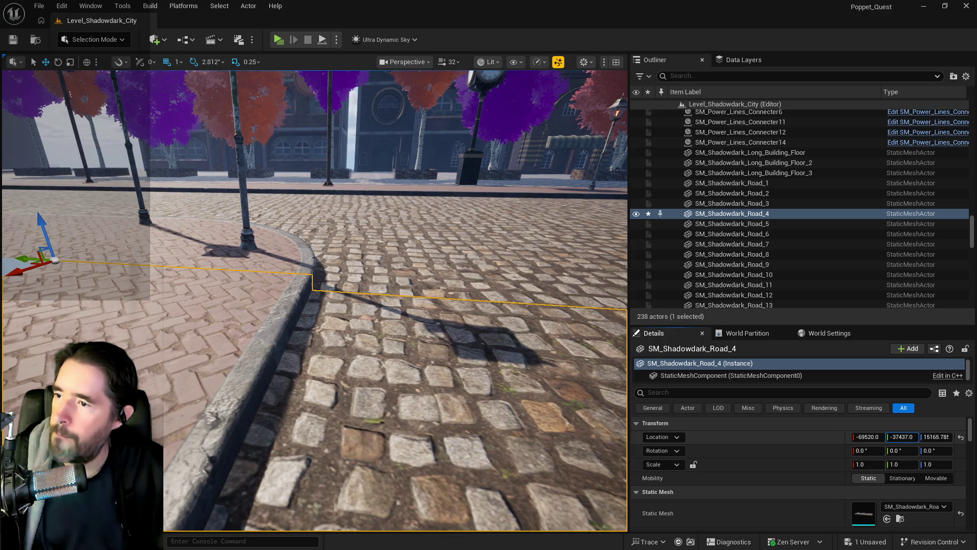
left_click(247, 232)
mouse_move(247, 232)
left_mouse_down()
mouse_move(231, 216)
mouse_move(240, 211)
mouse_move(236, 234)
mouse_move(226, 236)
mouse_move(246, 263)
left_mouse_up()
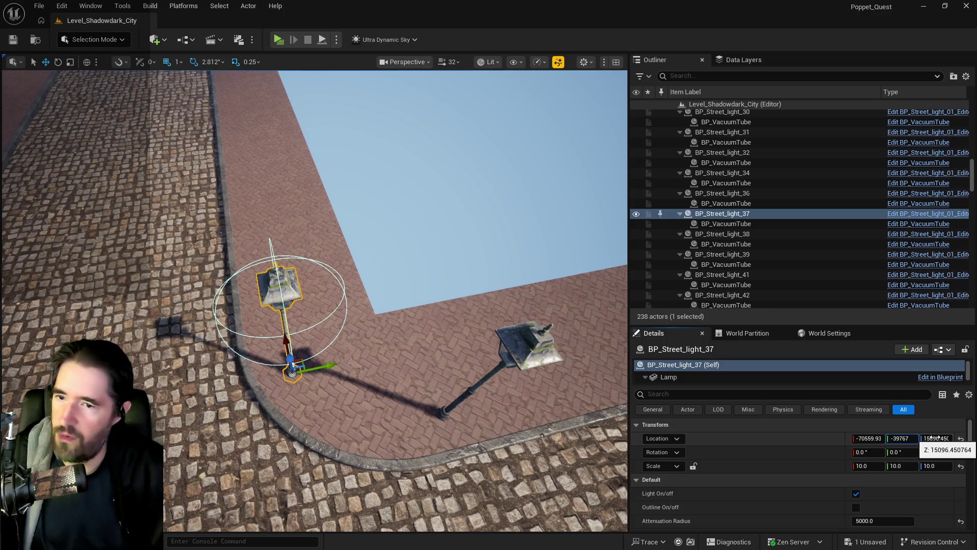
Step: Align Road_4 and Road_8 at Y -37437, then select the Floor10 plane
mouse_move(245, 369)
left_mouse_down()
mouse_move(285, 331)
mouse_move(362, 209)
left_mouse_up()
left_click(362, 210)
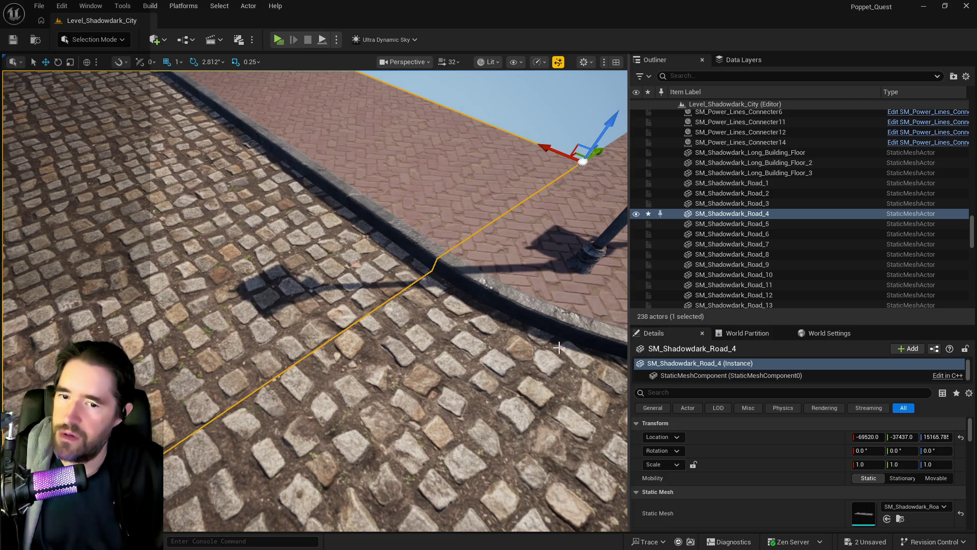
mouse_move(316, 300)
left_mouse_down()
mouse_move(361, 453)
mouse_move(464, 371)
left_mouse_up()
left_click_drag(454, 414, 454, 414)
left_click(489, 415)
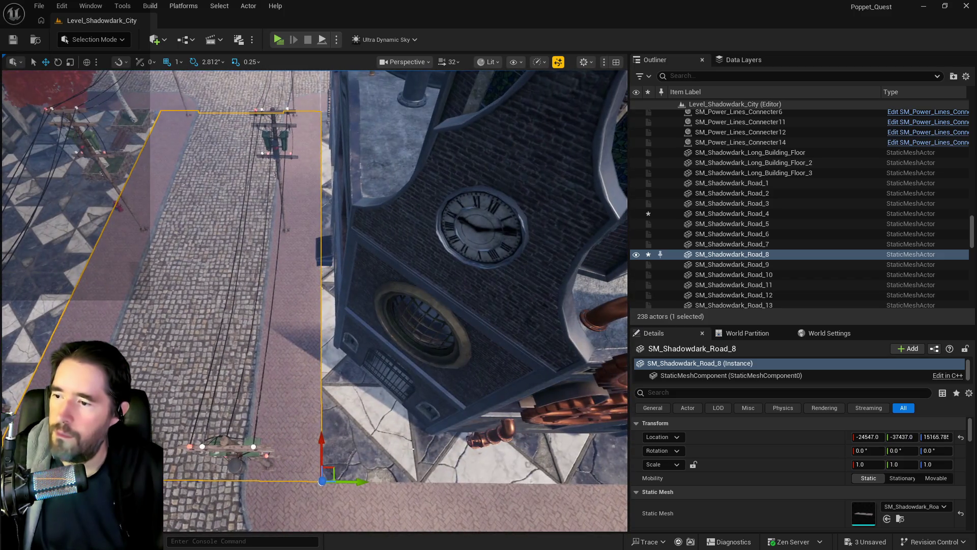
left_click(479, 305)
left_click_drag(464, 395, 464, 395)
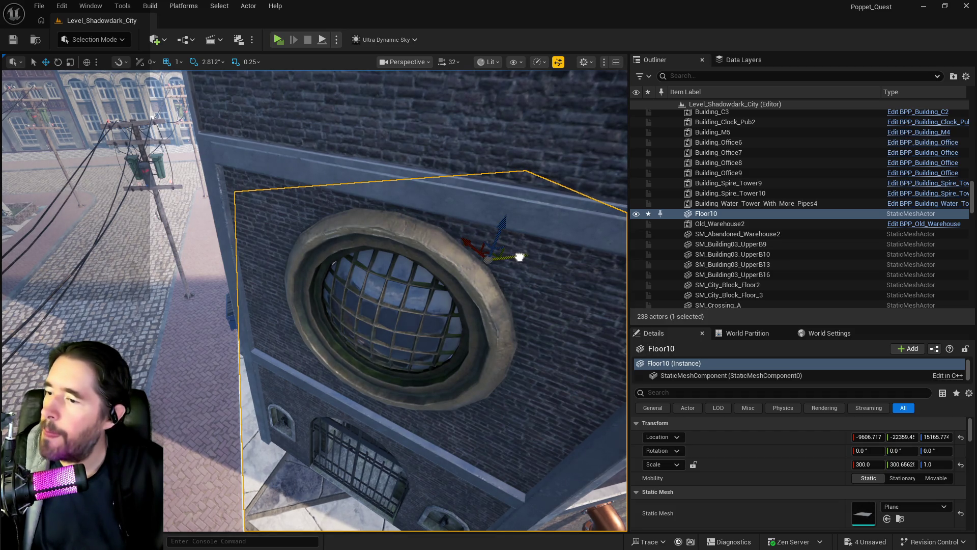
Step: Keep Floor10 selected and fly around the building to inspect how it fits
left_click(251, 338)
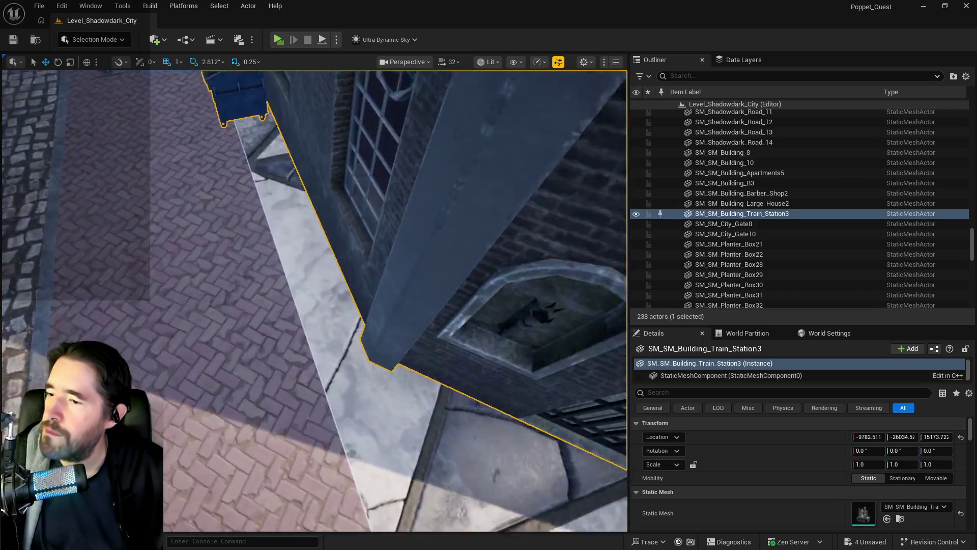
key("ctrl+z")
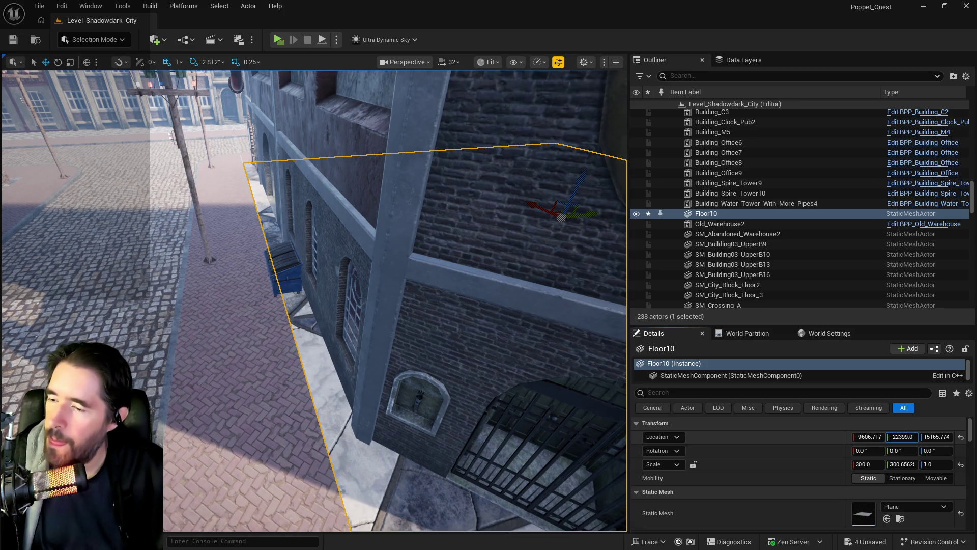
key("w")
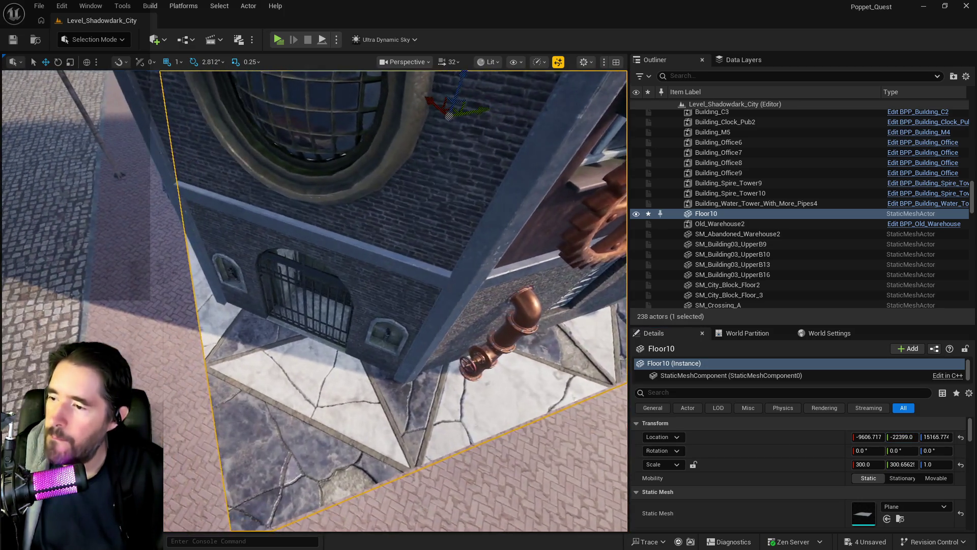
key("w")
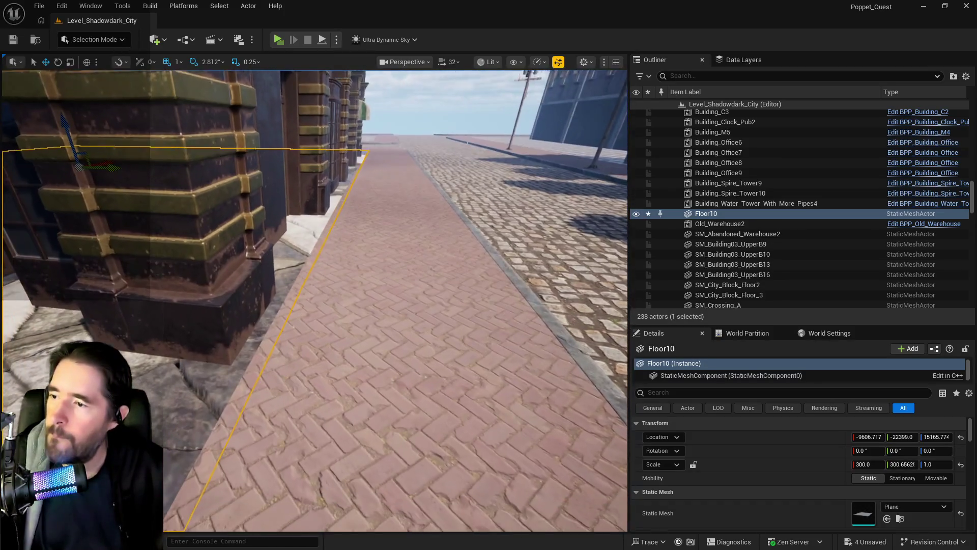
key("w")
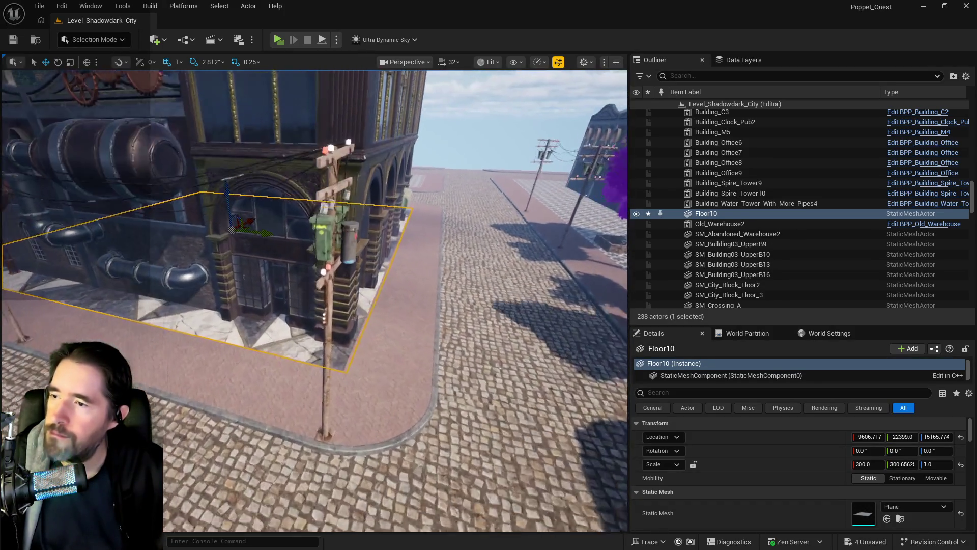
key("w")
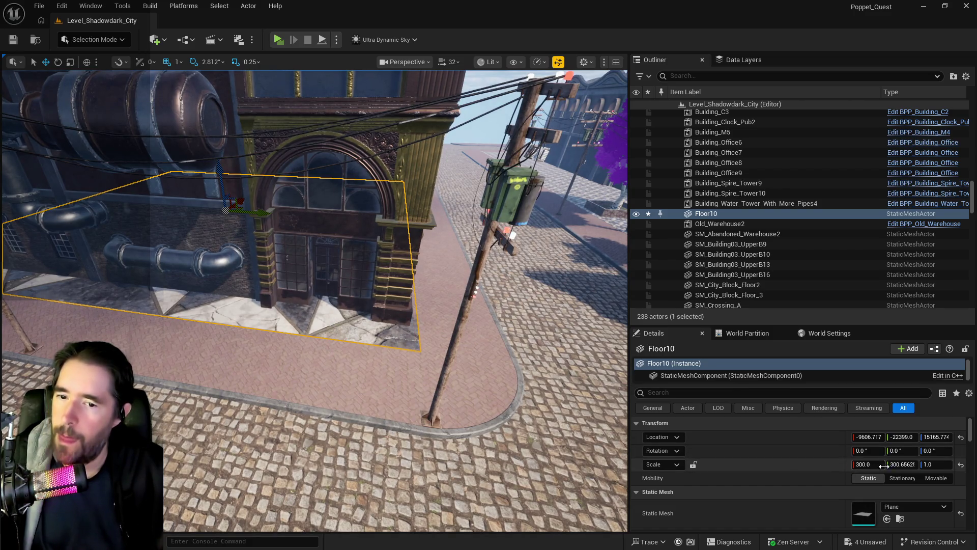
Step: Reduce Floor10's Y scale to 298
left_click(903, 465)
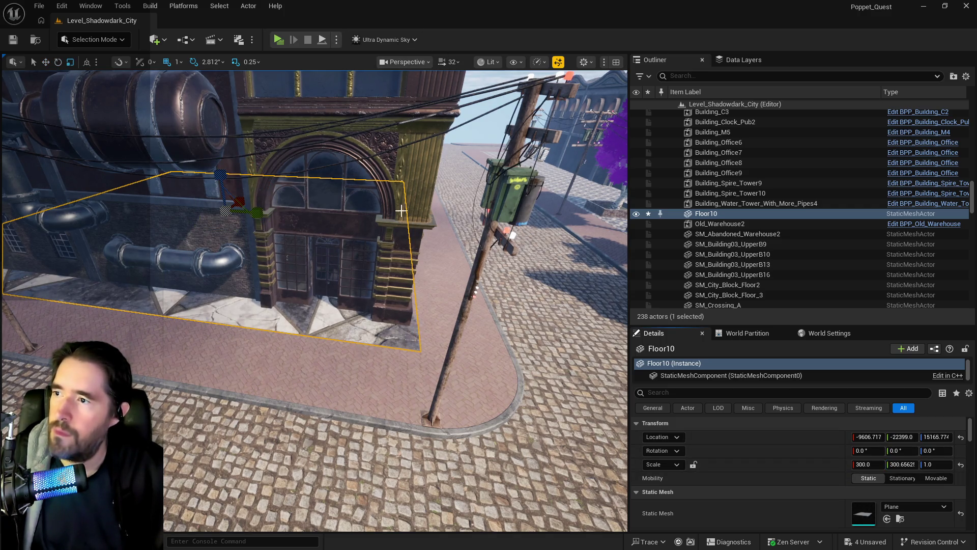
left_click(899, 466)
type("298")
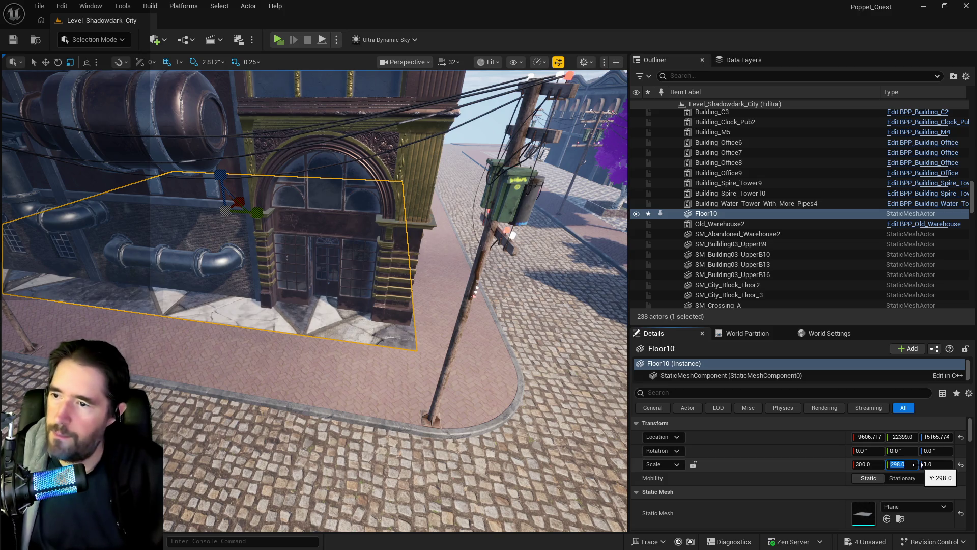
mouse_move(315, 300)
left_mouse_down()
mouse_move(468, 300)
mouse_move(442, 305)
left_mouse_up()
type("300")
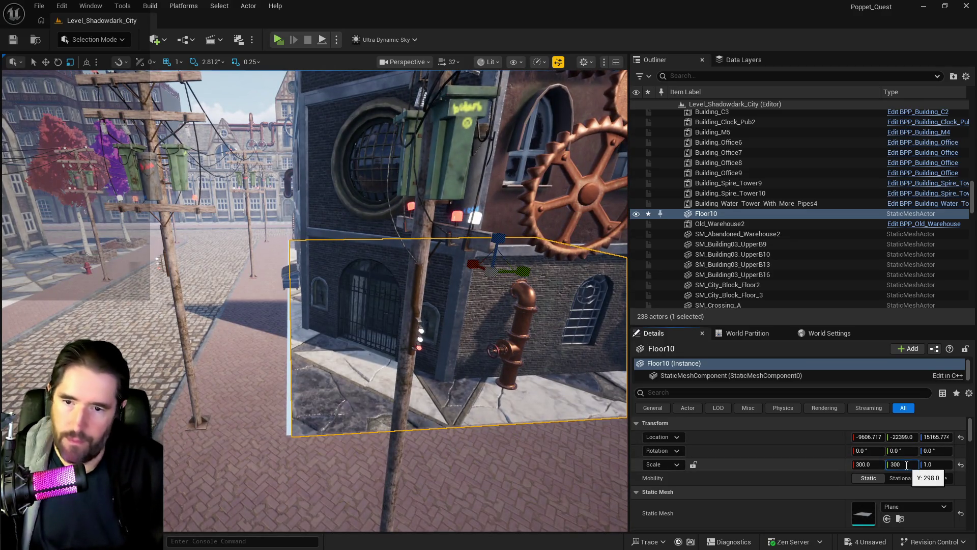
Step: Set Floor10's Y scale to 300 and nudge it to X -9549.717, Y -22445
key("Return")
left_click_drag(315, 301, 465, 300)
mouse_move(558, 234)
left_mouse_down()
mouse_move(448, 234)
mouse_move(473, 264)
left_mouse_up()
left_click_drag(539, 252, 538, 252)
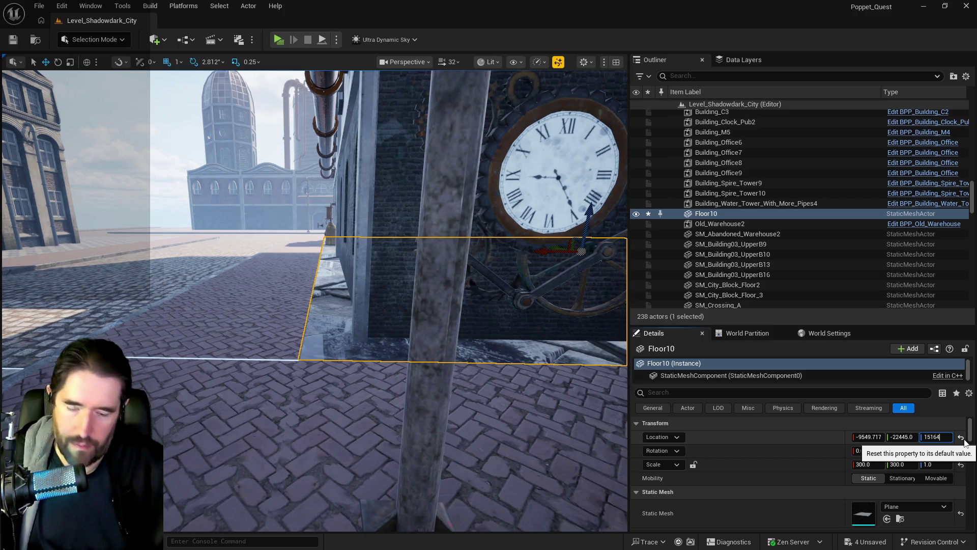
Step: Set Floor10's height to Z 15164 and save the level
key("Return")
key("f")
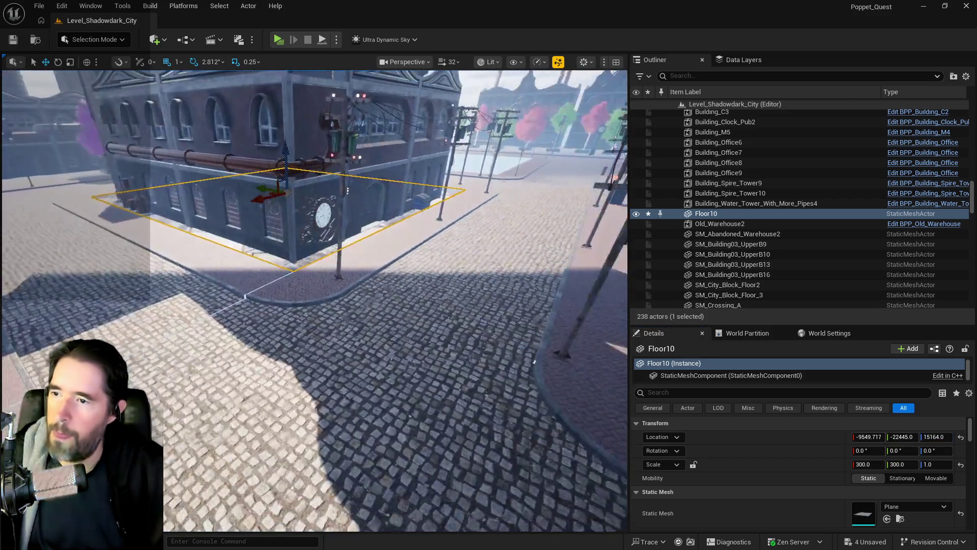
key("ctrl+s")
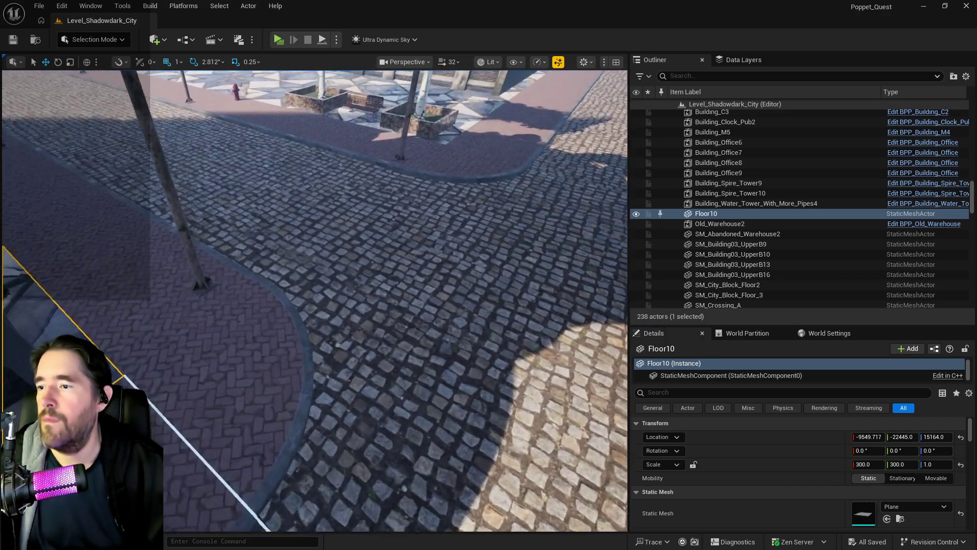
left_click(377, 312)
left_click_drag(377, 312, 366, 315)
left_click(297, 258)
left_click_drag(297, 258, 282, 262)
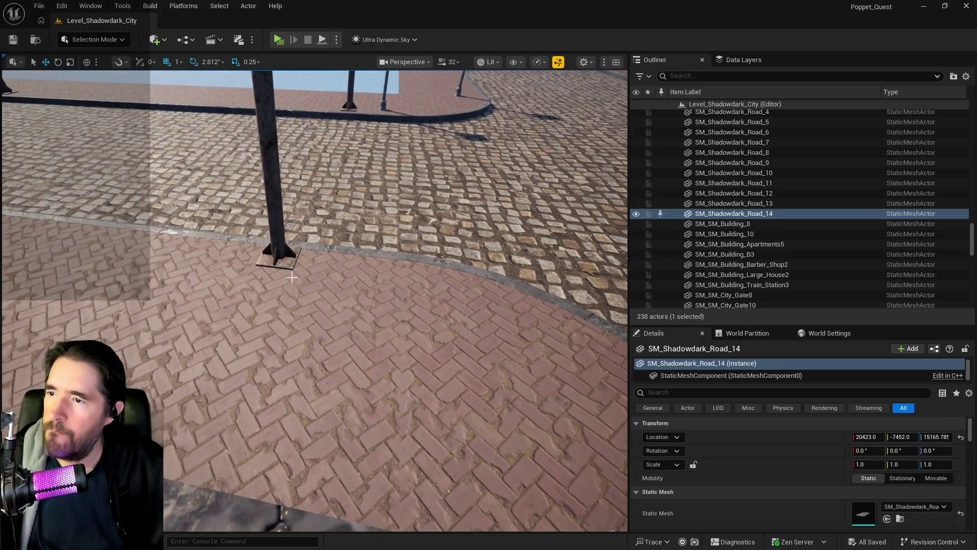
key("Up")
key("f")
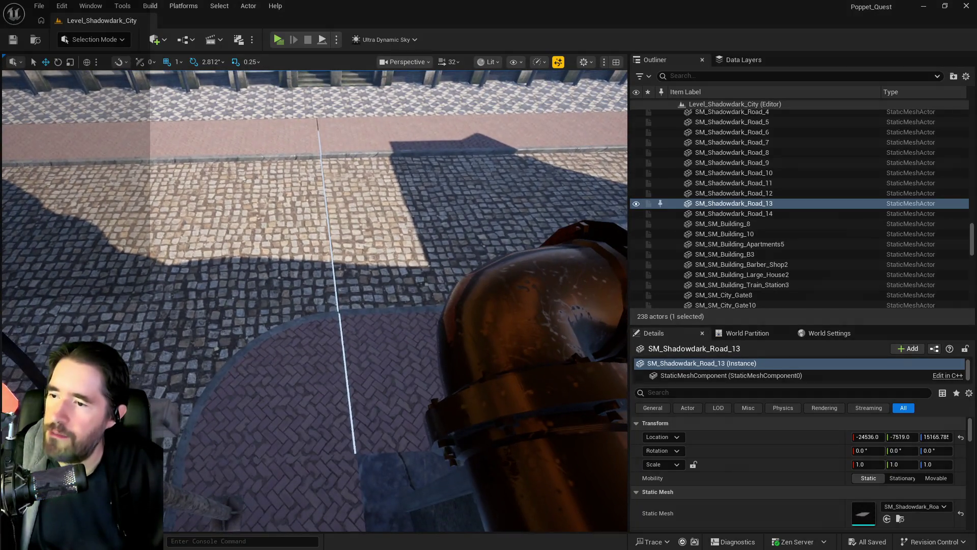
key("Down")
key("f")
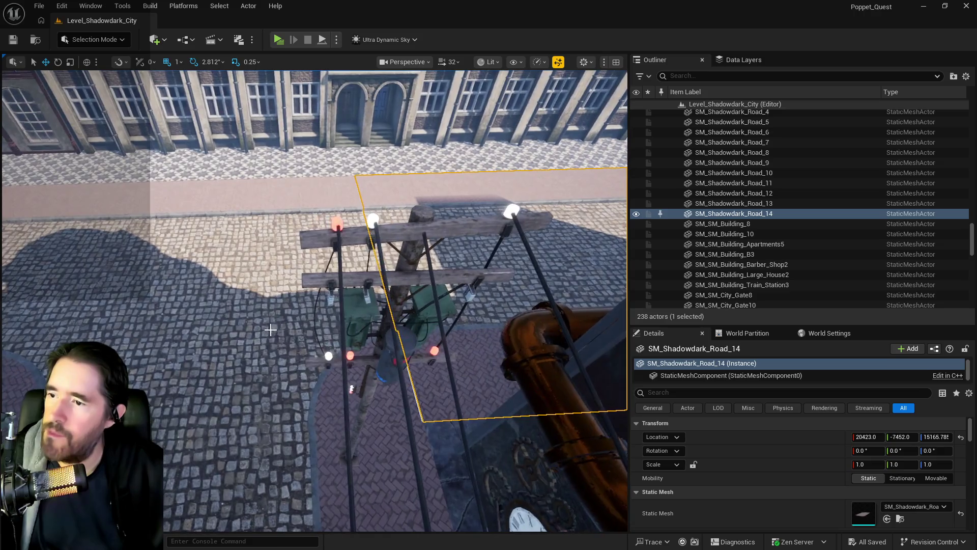
left_click(270, 330)
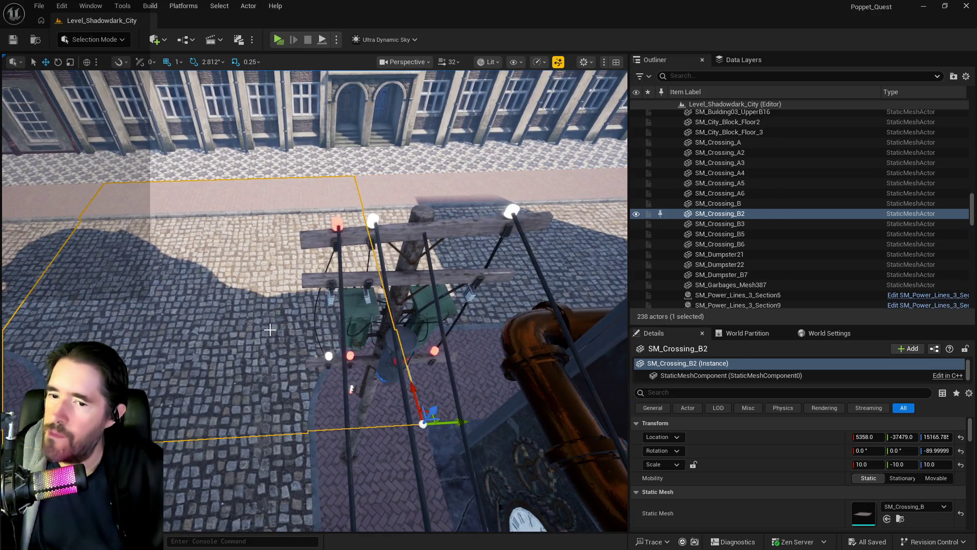
key("f")
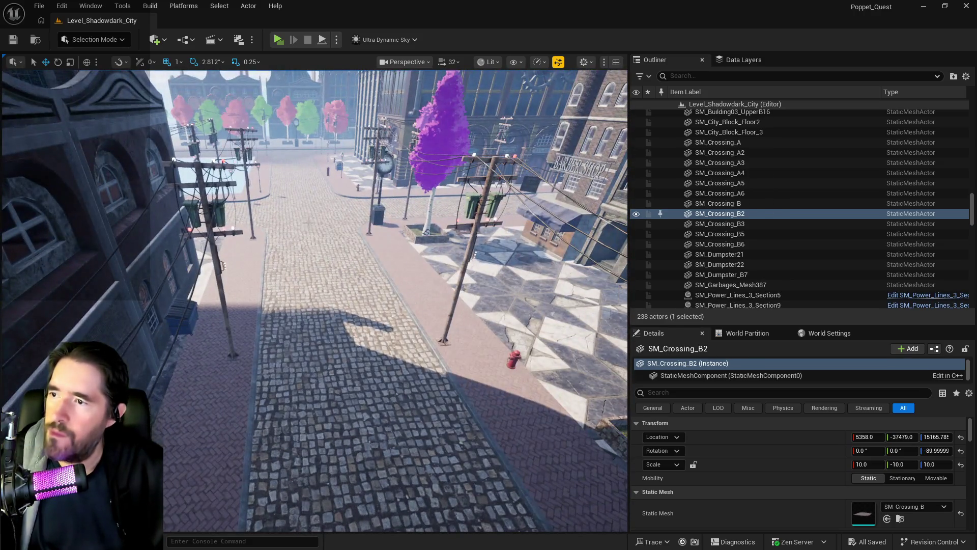
left_click(311, 220)
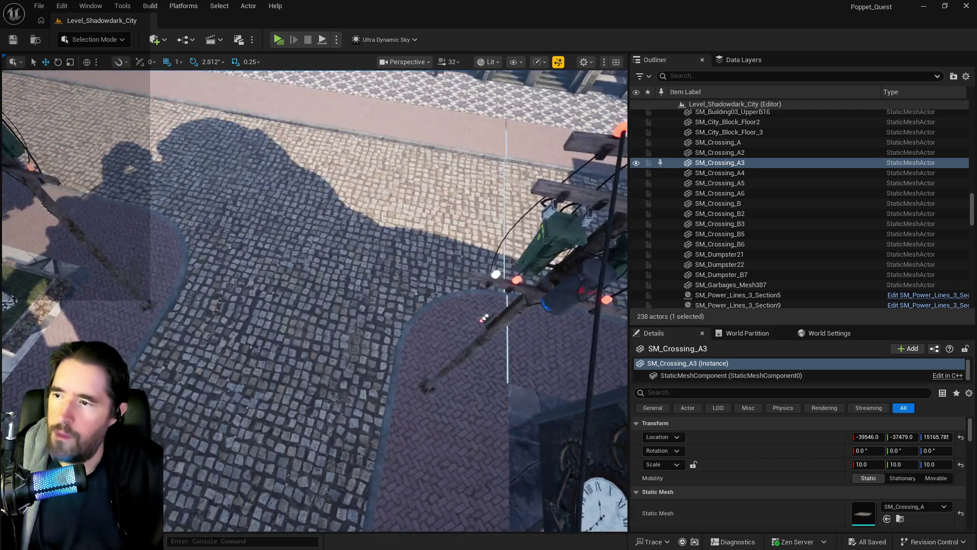
left_click(388, 188)
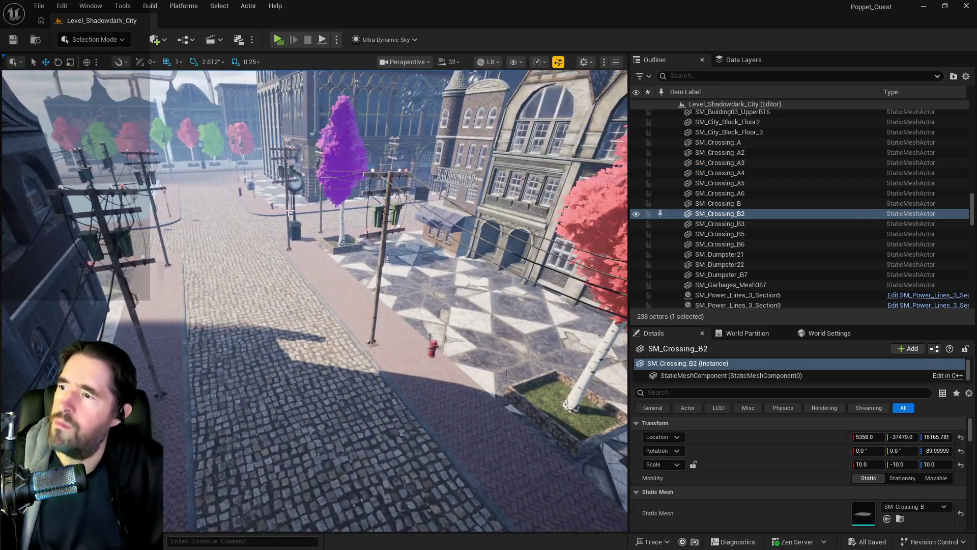
key("ctrl+z")
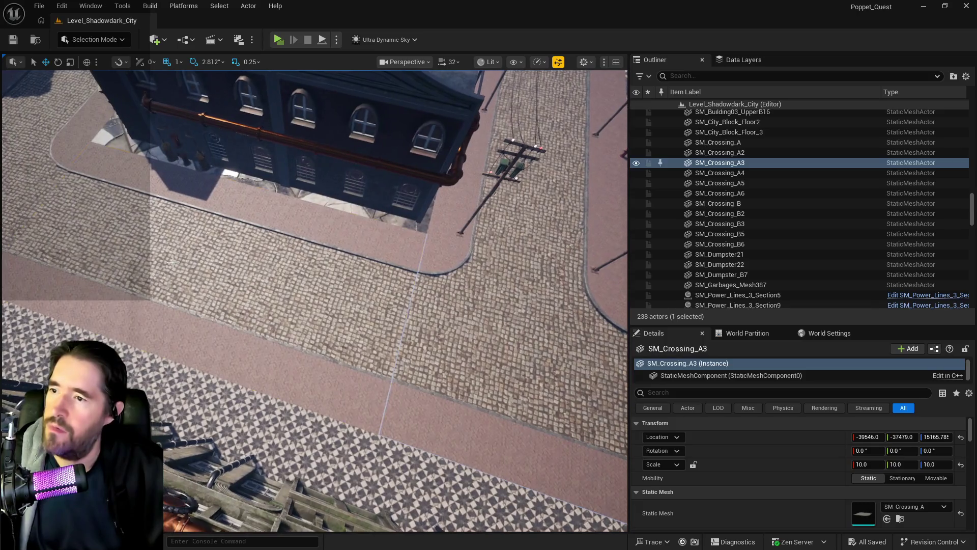
key("ctrl+z")
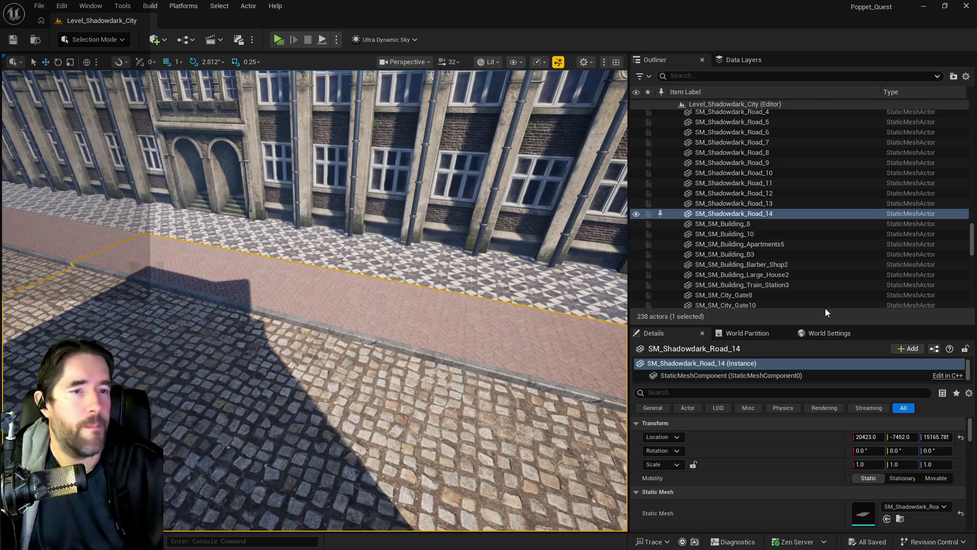
scroll(284, 414, "up", 5)
Step: Inspect the seam between SM_Shadowdark_Road_14 and the neighbouring tiled floor
mouse_move(316, 300)
left_mouse_down()
mouse_move(325, 285)
mouse_move(305, 274)
mouse_move(321, 254)
left_mouse_up()
mouse_move(341, 371)
left_mouse_down()
mouse_move(336, 356)
mouse_move(325, 377)
mouse_move(290, 338)
left_mouse_up()
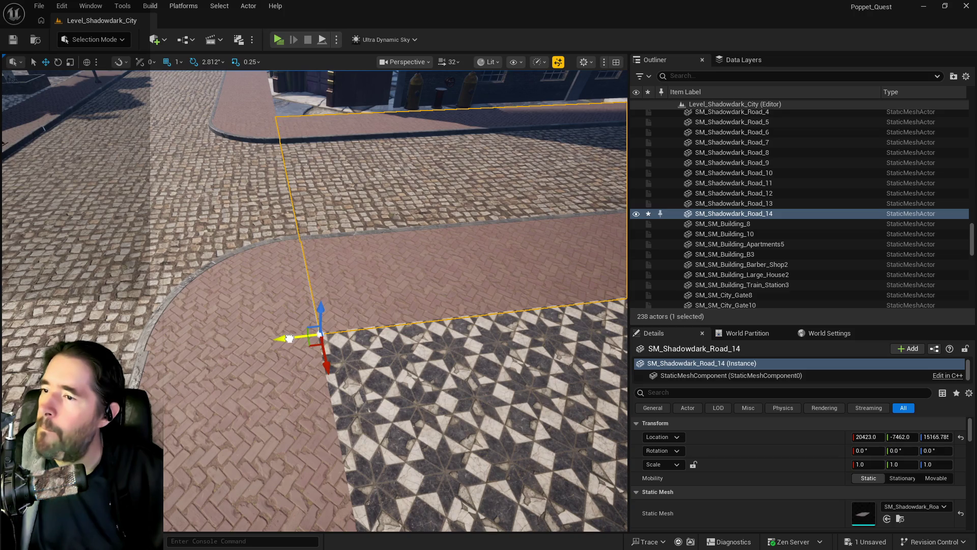
left_click(415, 397)
left_click(389, 306)
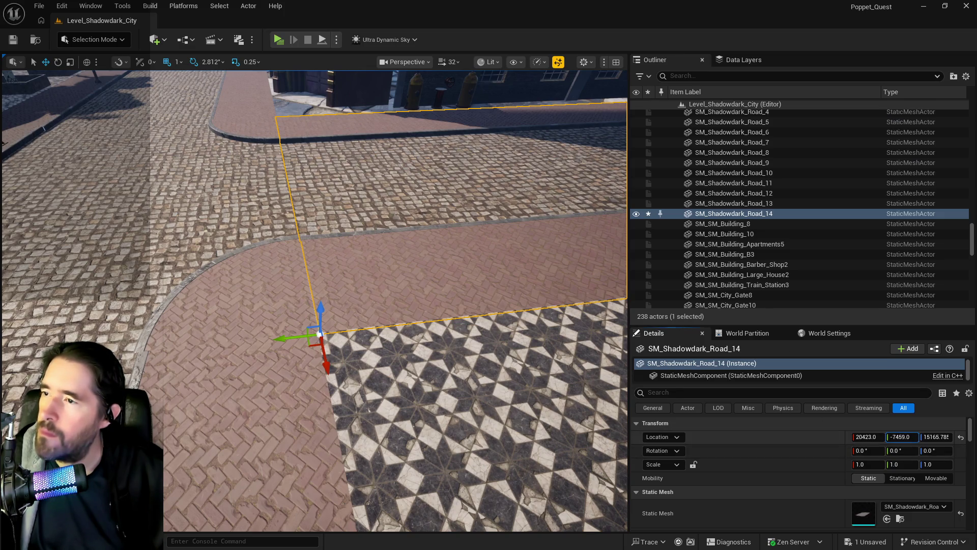
key("w")
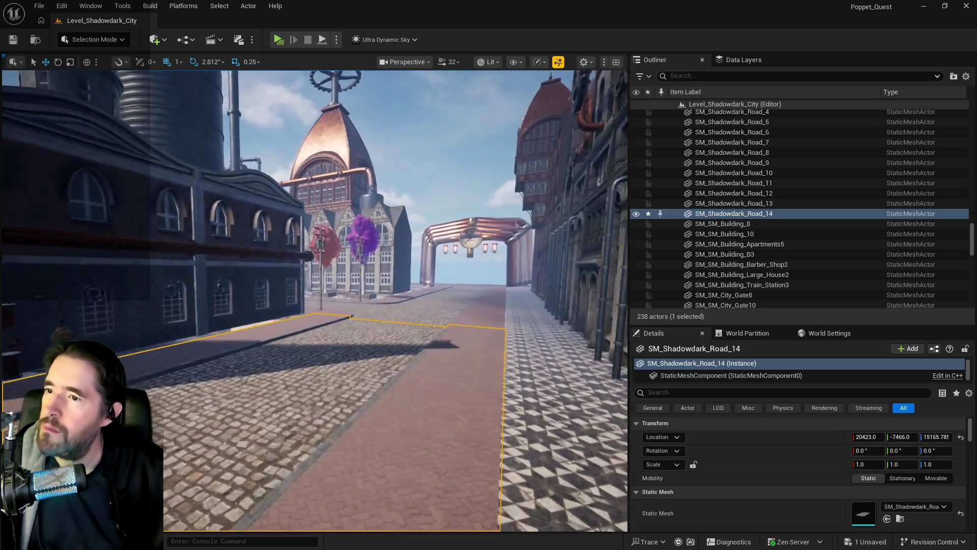
key("e")
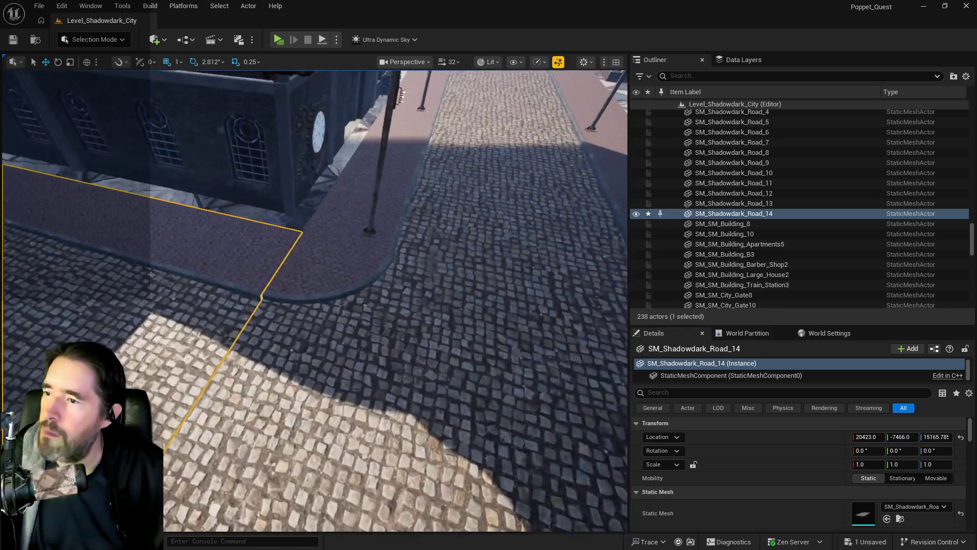
key("w")
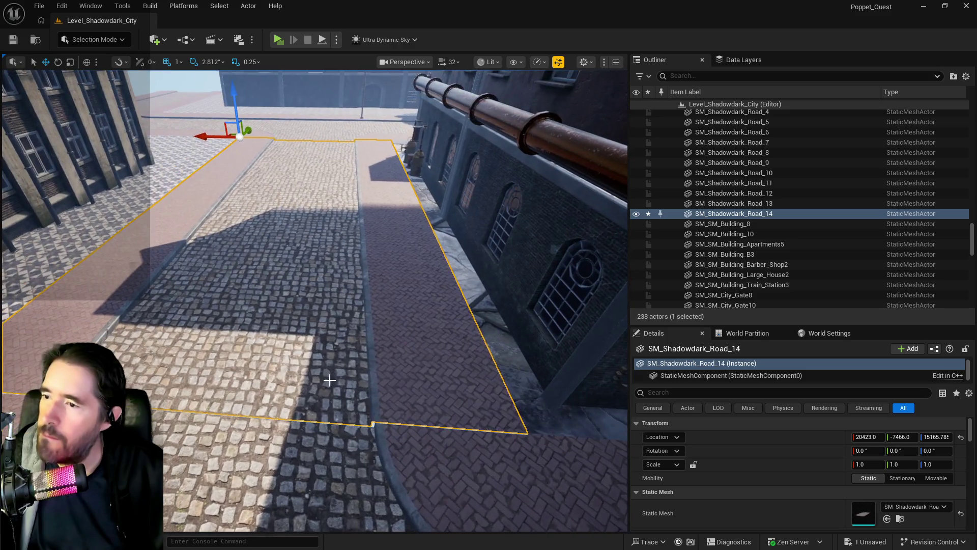
key("w")
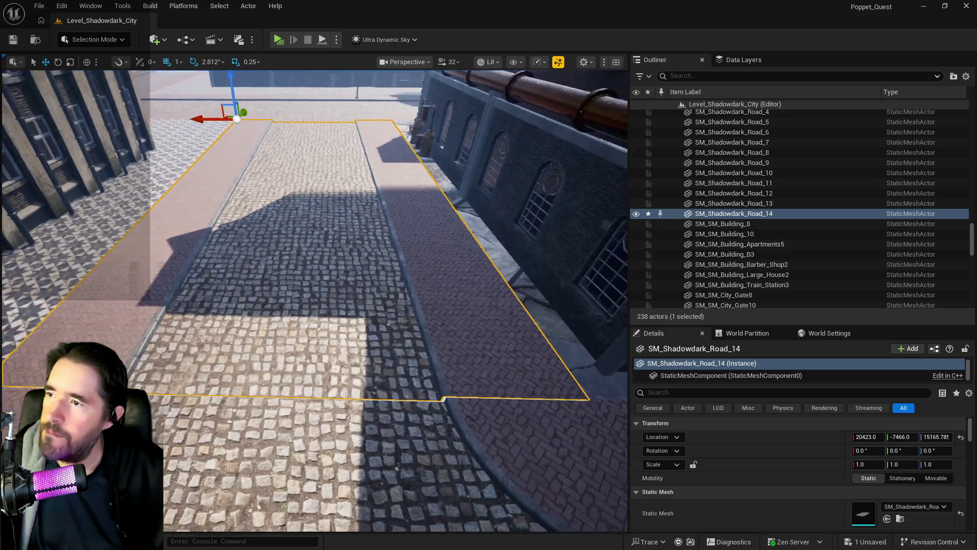
key("e")
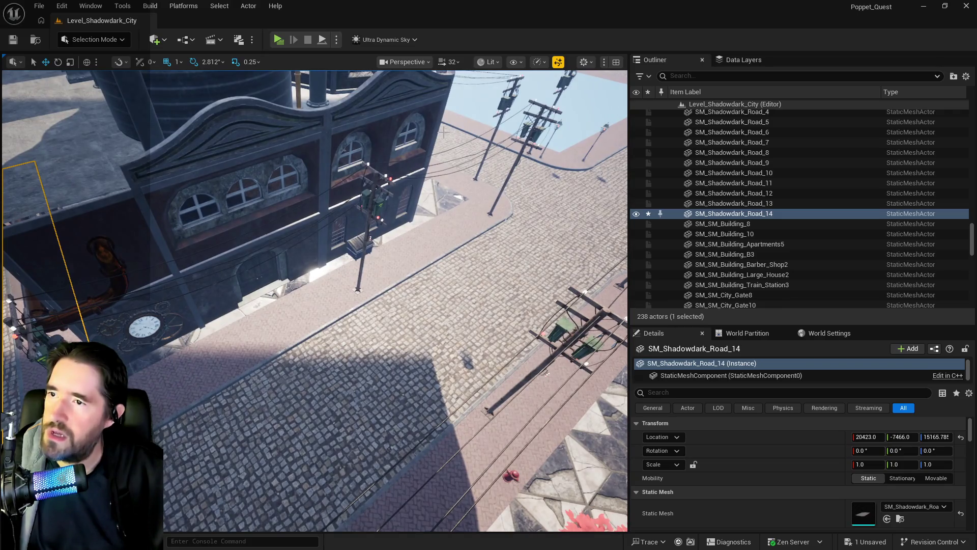
Step: Copy Road_13's Location Y of -7519 into Road_14's Location Y
left_click(733, 203)
left_click(902, 437)
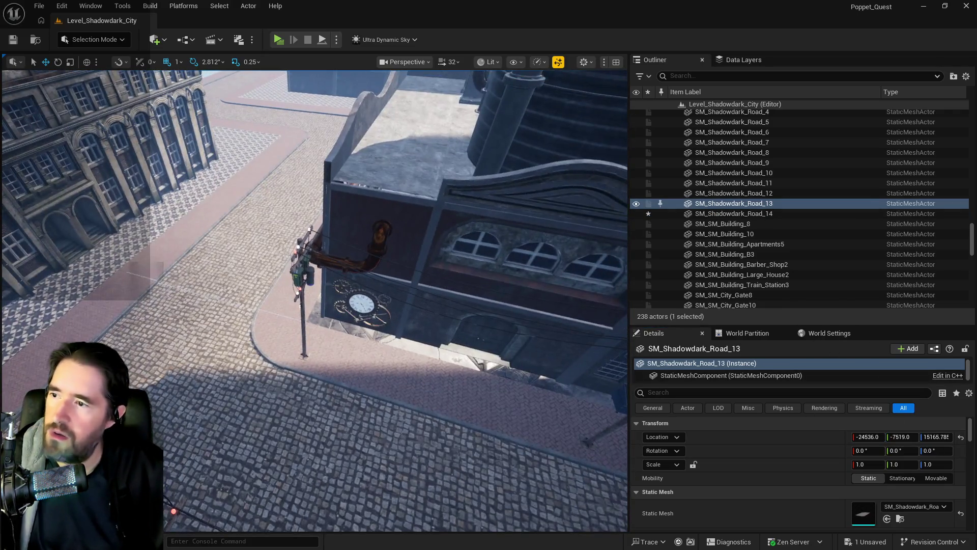
left_click(733, 214)
left_click(907, 436)
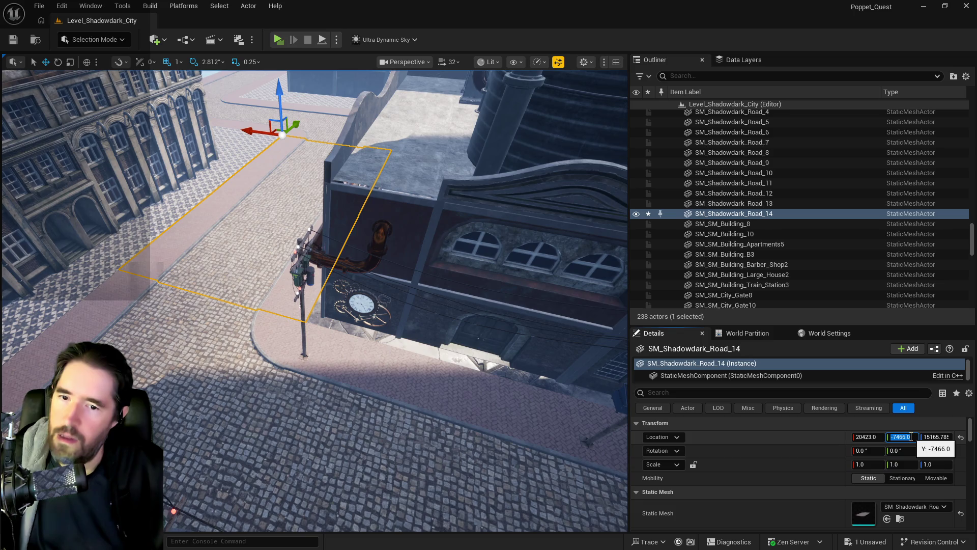
key("Return")
Step: Shift Road_14 along X to about 20364
key("w")
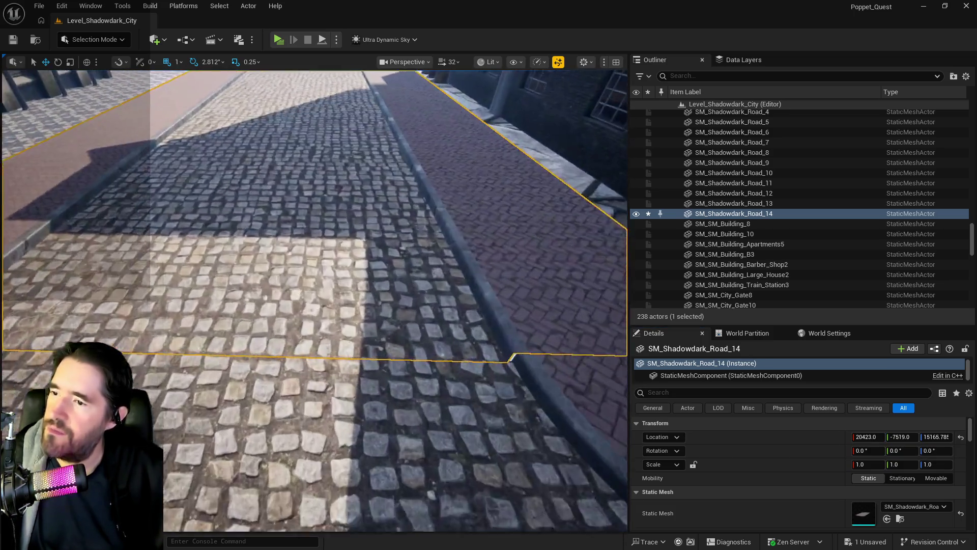
key("s")
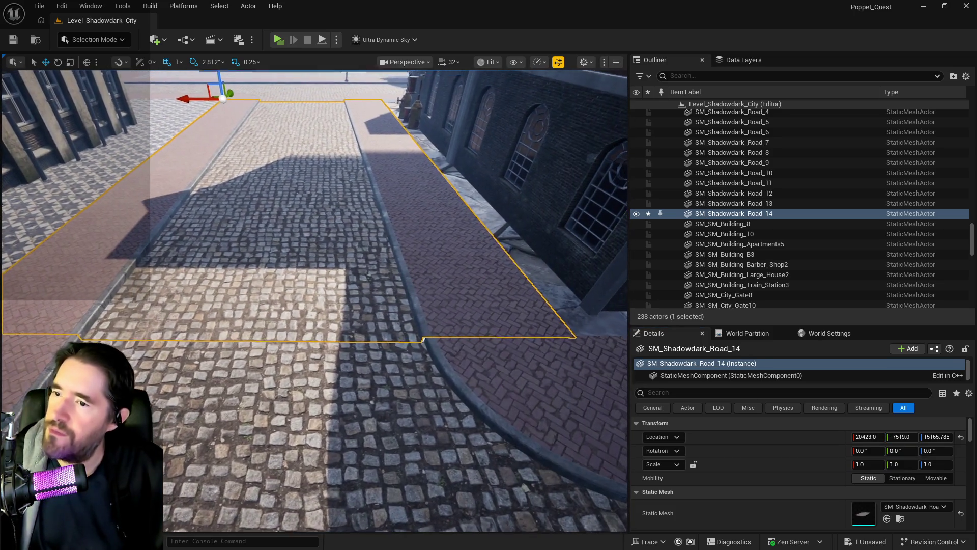
left_click_drag(868, 436, 859, 437)
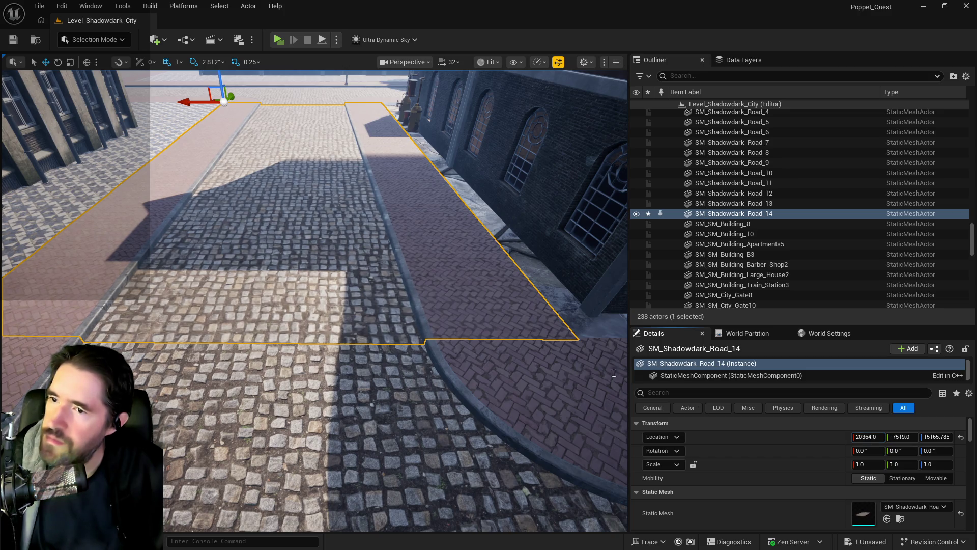
left_click(609, 265)
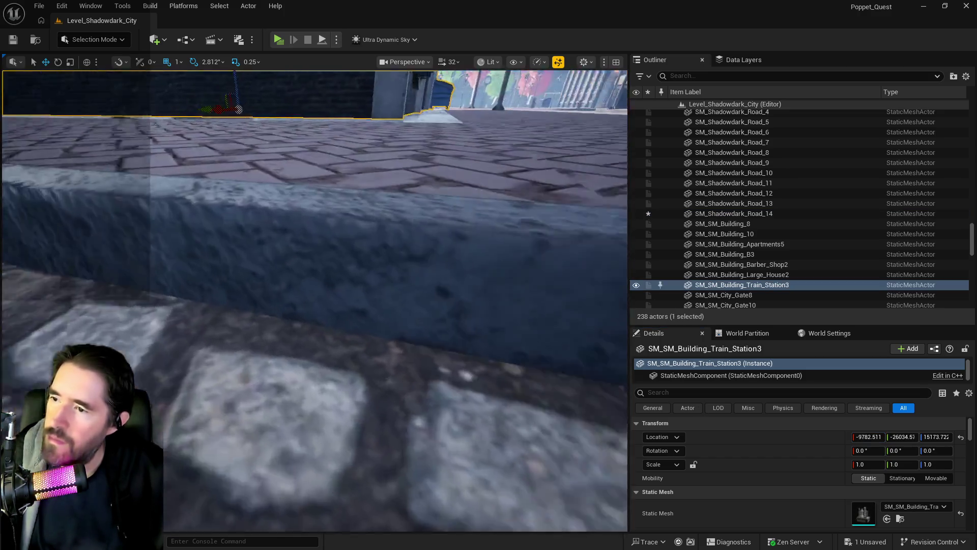
Step: Undo the accidental train station move and set Road_14's Location X to 20356
key("f")
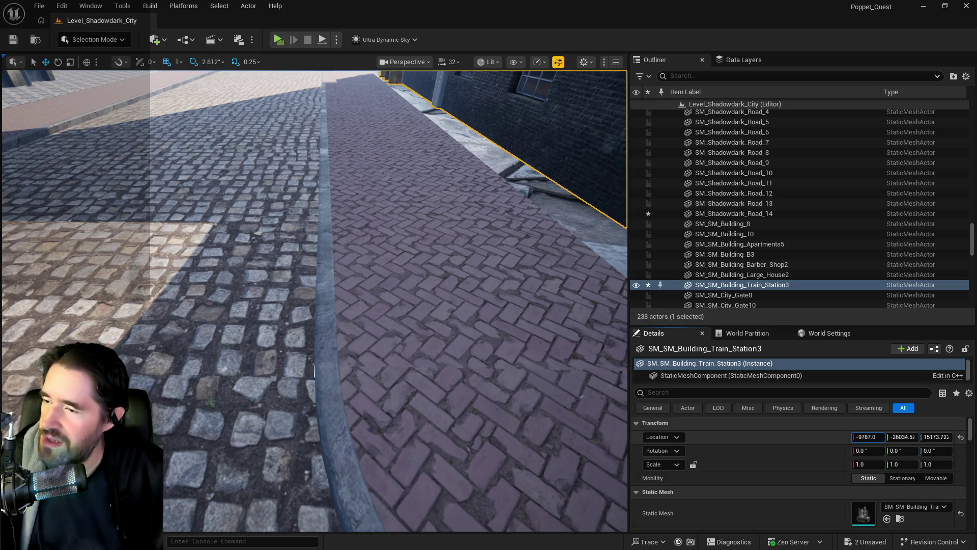
key("ctrl+z")
left_click(452, 321)
left_click_drag(868, 437, 864, 437)
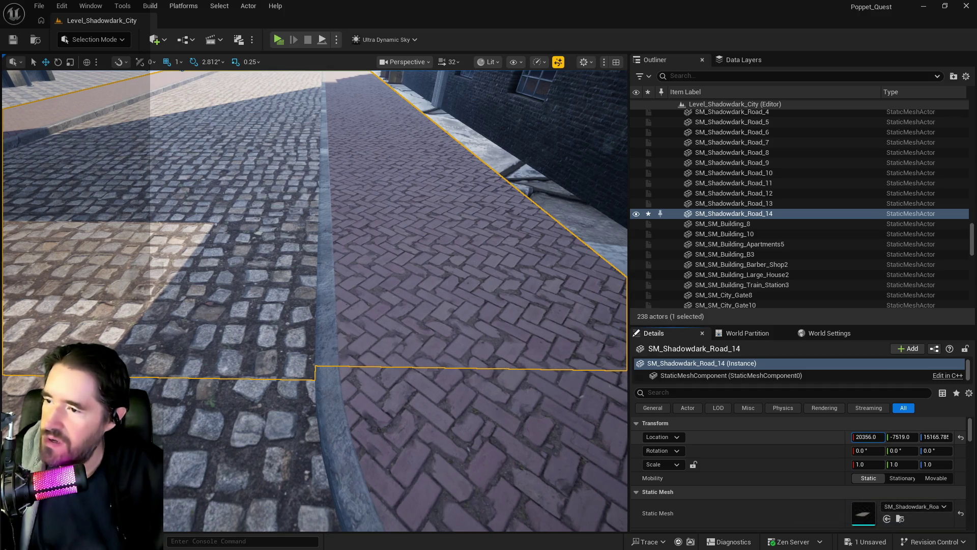
left_click(742, 284)
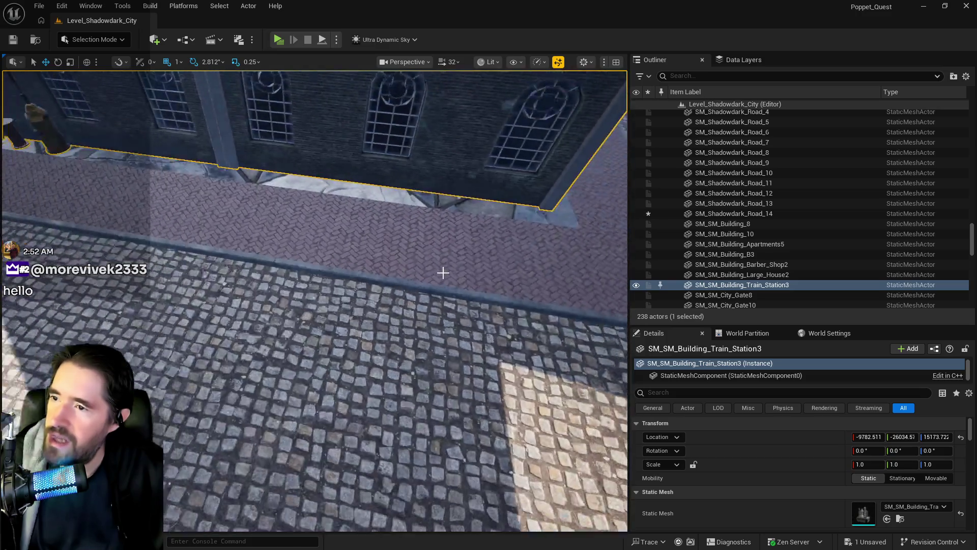
left_click(442, 273)
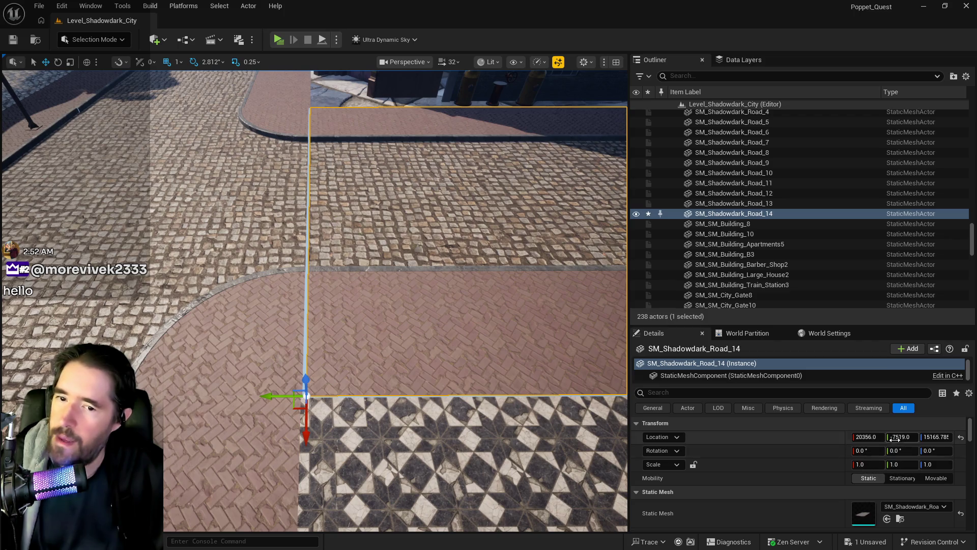
Step: Shift SM_Shadowdark_Road_14 to Location Y -7487
left_click_drag(902, 437, 907, 437)
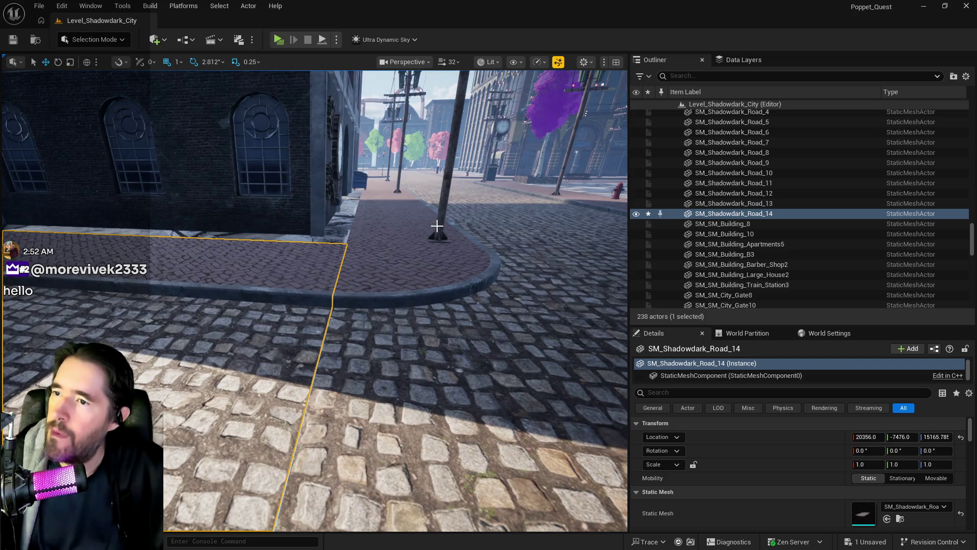
left_click(435, 231)
left_click(233, 330)
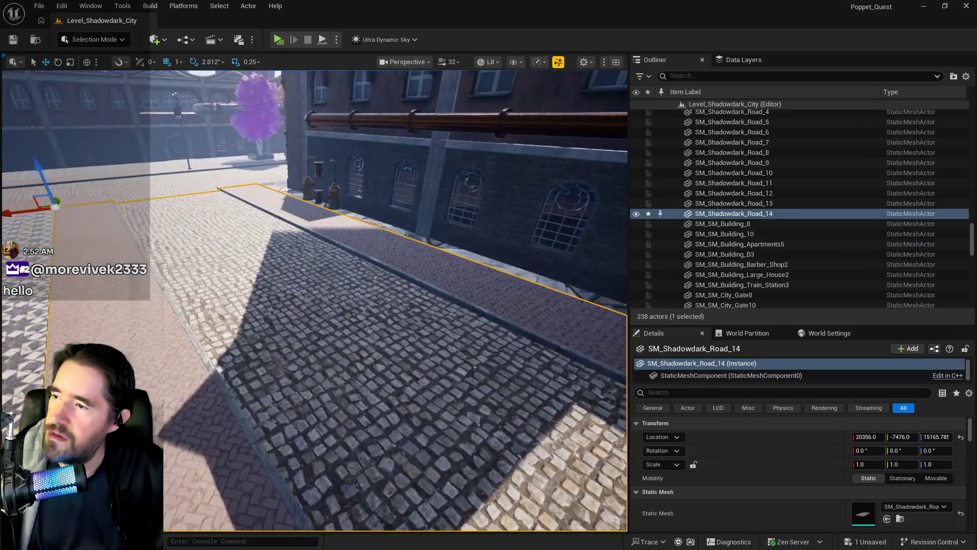
left_click_drag(234, 330, 239, 356)
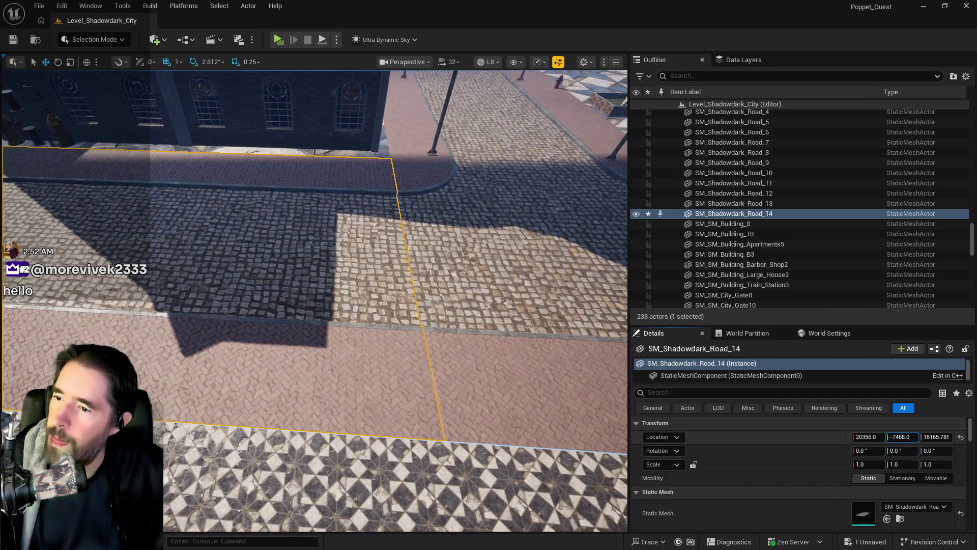
Step: Slide SM_Crossing_B to Y -7472 so the cobblestone seams meet
left_click(317, 161)
mouse_move(317, 162)
left_mouse_down()
mouse_move(317, 290)
mouse_move(316, 269)
left_mouse_up()
left_click(317, 290)
left_click_drag(901, 437, 894, 436)
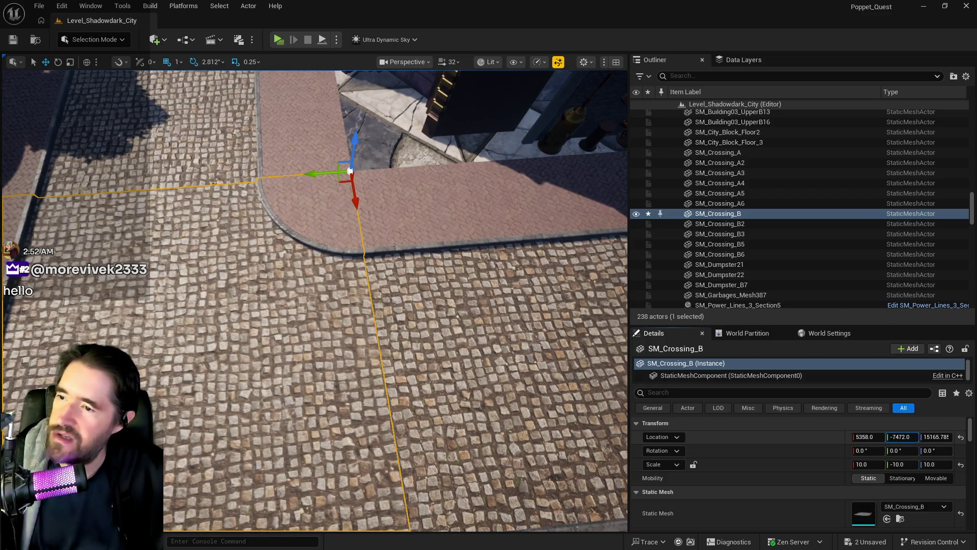
left_click(462, 215)
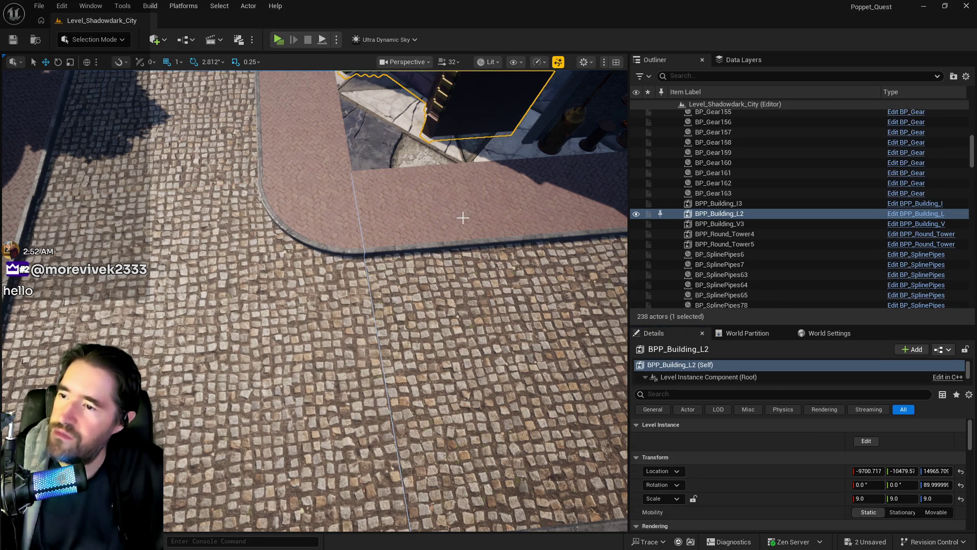